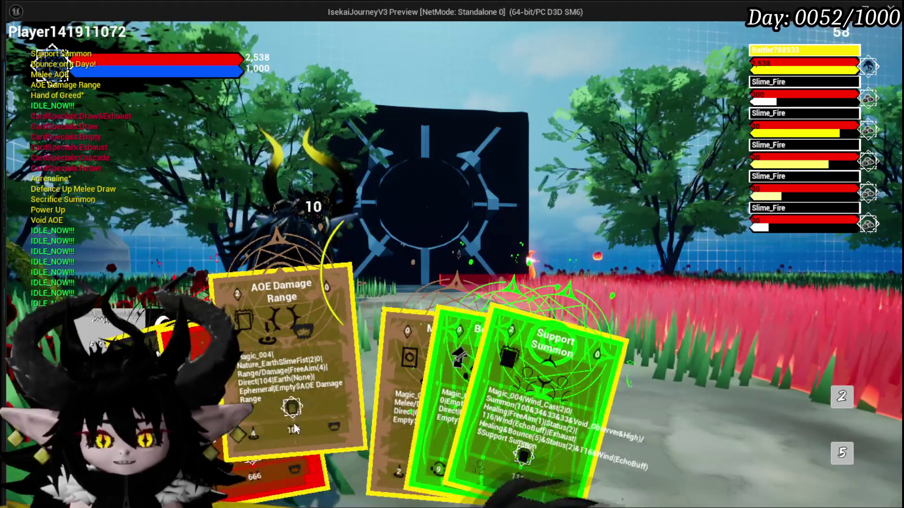
Cast the AOE Damage Range card and another card, then end the playtest with Esc.
click(293, 422)
click(403, 335)
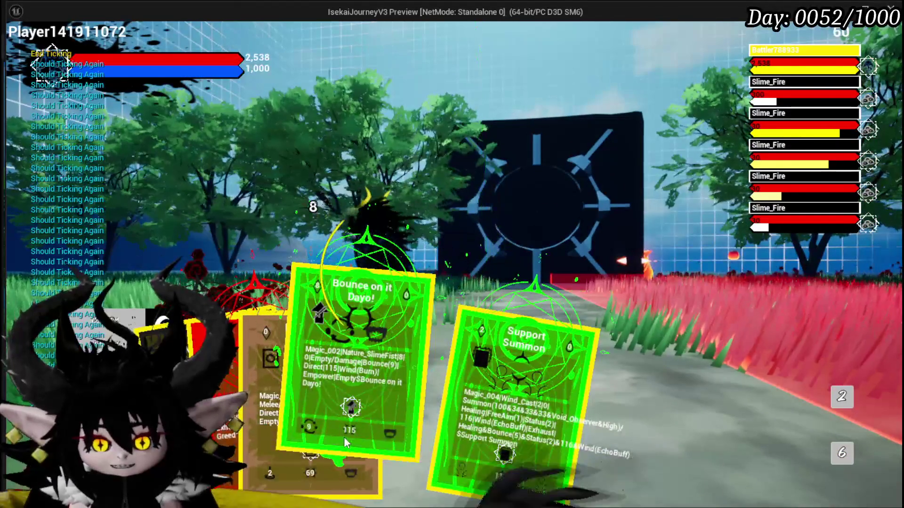
click(336, 423)
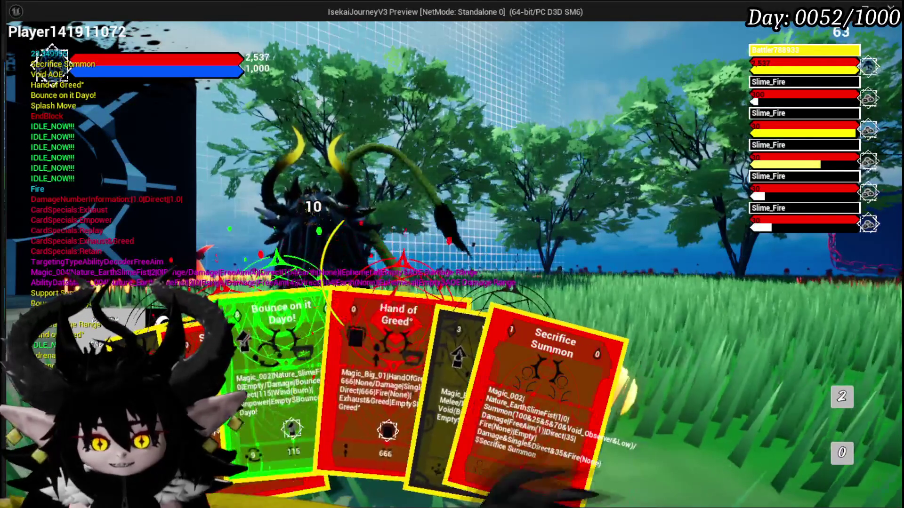
key(Escape)
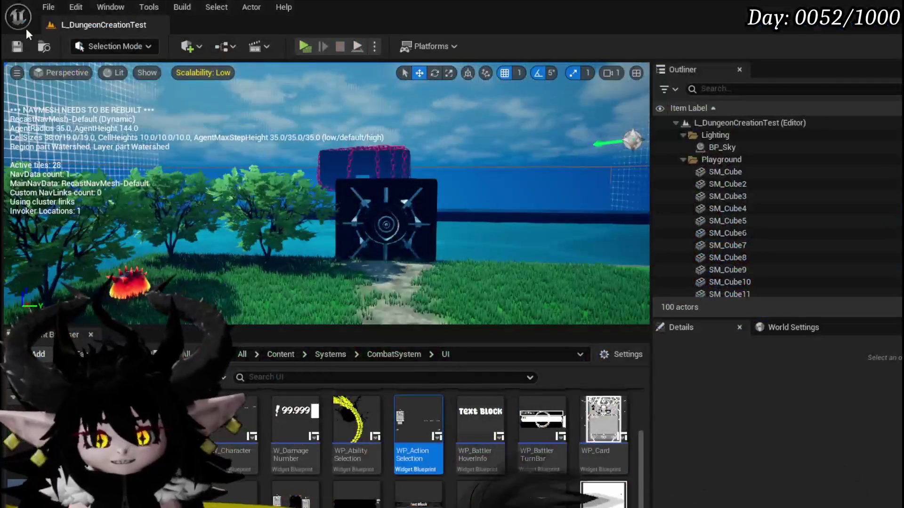
Save the level and return to the WP_Card_HUD blueprint editor.
click(18, 48)
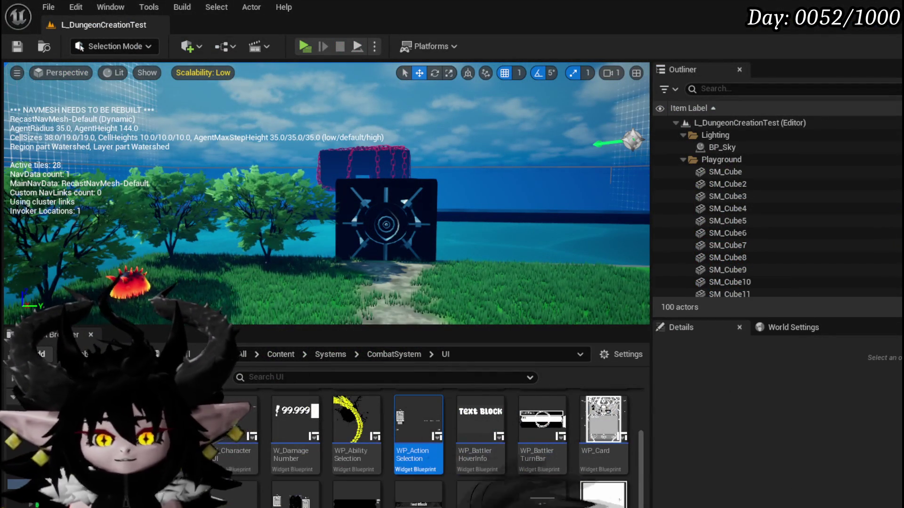
key(alt+Tab)
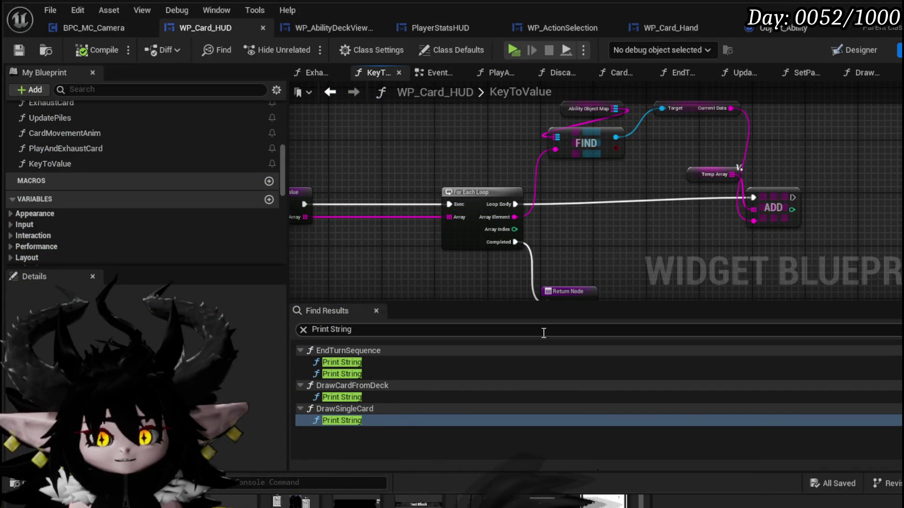
drag(494, 278, 586, 240)
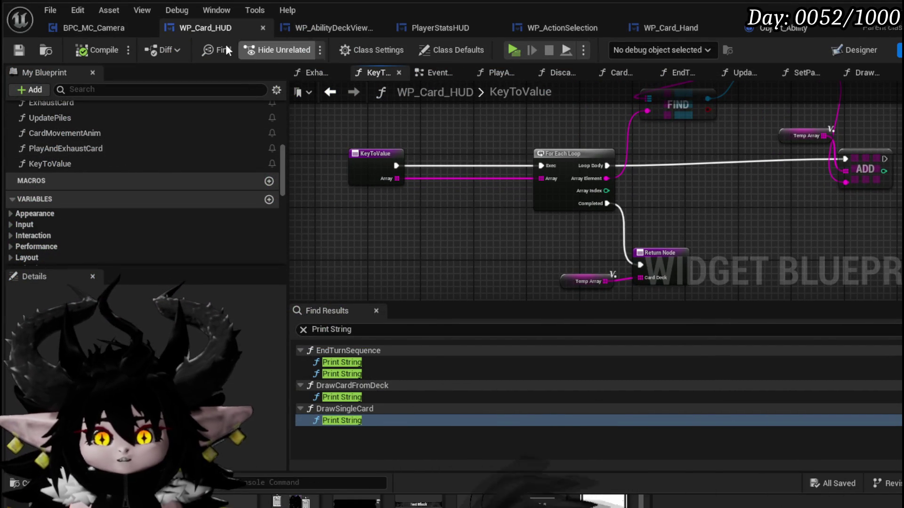
Open Object_Ability and frame the GetData entry, Parse Ability and Append Ability nodes.
click(753, 29)
click(466, 128)
drag(425, 212, 571, 248)
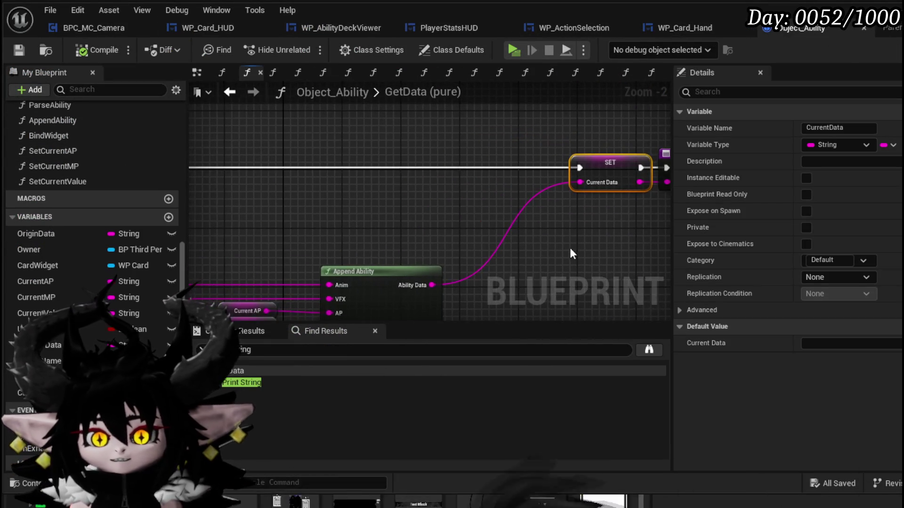
mouse_move(464, 206)
mouse_down()
mouse_move(545, 145)
mouse_move(372, 168)
mouse_up()
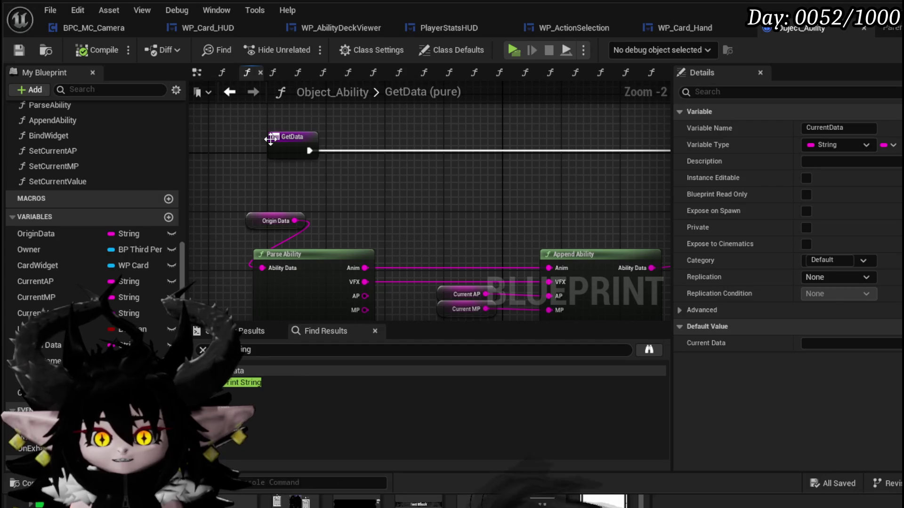
click(294, 141)
scroll(330, 184, down, 2)
scroll(419, 193, up, 1)
mouse_move(419, 193)
mouse_down()
mouse_move(666, 185)
mouse_move(464, 213)
mouse_up()
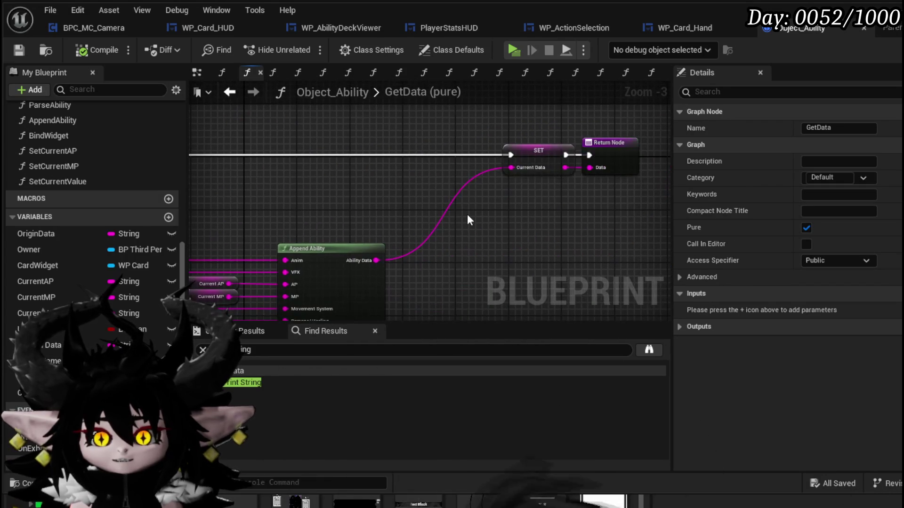
Inspect the SET Current Data node and the GetData entry node's properties.
click(541, 155)
drag(541, 155, 329, 141)
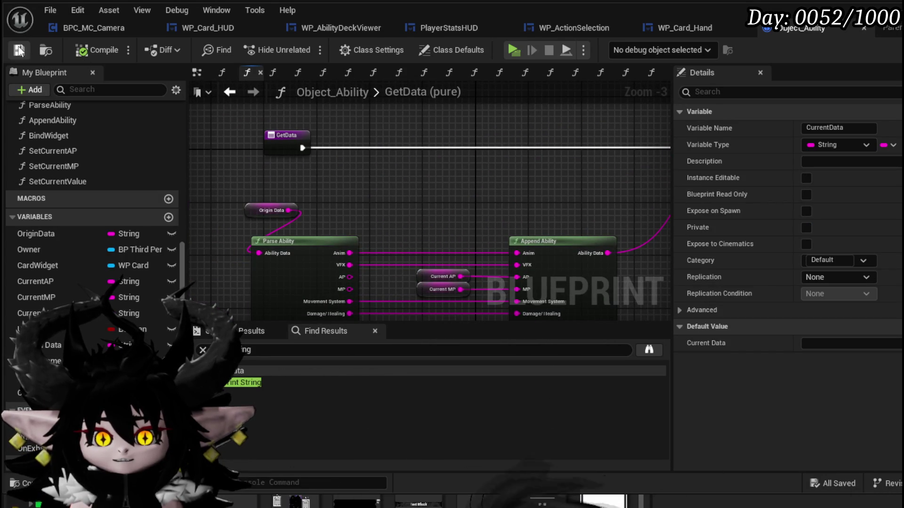
click(282, 141)
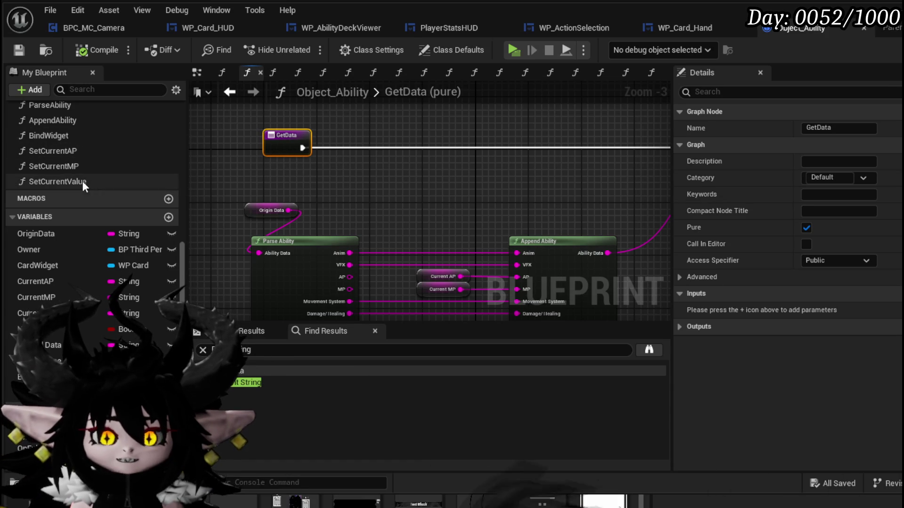
scroll(80, 178, up, 2)
scroll(80, 181, up, 1)
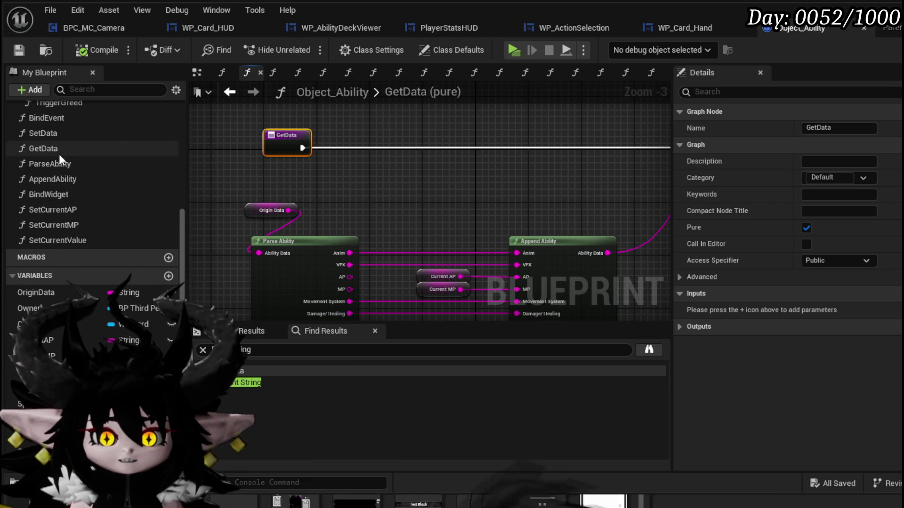
scroll(76, 136, up, 4)
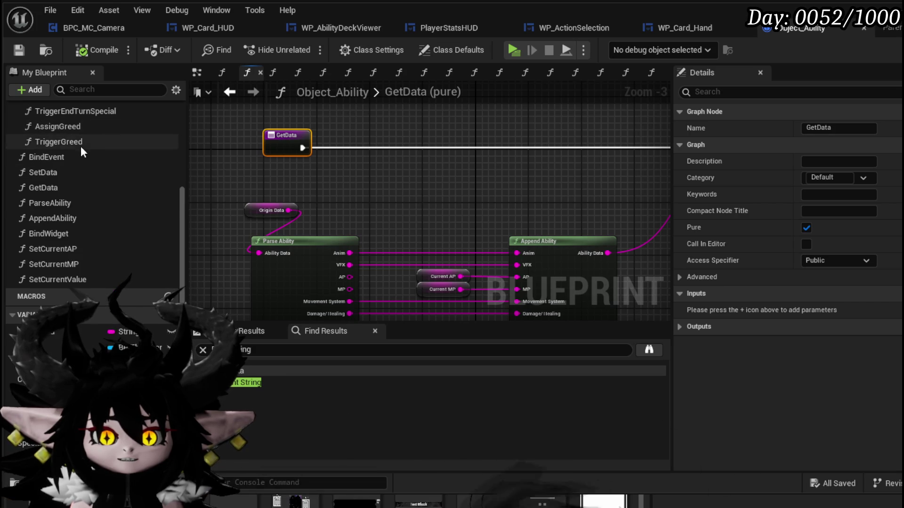
scroll(75, 160, up, 3)
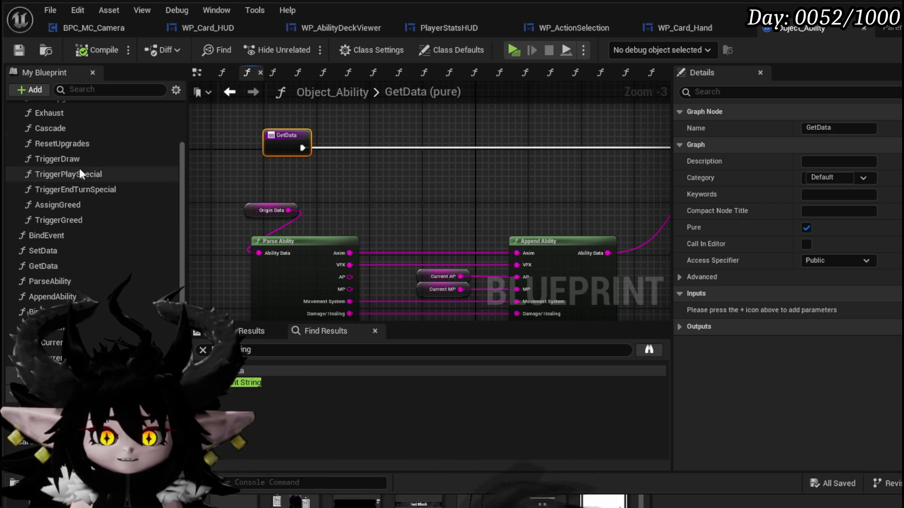
scroll(79, 170, up, 2)
Open CardUpgrade via Cascade and survey its Play Animation Forward, Upgrade Power and Set Current logic.
double_click(50, 186)
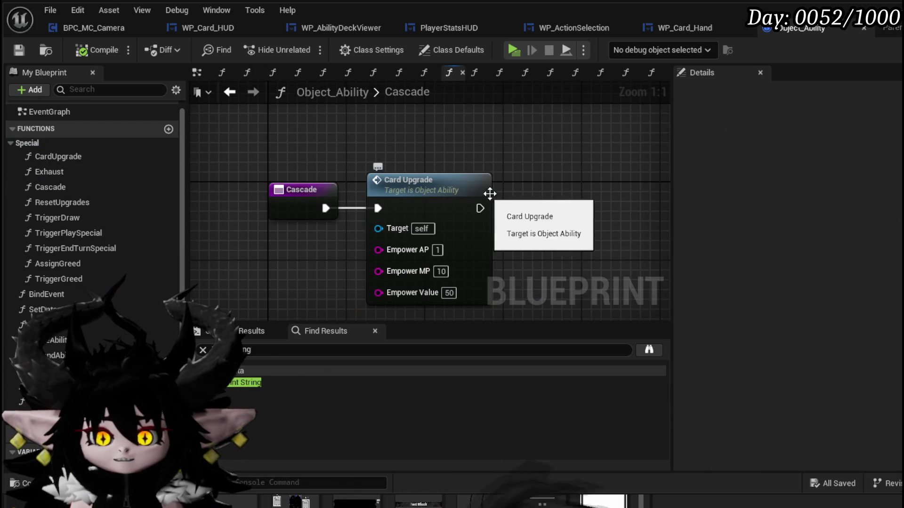
click(362, 161)
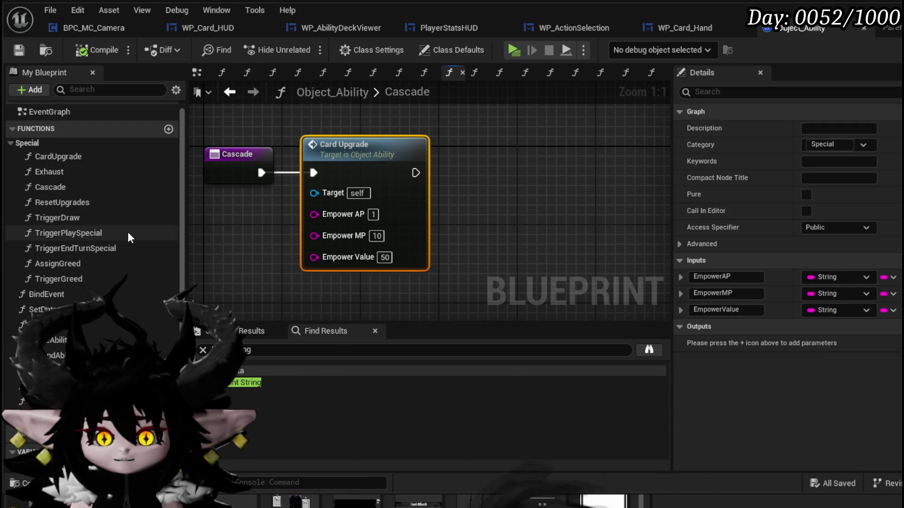
double_click(372, 166)
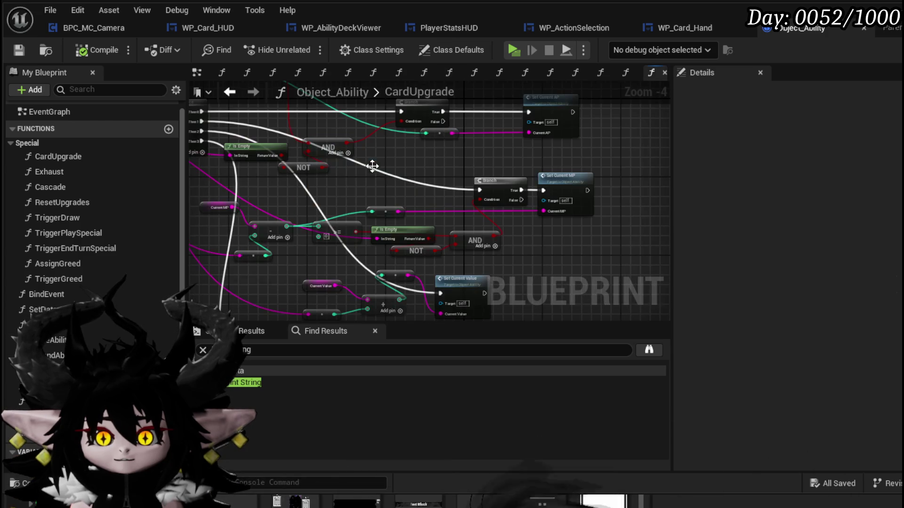
scroll(302, 196, up, 3)
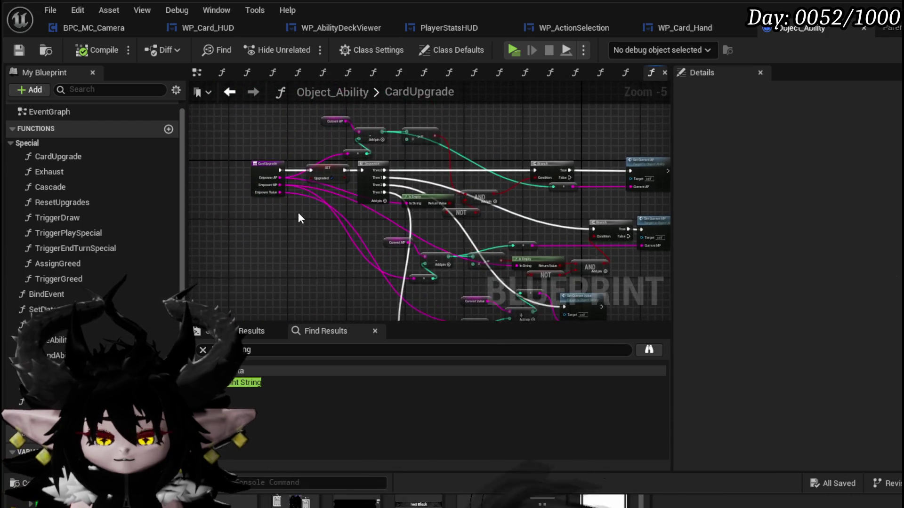
scroll(354, 237, down, 2)
drag(355, 237, 211, 92)
drag(268, 141, 276, 261)
drag(353, 176, 193, 183)
scroll(367, 160, up, 3)
scroll(424, 251, down, 1)
drag(425, 252, 480, 211)
mouse_move(183, 238)
mouse_down()
mouse_move(291, 195)
mouse_move(397, 41)
mouse_up()
Add Get Data and Set Data calls to CardUpgrade, then inspect SetData's chain of SET nodes.
mouse_move(47, 325)
mouse_down()
mouse_move(141, 282)
mouse_move(531, 152)
mouse_up()
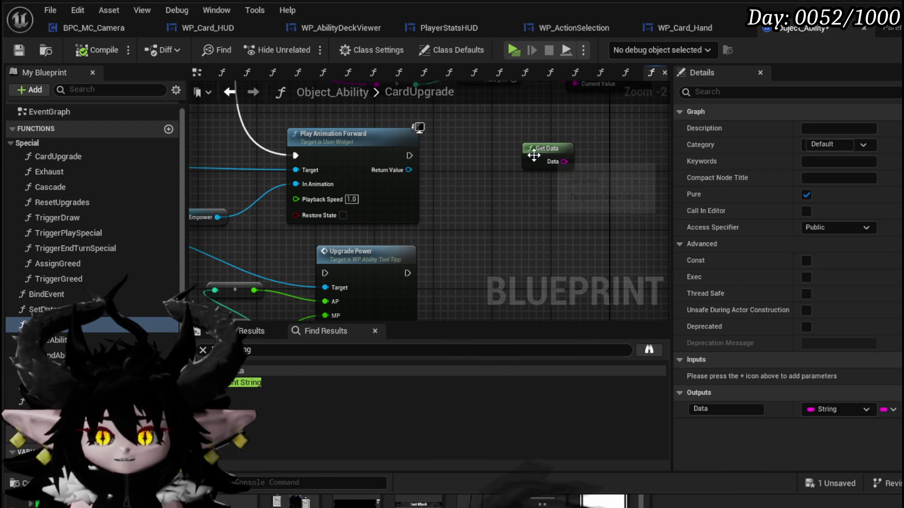
drag(42, 309, 565, 181)
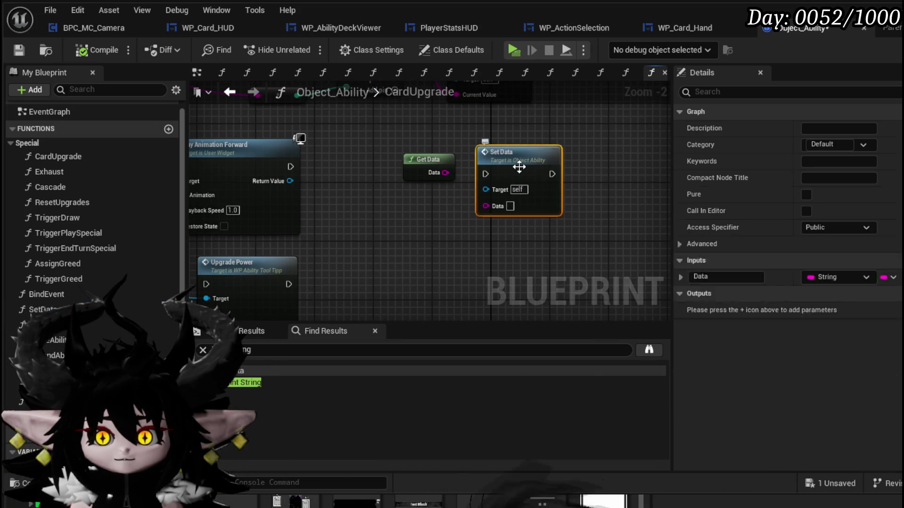
double_click(521, 174)
scroll(529, 186, down, 2)
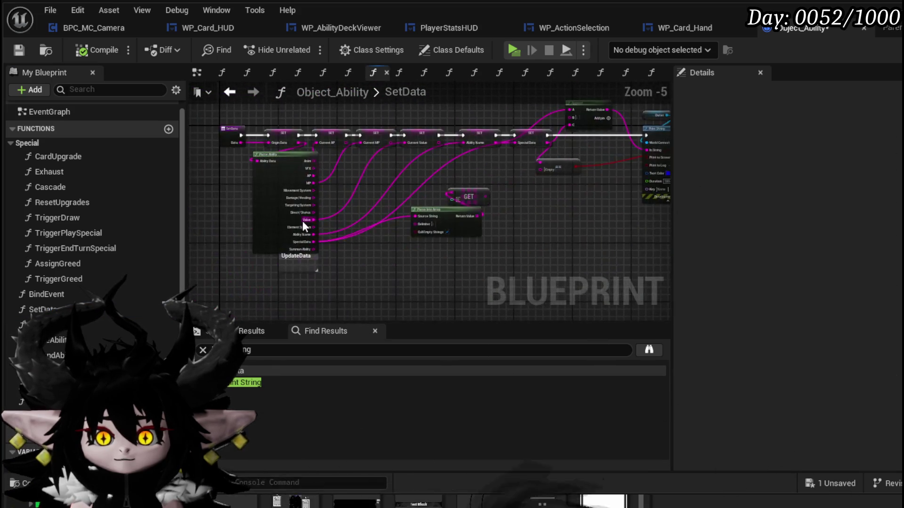
scroll(399, 197, down, 1)
mouse_move(399, 198)
mouse_down()
mouse_move(488, 276)
mouse_move(281, 274)
mouse_move(470, 294)
mouse_up()
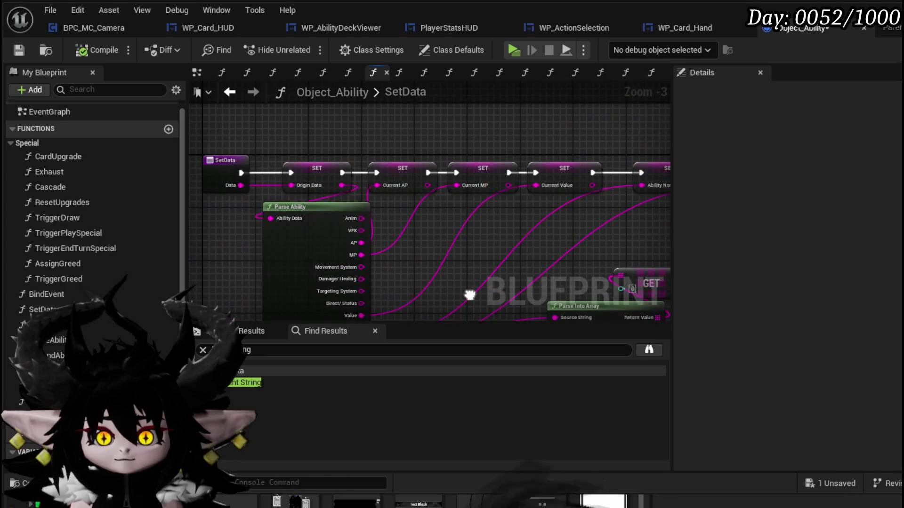
click(288, 170)
scroll(289, 196, up, 3)
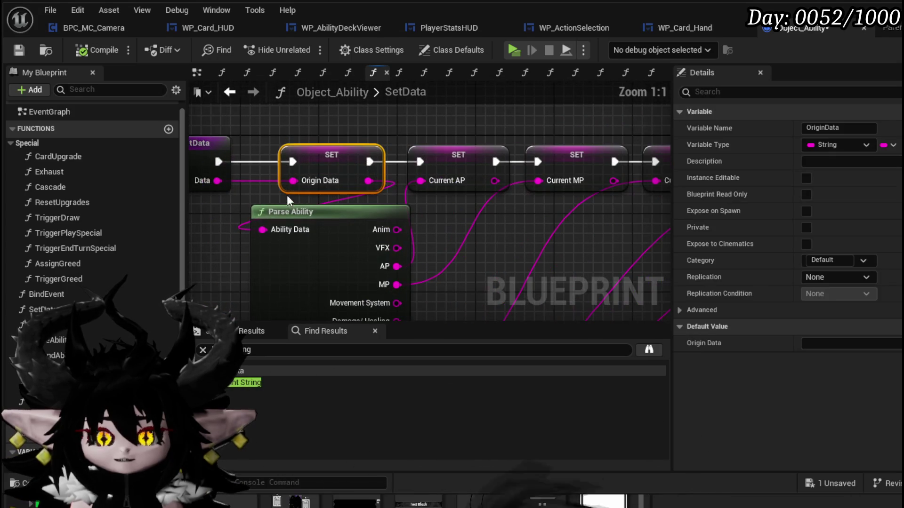
drag(266, 190, 398, 191)
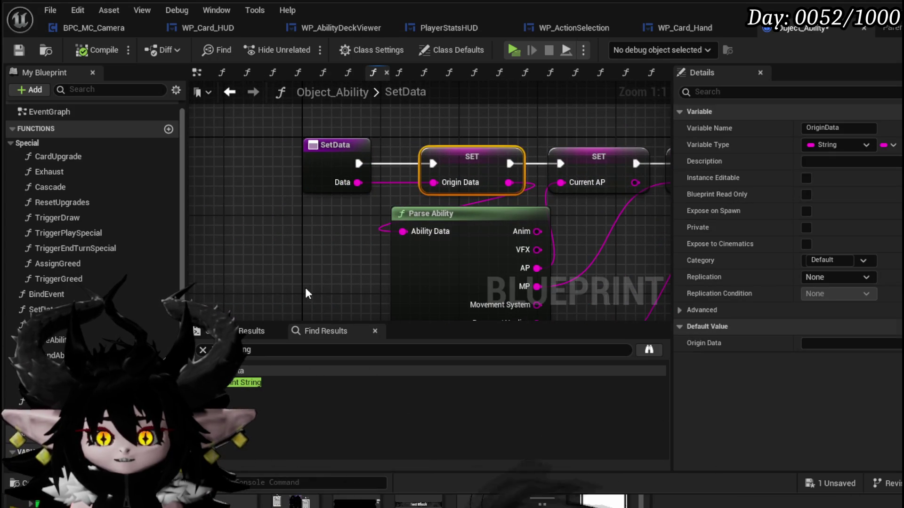
drag(305, 287, 305, 240)
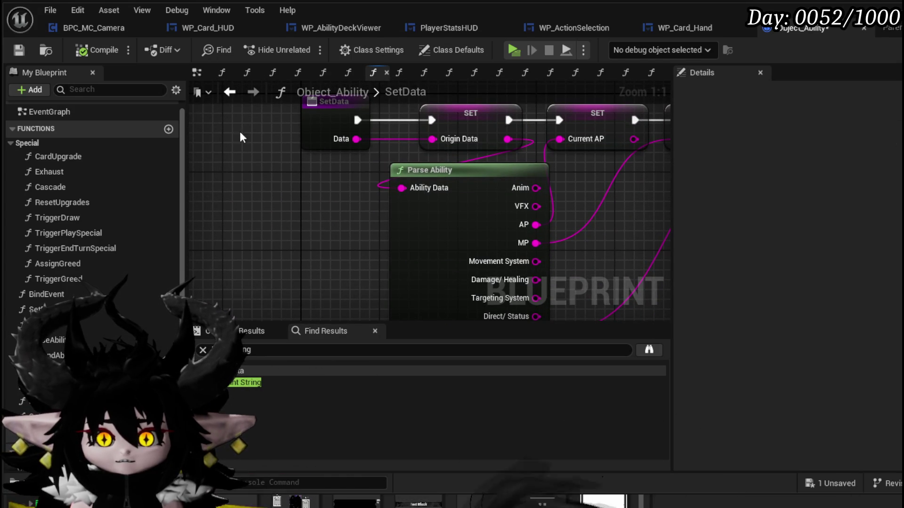
Back in CardUpgrade, reposition the new Get Data and Set Data nodes and open GetData.
click(230, 94)
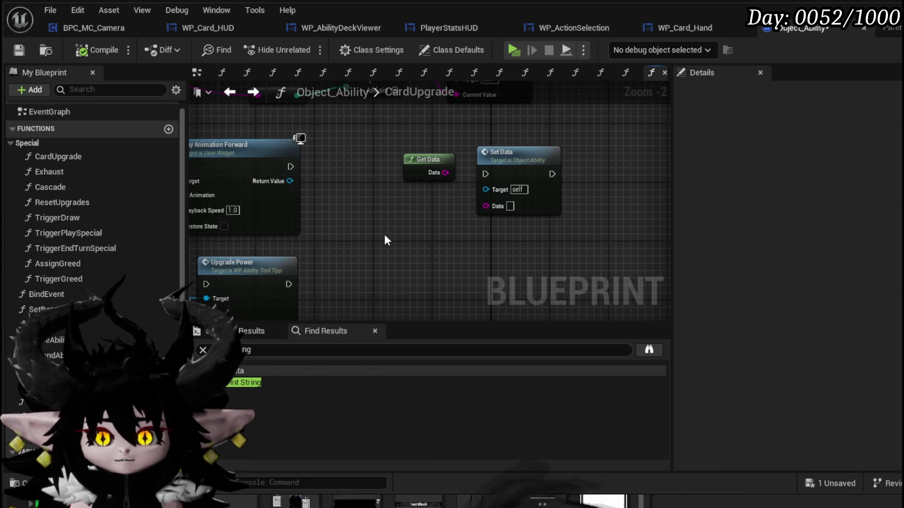
drag(487, 254, 559, 145)
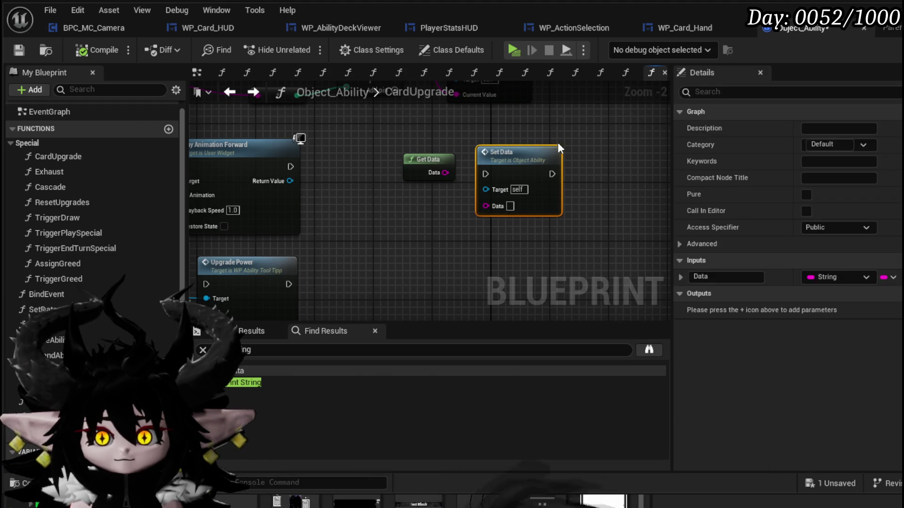
drag(438, 155, 341, 216)
double_click(341, 217)
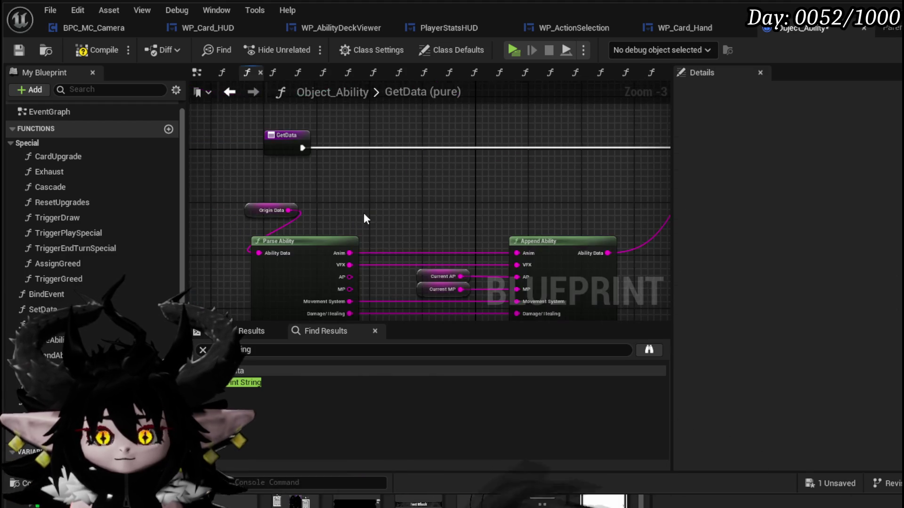
In GetData, wire Append Ability and the exec flow into the Return Node, remove SET, and save.
scroll(342, 213, down, 1)
scroll(331, 266, up, 2)
mouse_move(348, 267)
mouse_down()
mouse_move(619, 160)
mouse_move(595, 166)
mouse_up()
click(523, 145)
scroll(360, 177, down, 3)
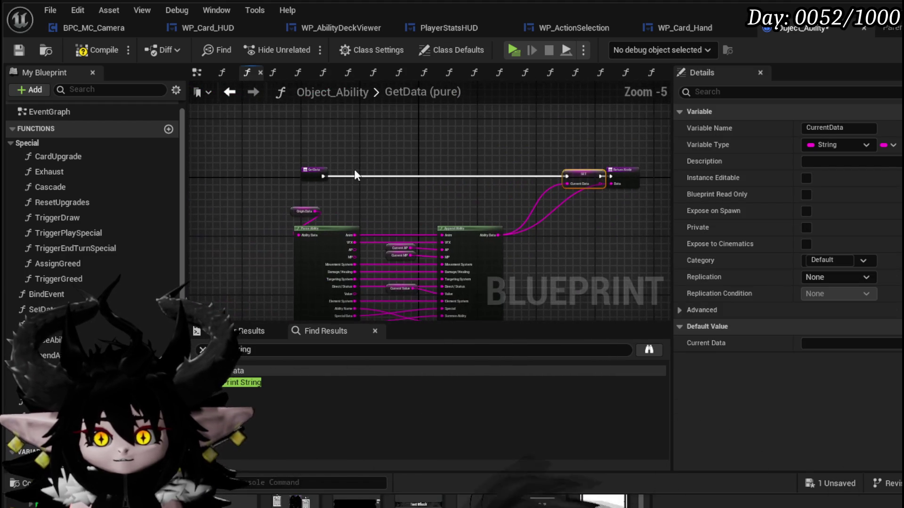
mouse_move(436, 179)
mouse_down()
mouse_move(609, 176)
mouse_move(589, 196)
mouse_up()
key(Delete)
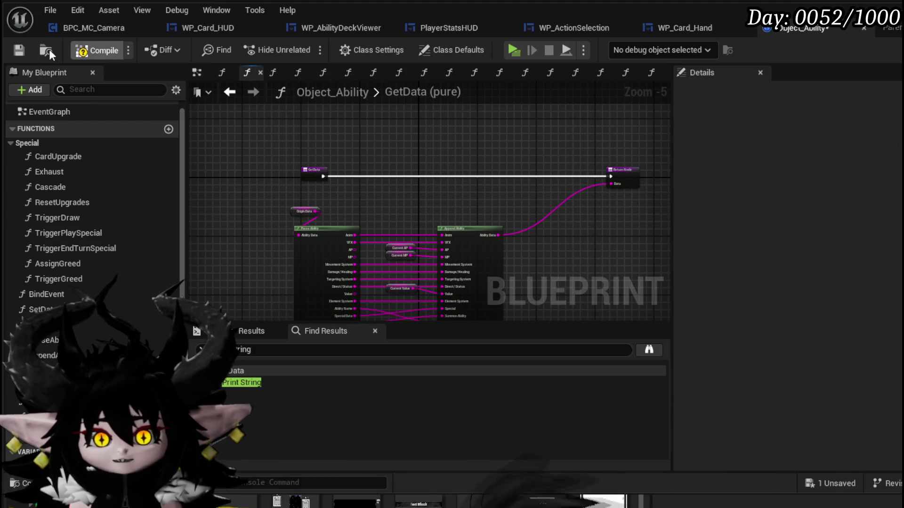
click(19, 51)
Put SET Current Data after Play Animation Forward in CardUpgrade, fed by Get Data, and start a playtest.
click(229, 93)
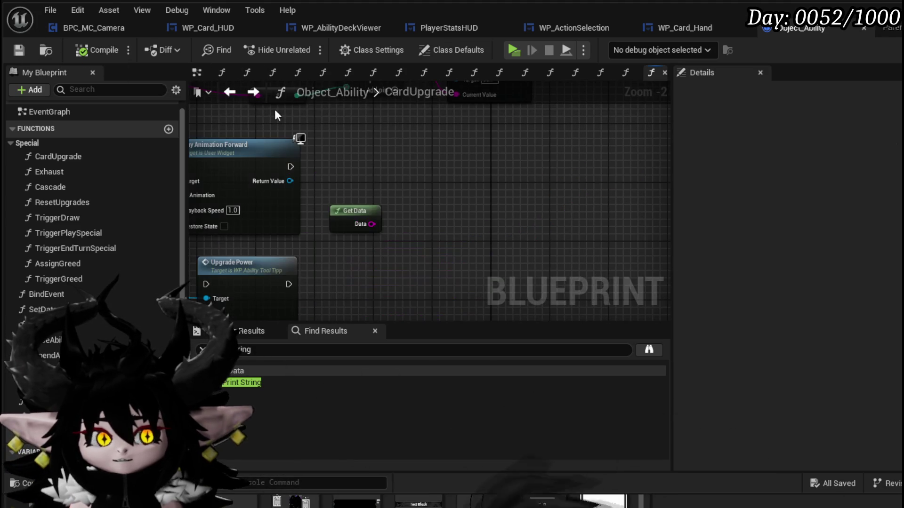
key(ctrl+z)
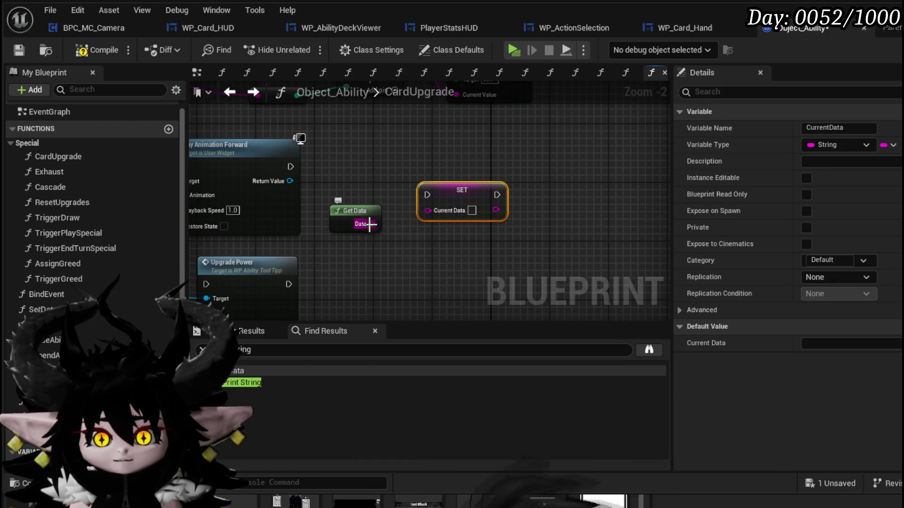
mouse_move(289, 165)
mouse_down()
mouse_move(376, 173)
mouse_move(372, 164)
mouse_up()
drag(348, 221, 385, 214)
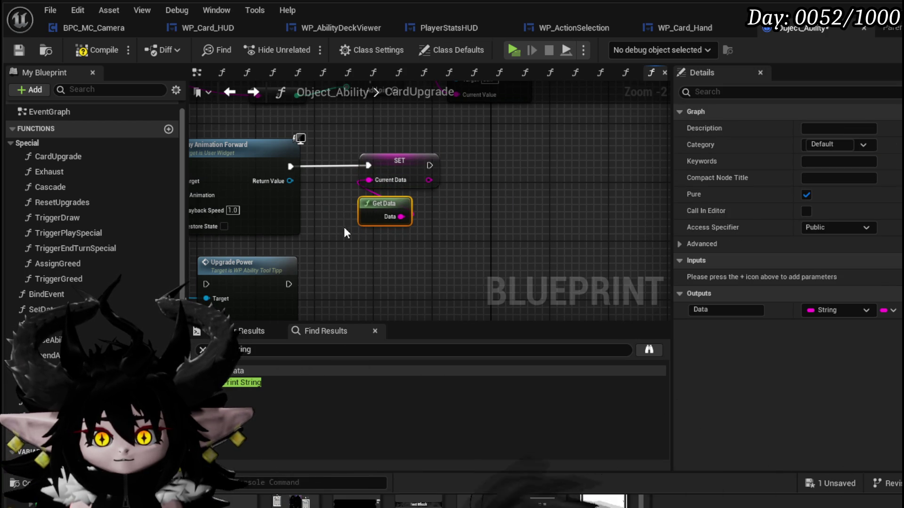
ctrl+click(395, 162)
scroll(315, 160, down, 1)
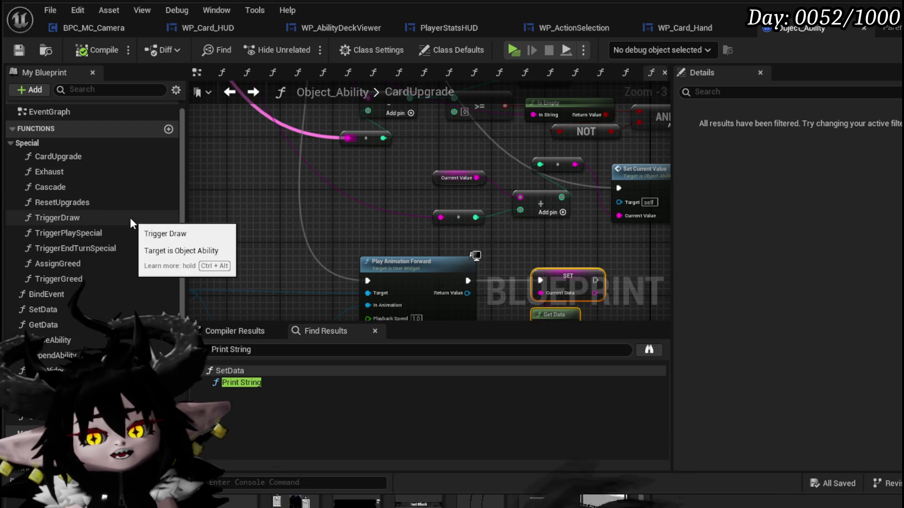
scroll(349, 206, down, 3)
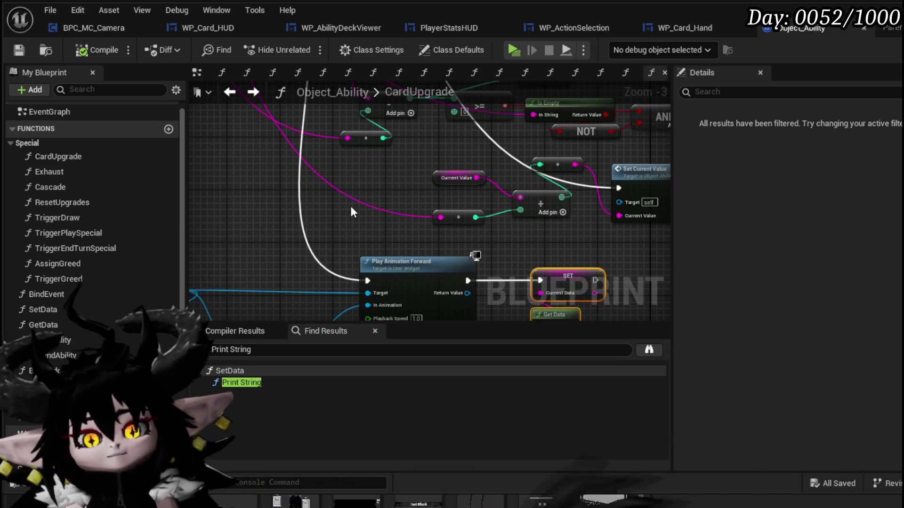
scroll(339, 224, up, 2)
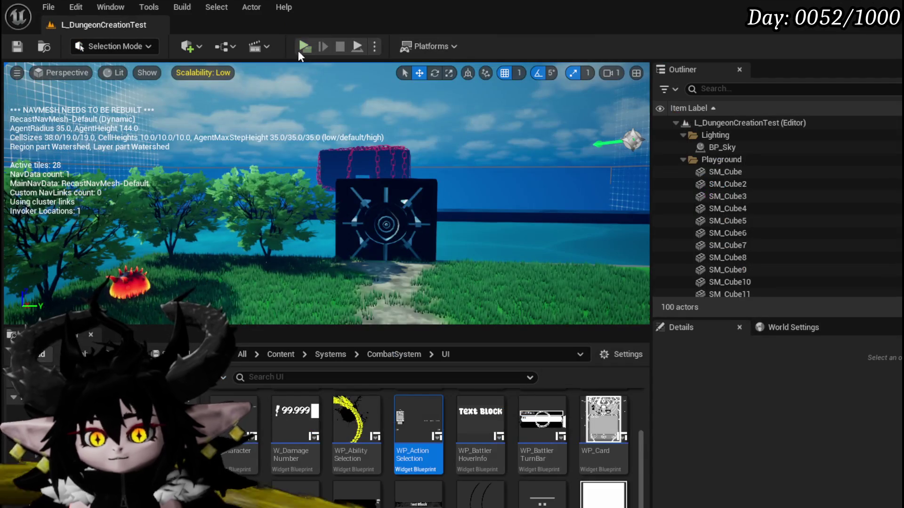
click(315, 46)
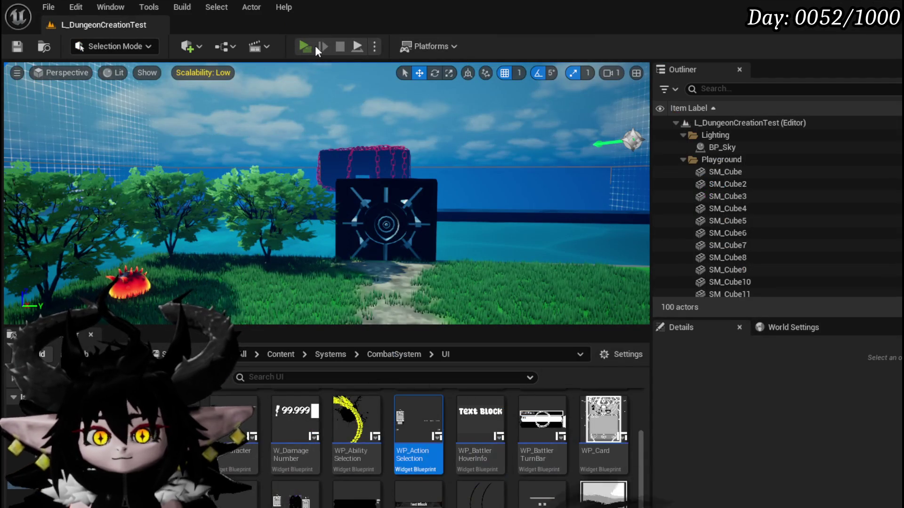
Run into the fire slime encounter, stop the preview, and right-click a SET node pin.
key(w)
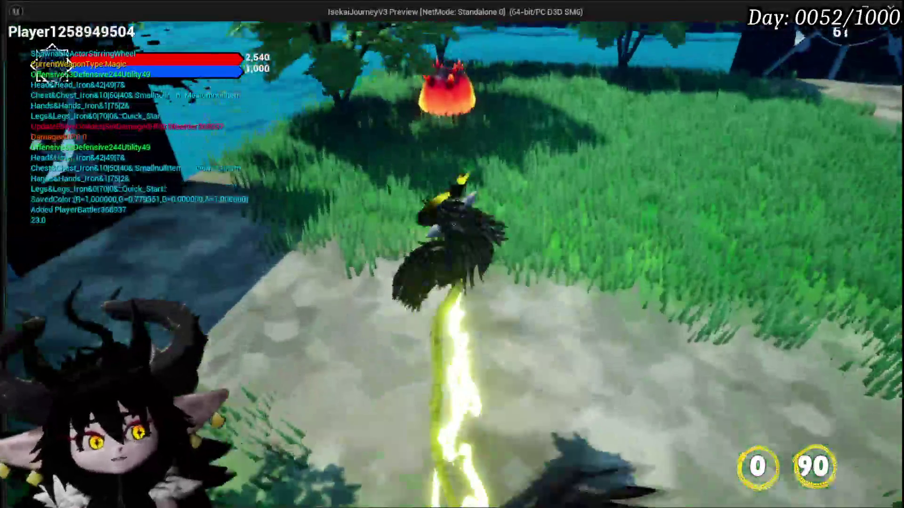
key(w)
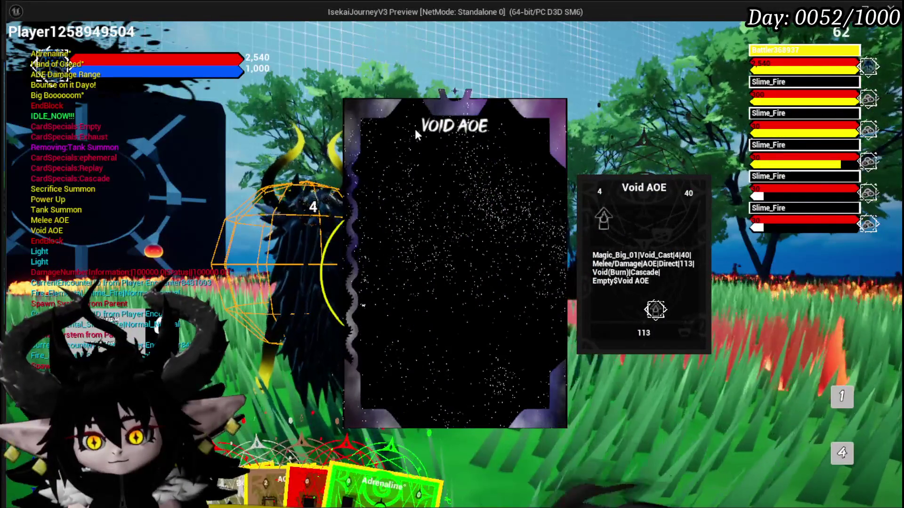
key(Escape)
right_click(585, 151)
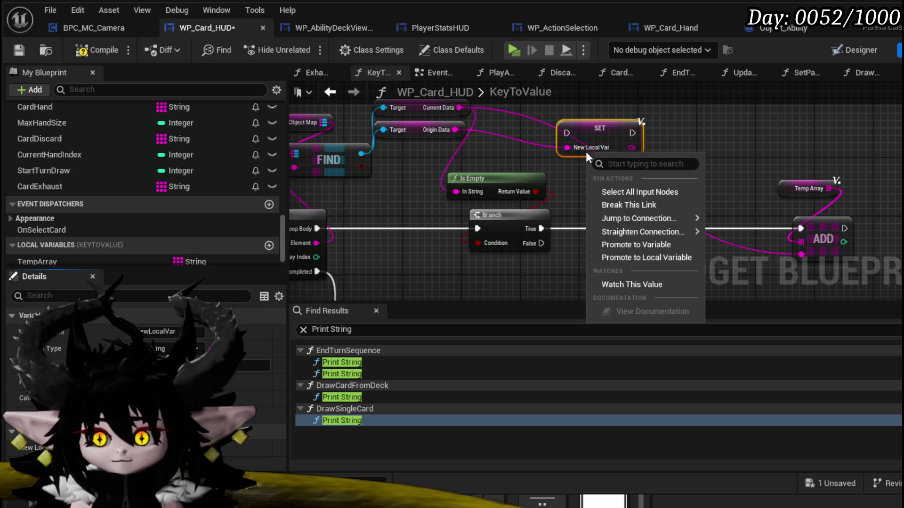
Rename NewLocalVar to TempData, place SET Temp Data right of Branch, and connect Branch False to it.
mouse_move(643, 231)
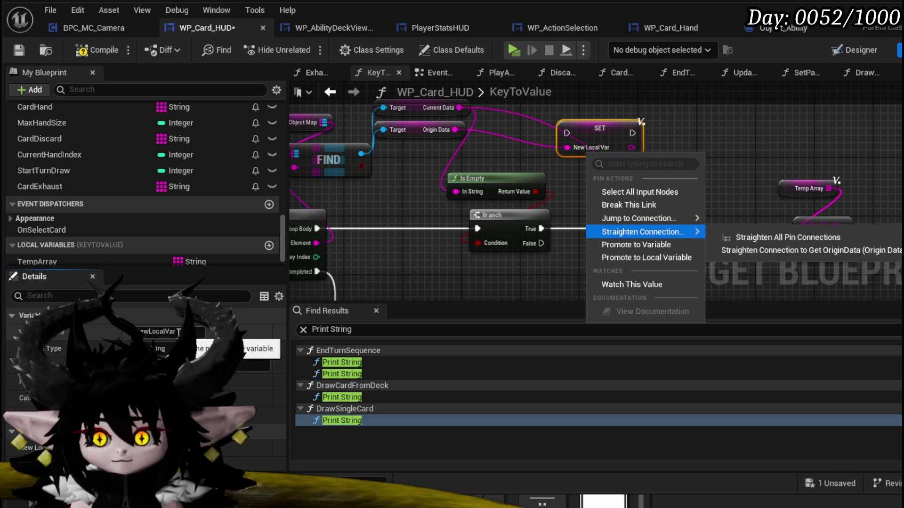
click(486, 247)
text(TempDa)
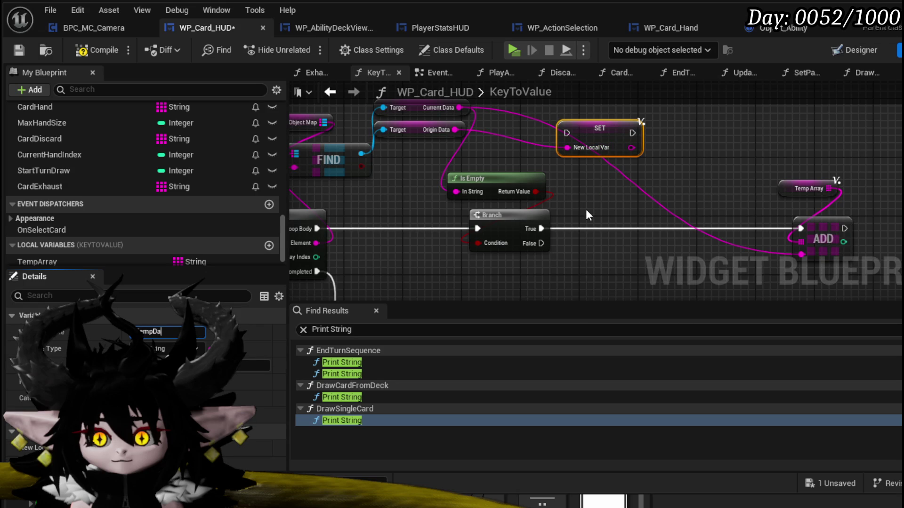
text(ta)
key(Return)
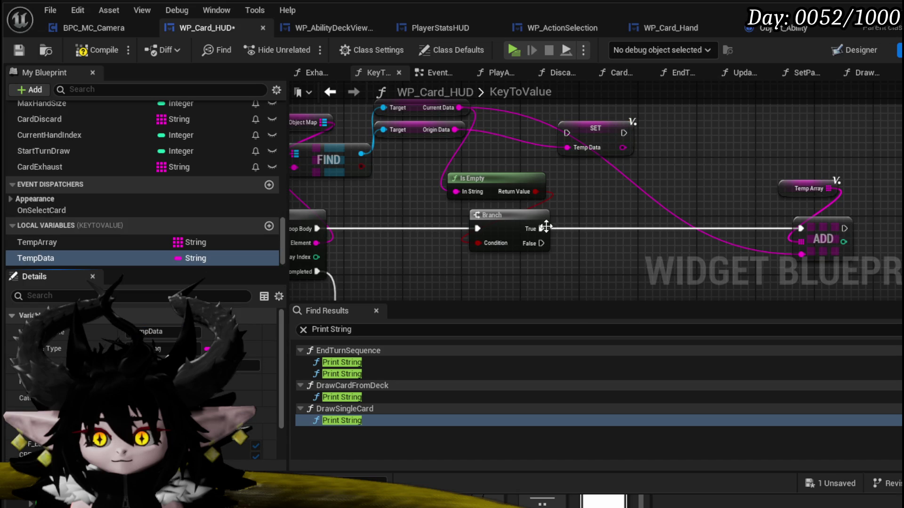
mouse_move(597, 129)
mouse_down()
mouse_move(647, 175)
mouse_move(724, 217)
mouse_move(804, 234)
mouse_up()
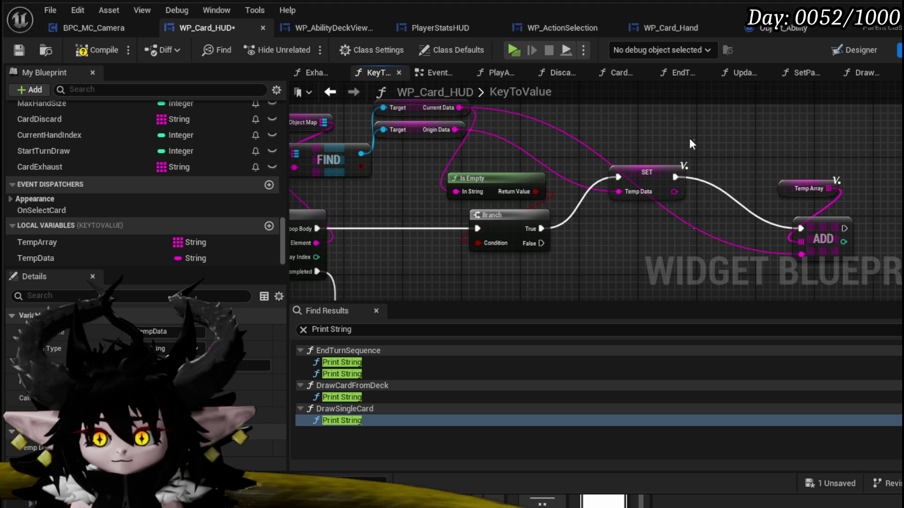
drag(534, 242, 630, 236)
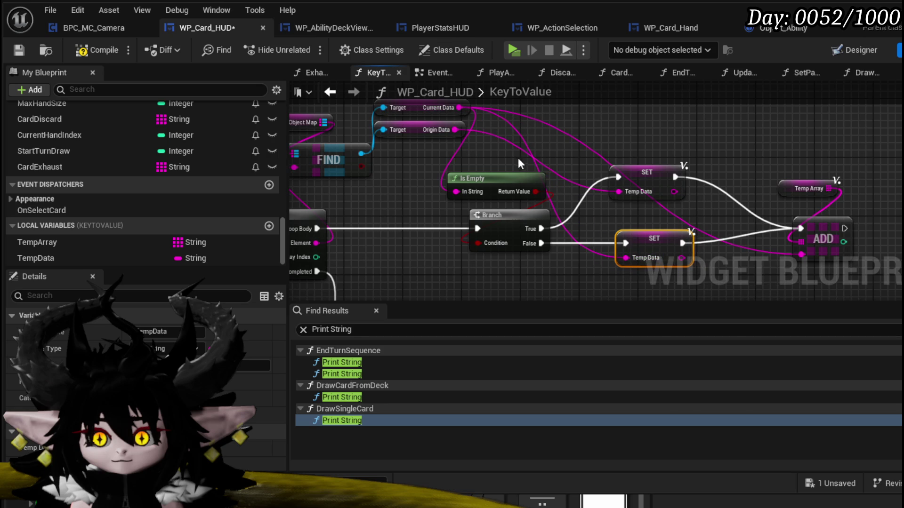
drag(500, 171, 500, 178)
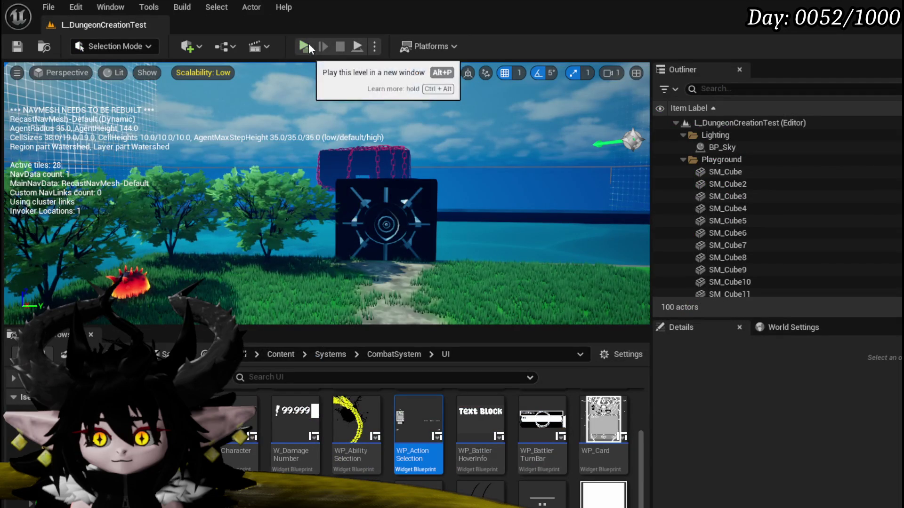
click(345, 44)
key(w)
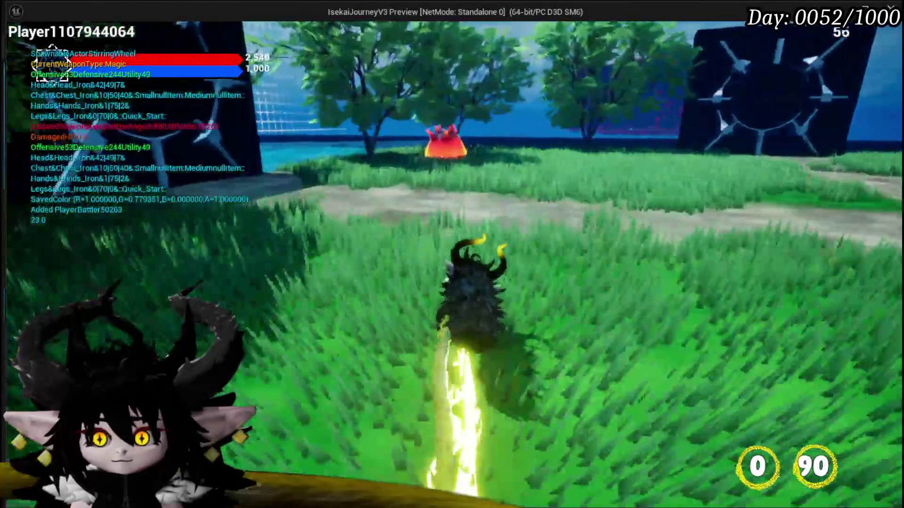
key(w)
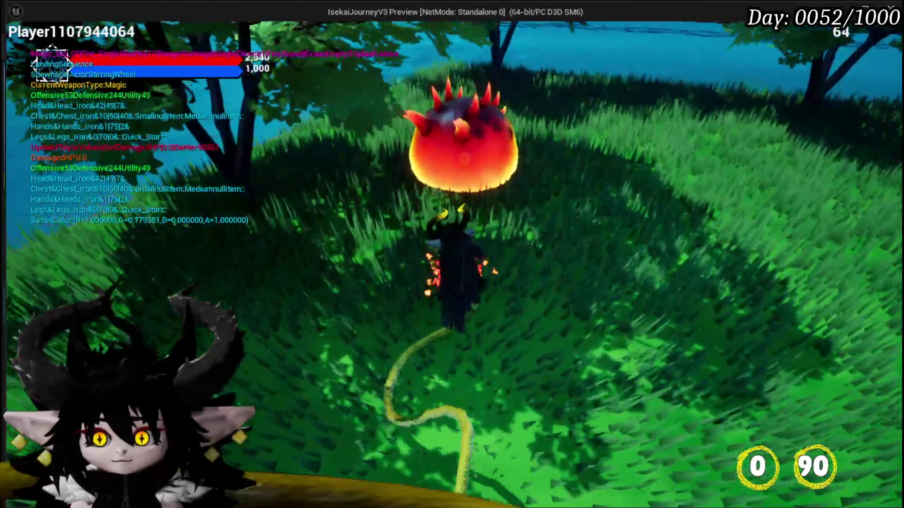
key(w)
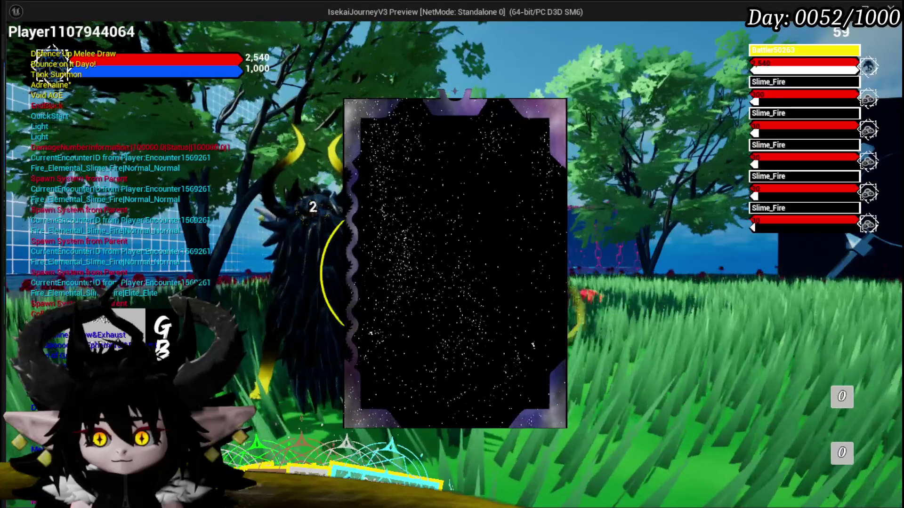
key(Escape)
click(15, 49)
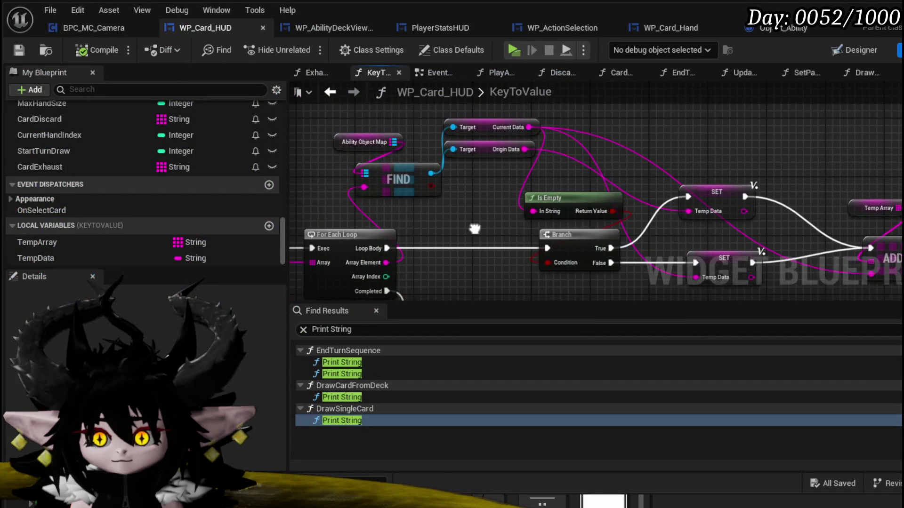
Rearrange the Origin Data getter, FIND group and Is Empty node beside the Current Data getter.
drag(494, 156, 527, 181)
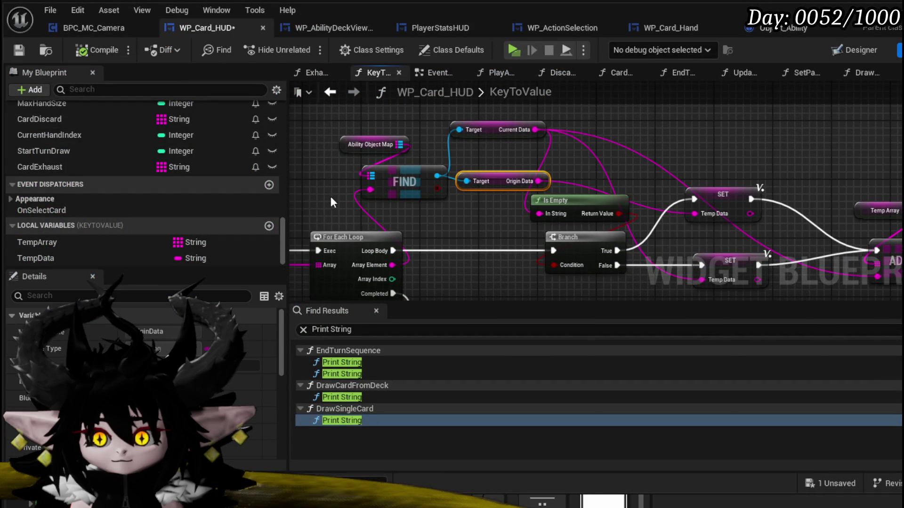
drag(365, 214, 543, 122)
drag(540, 196, 466, 174)
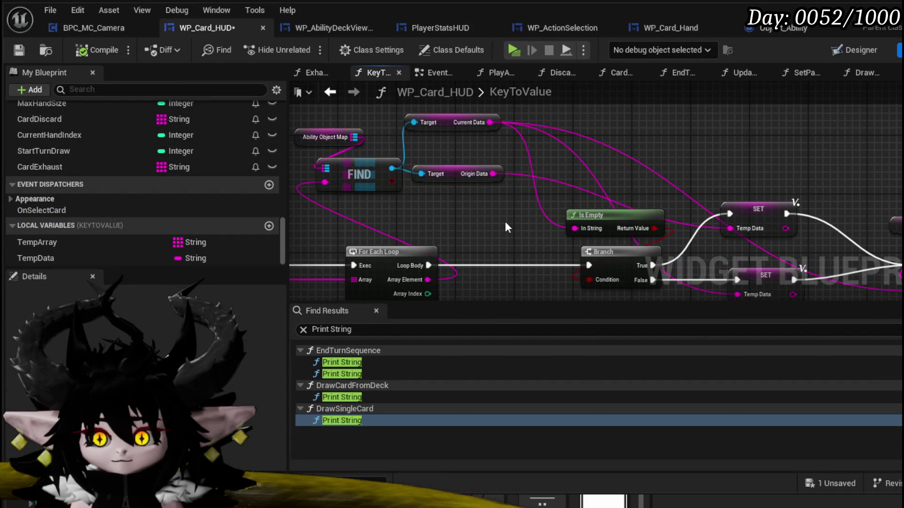
click(504, 227)
drag(503, 227, 453, 206)
mouse_move(545, 109)
mouse_down()
mouse_move(549, 135)
mouse_move(530, 168)
mouse_move(487, 191)
mouse_up()
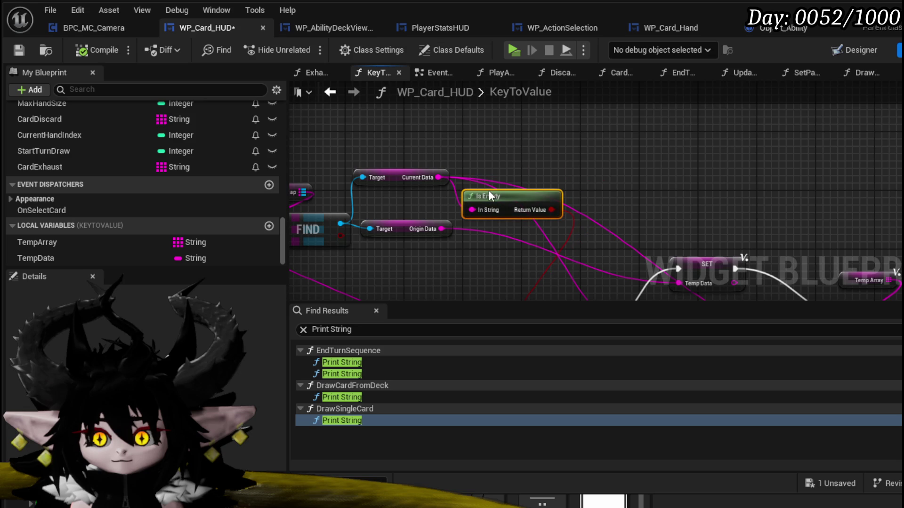
drag(492, 138, 401, 131)
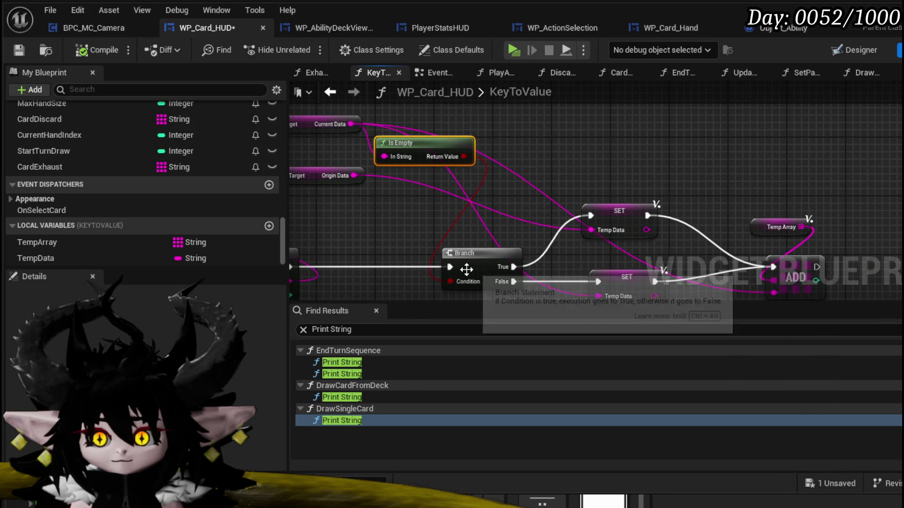
mouse_move(302, 172)
mouse_down()
mouse_move(378, 162)
mouse_move(422, 189)
mouse_move(431, 214)
mouse_up()
Add a TempData getter next to ADD and save WP_Card_HUD.
drag(396, 104, 199, 77)
scroll(205, 340, down, 5)
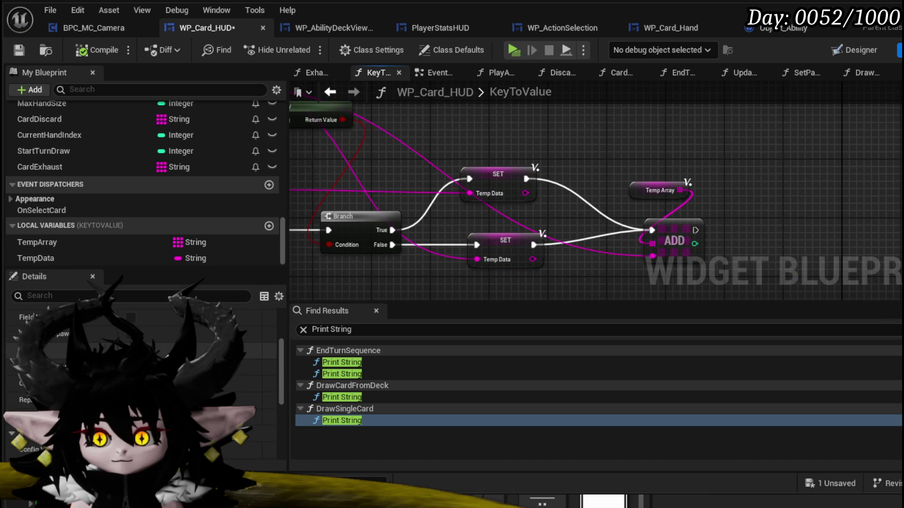
drag(48, 258, 630, 269)
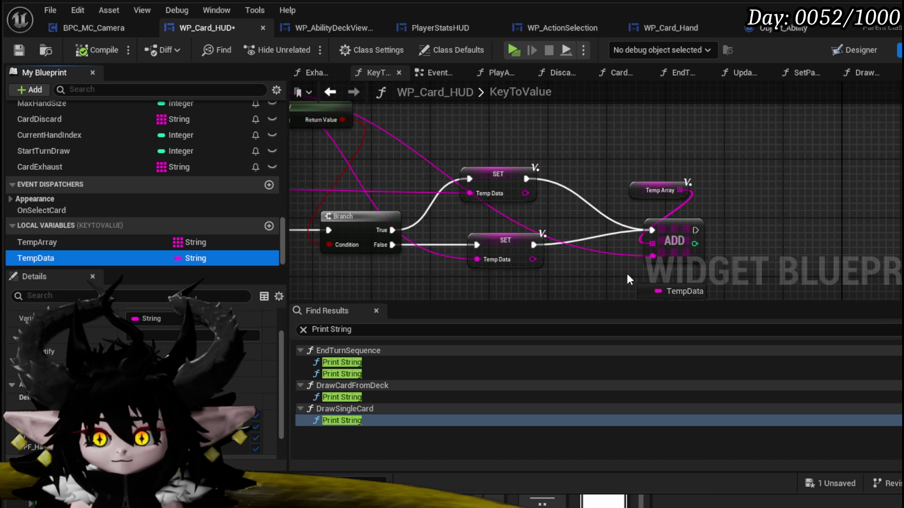
click(652, 297)
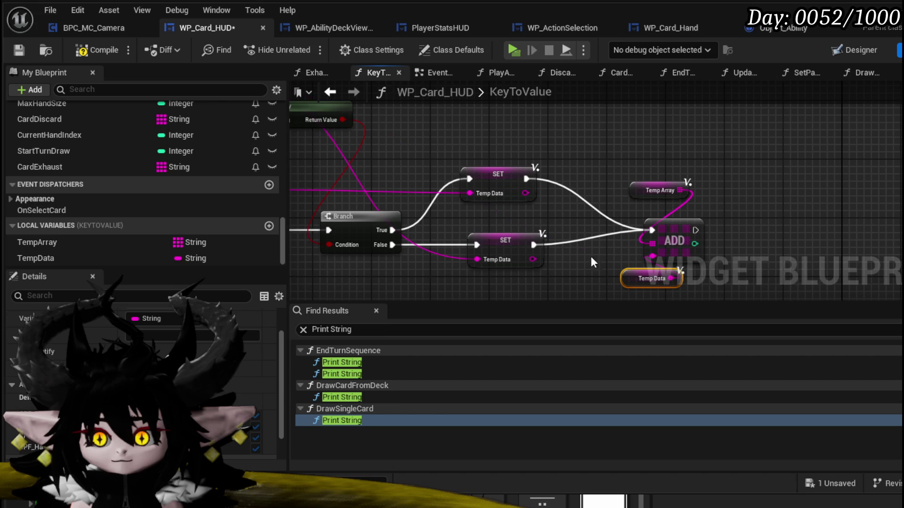
click(21, 46)
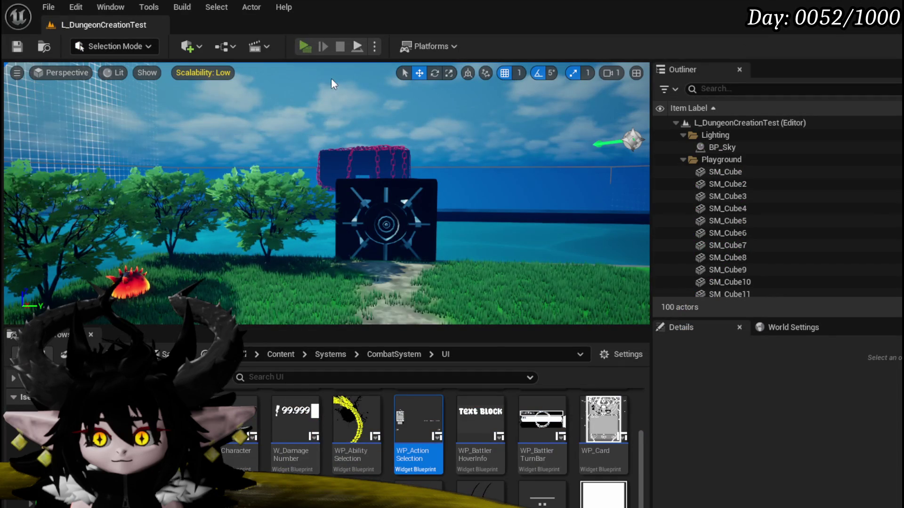
Trigger the fire-enemy battle, dismiss the crash error and skill list, then exit and save all.
key(w)
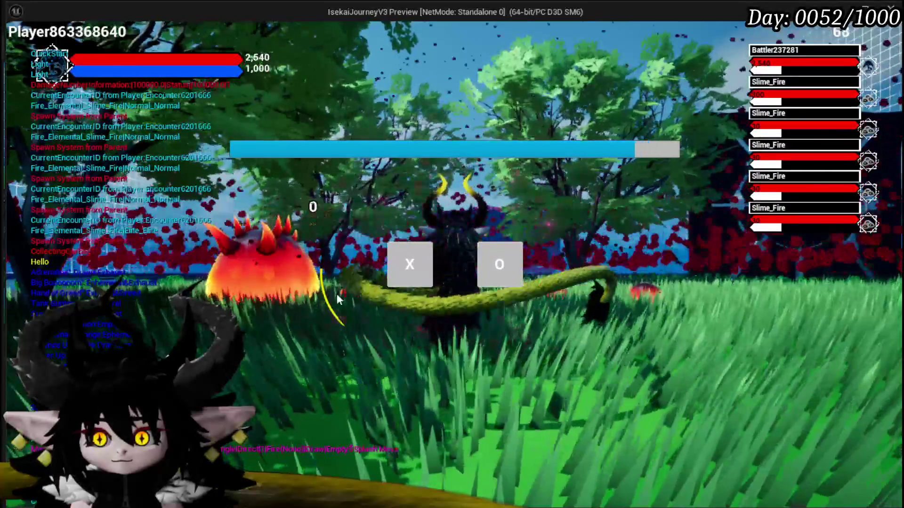
key(x)
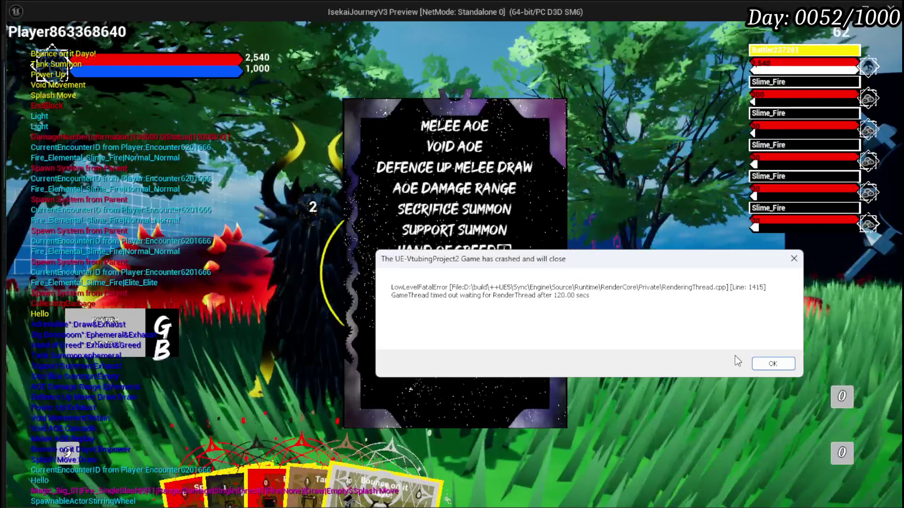
click(770, 363)
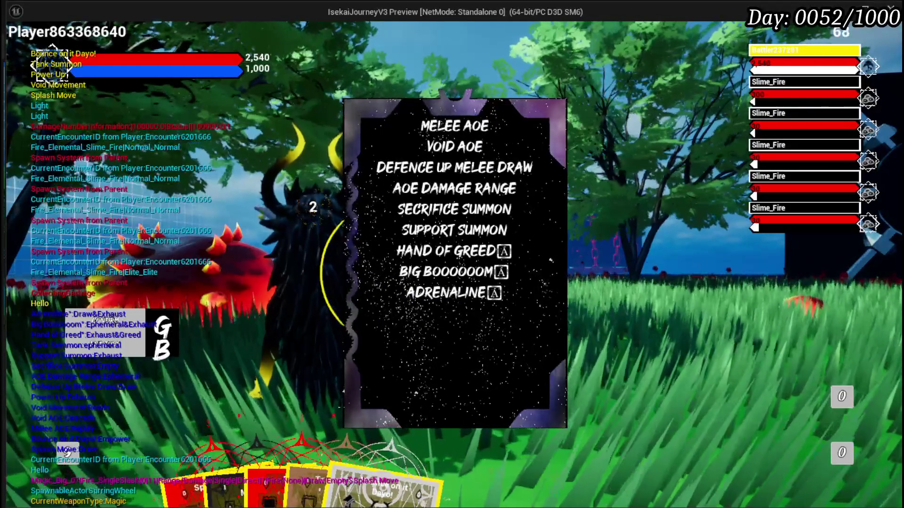
click(679, 380)
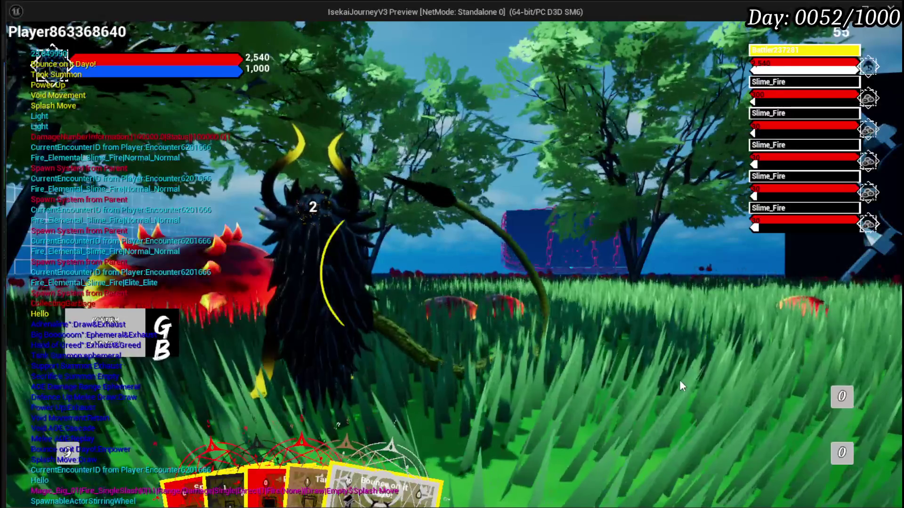
key(Escape)
key(ctrl+s)
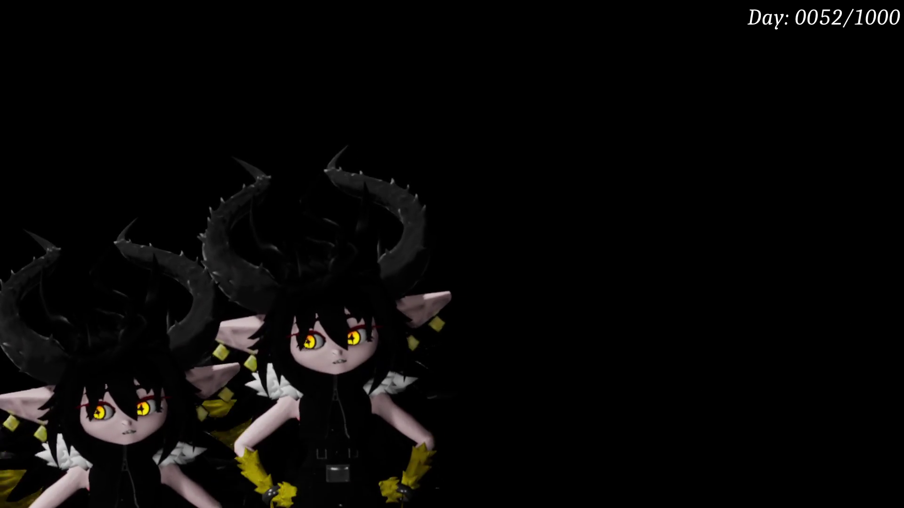
Bring up WP_Card_HUD's KeyToValue graph with its Print String calls listed.
mouse_move(859, 98)
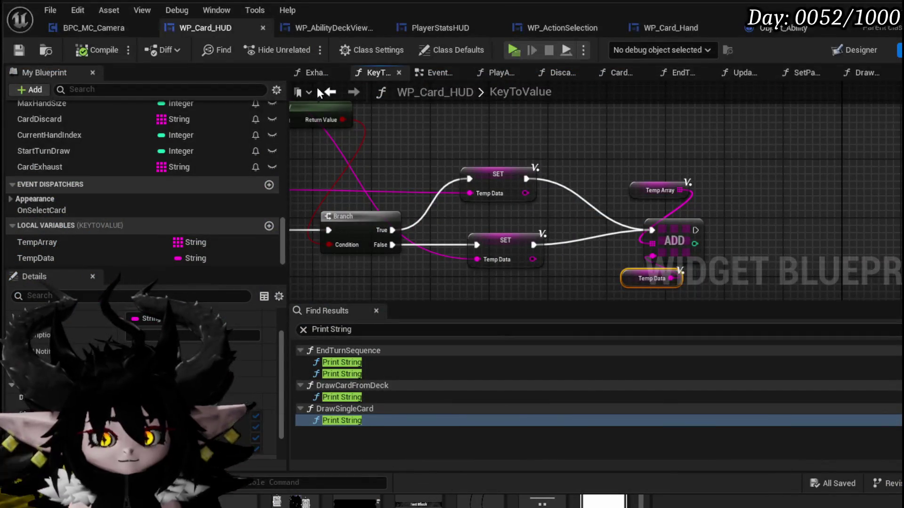
key(ctrl+s)
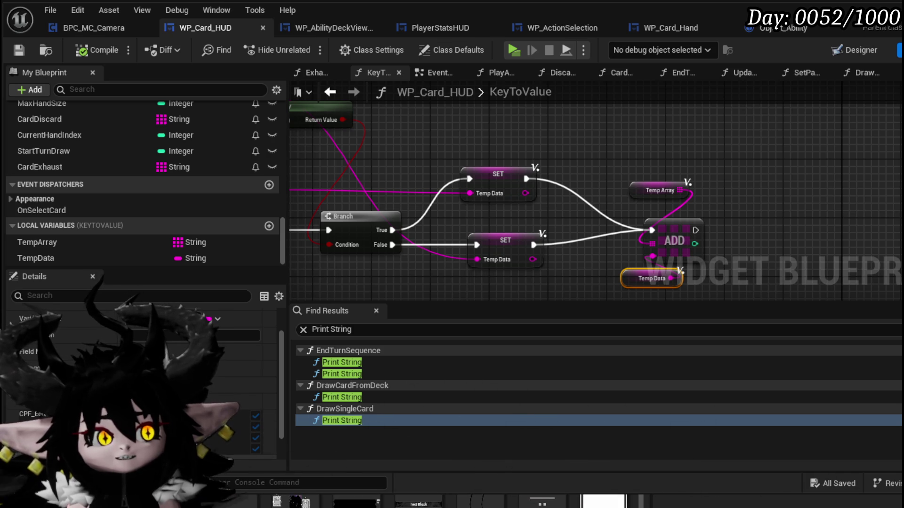
drag(361, 178, 535, 146)
scroll(506, 150, down, 5)
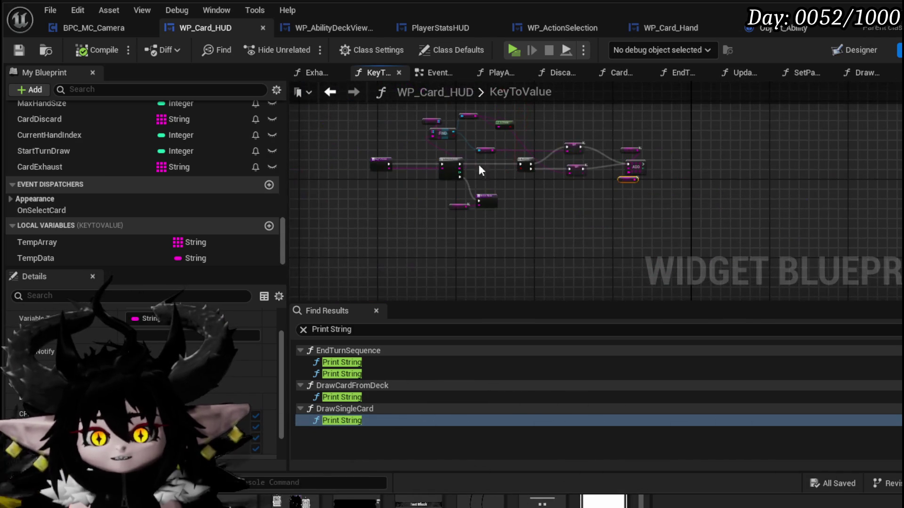
drag(374, 221, 705, 95)
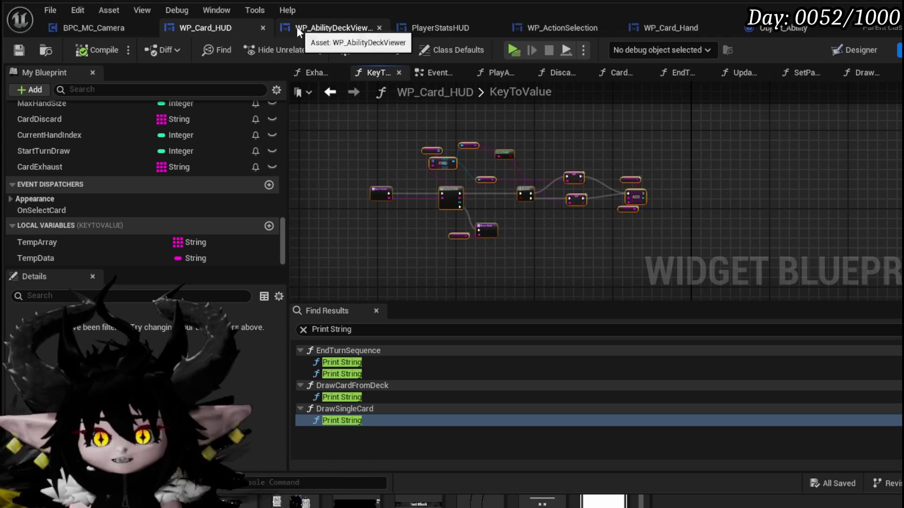
Flip between the WP_AbilityDeckViewer, WP_Card_HUD, BPC_MC_Camera and PlayerStatsHUD blueprint tabs.
click(338, 27)
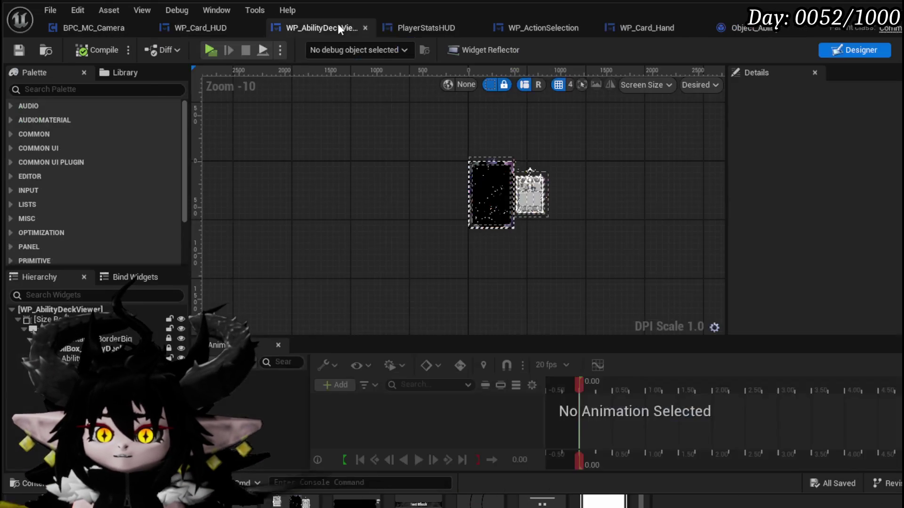
click(222, 28)
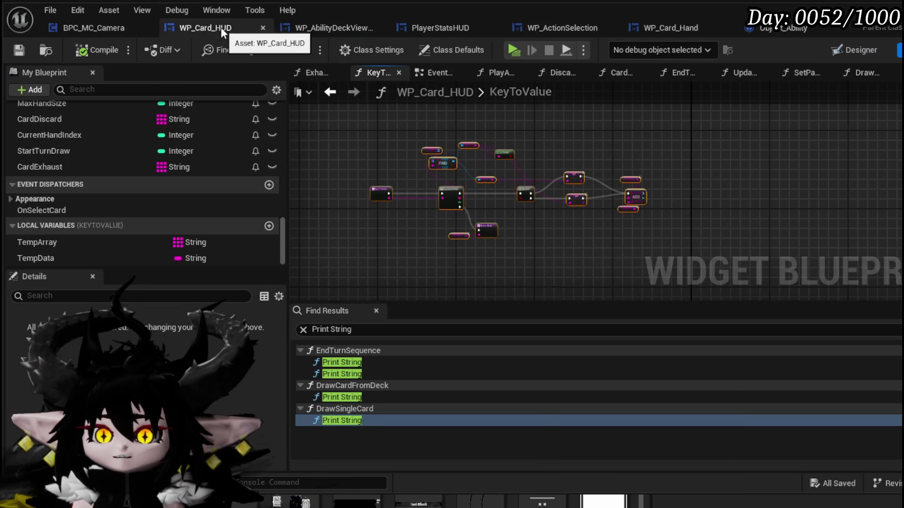
click(101, 29)
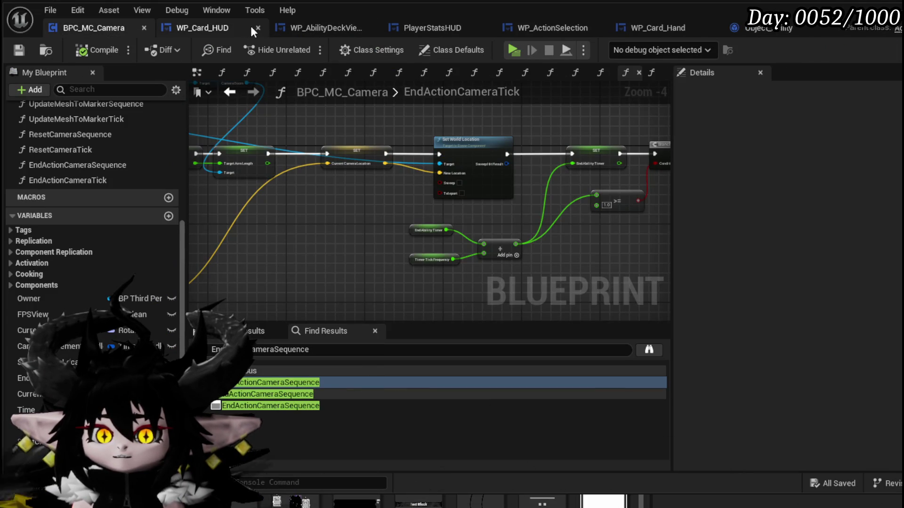
click(230, 30)
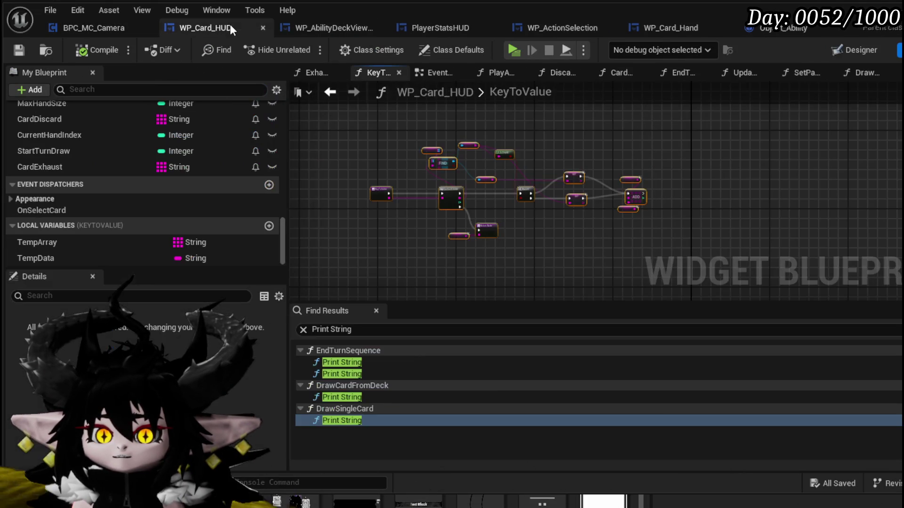
click(826, 50)
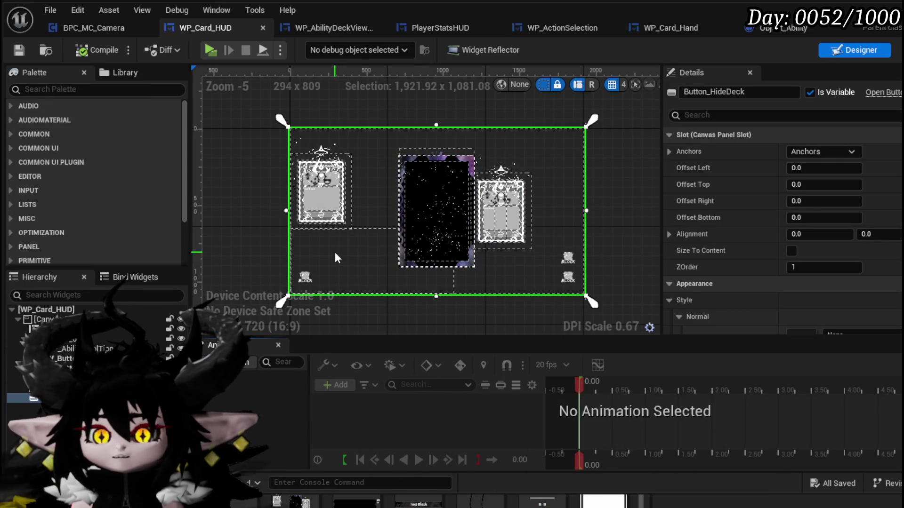
click(331, 29)
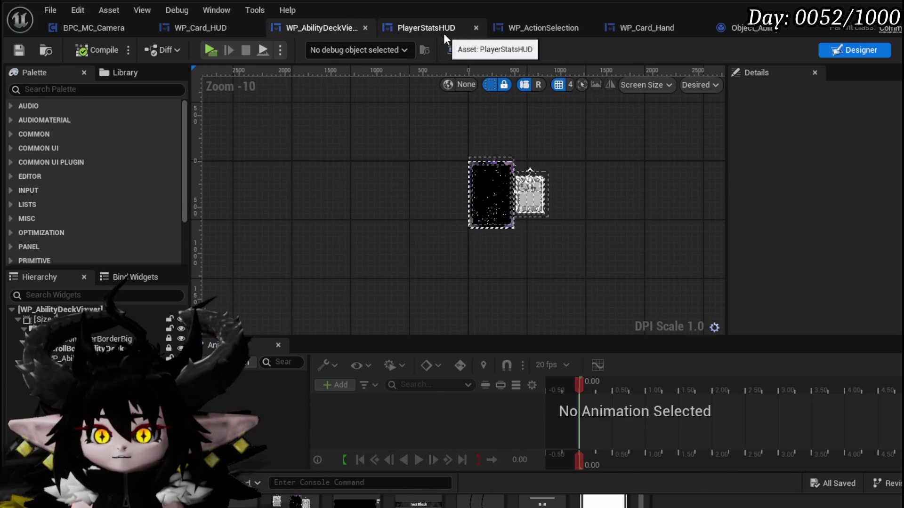
click(443, 32)
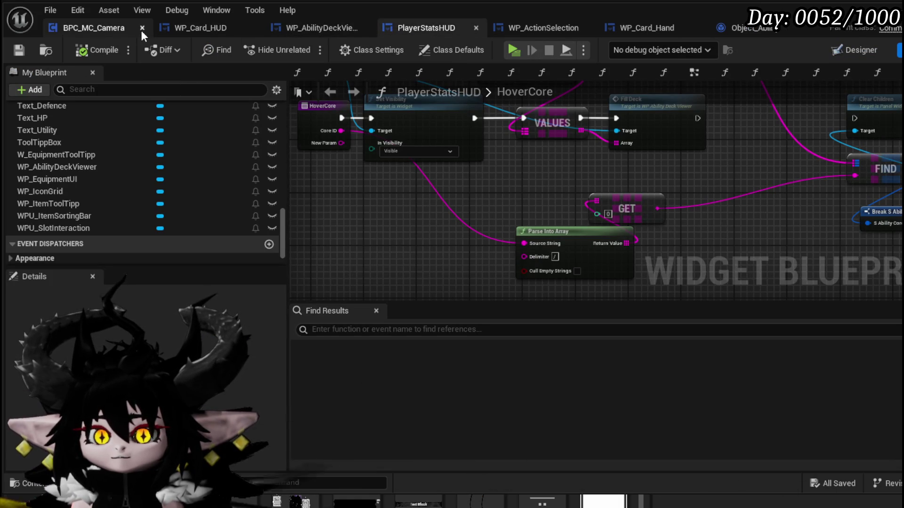
Jump to the Event Bus Move Camera event and locate the Switch on String node.
click(541, 29)
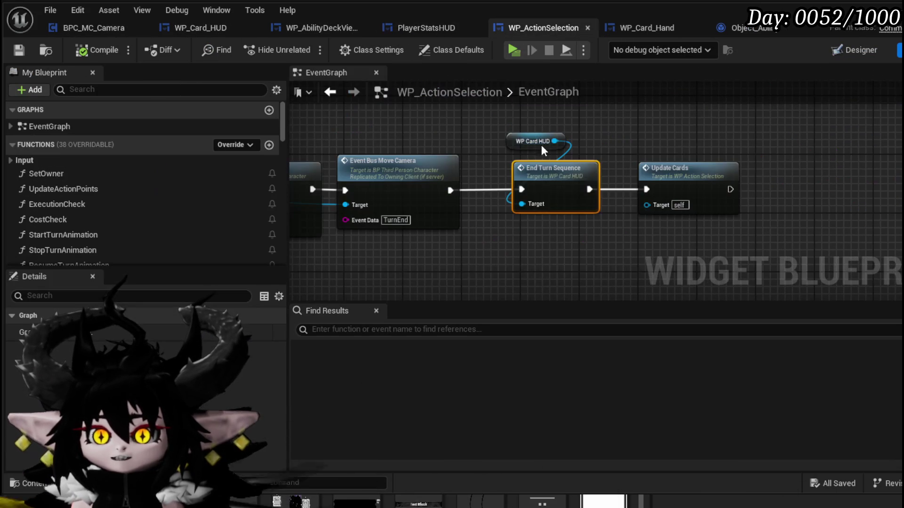
drag(564, 253, 717, 217)
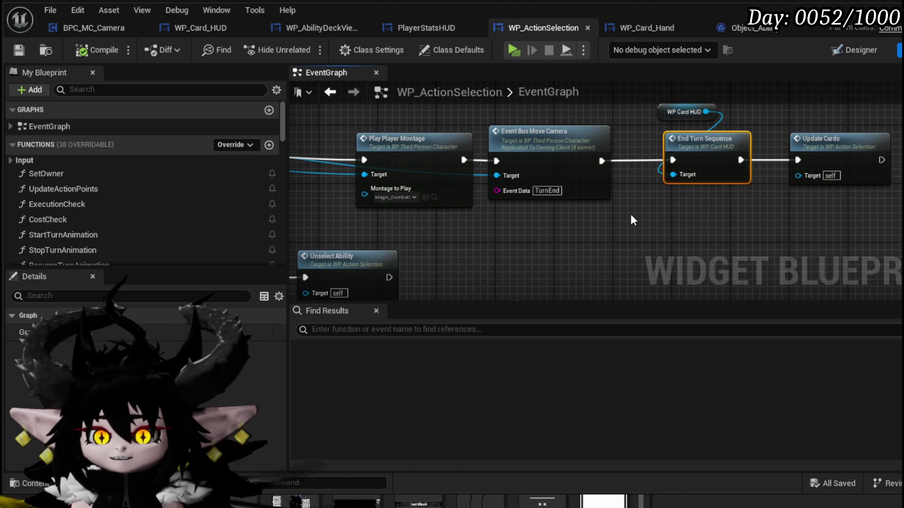
mouse_move(631, 217)
mouse_down()
mouse_move(885, 203)
mouse_move(566, 130)
mouse_up()
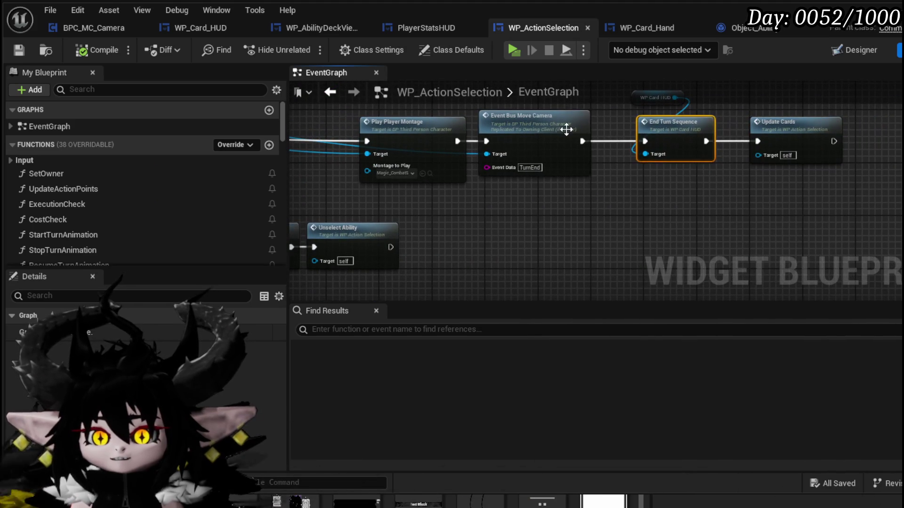
double_click(489, 128)
mouse_move(382, 131)
mouse_down()
mouse_move(465, 146)
mouse_move(215, 207)
mouse_move(213, 140)
mouse_move(261, 178)
mouse_up()
drag(414, 212, 524, 197)
scroll(418, 207, up, 3)
mouse_move(418, 207)
mouse_down()
mouse_move(281, 197)
mouse_move(407, 171)
mouse_move(331, 166)
mouse_move(290, 149)
mouse_move(388, 146)
mouse_up()
Move Client Raise Event below the exec line, wire Active Turn SET into Server End Turn, and save.
click(423, 173)
mouse_move(521, 287)
mouse_down()
mouse_move(430, 259)
mouse_move(485, 216)
mouse_up()
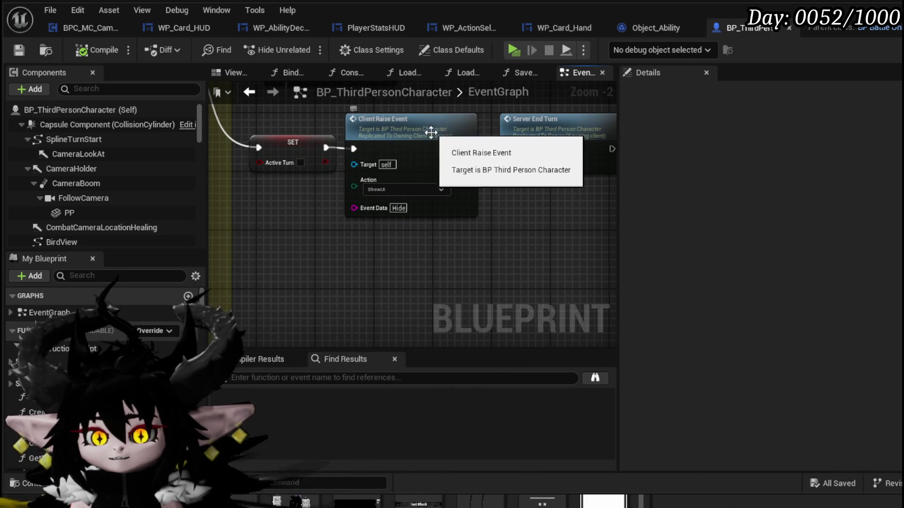
drag(414, 124, 421, 198)
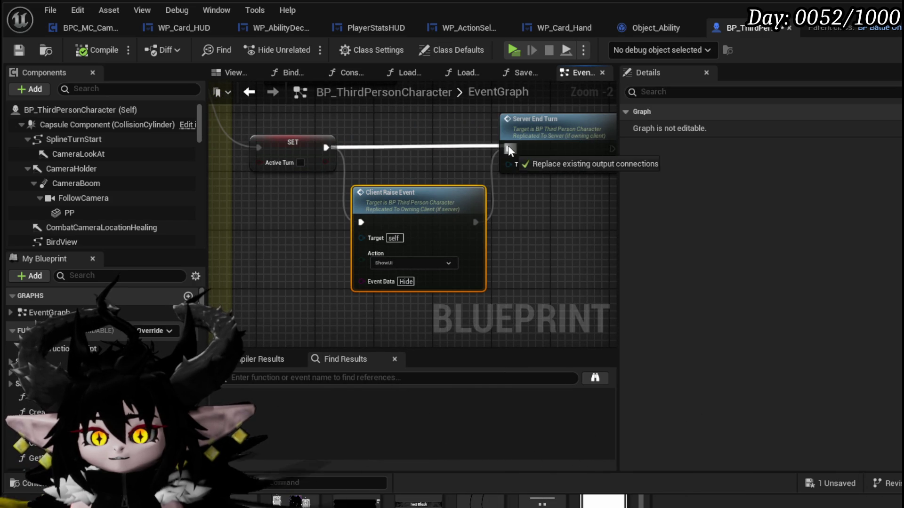
drag(508, 145, 508, 148)
click(431, 137)
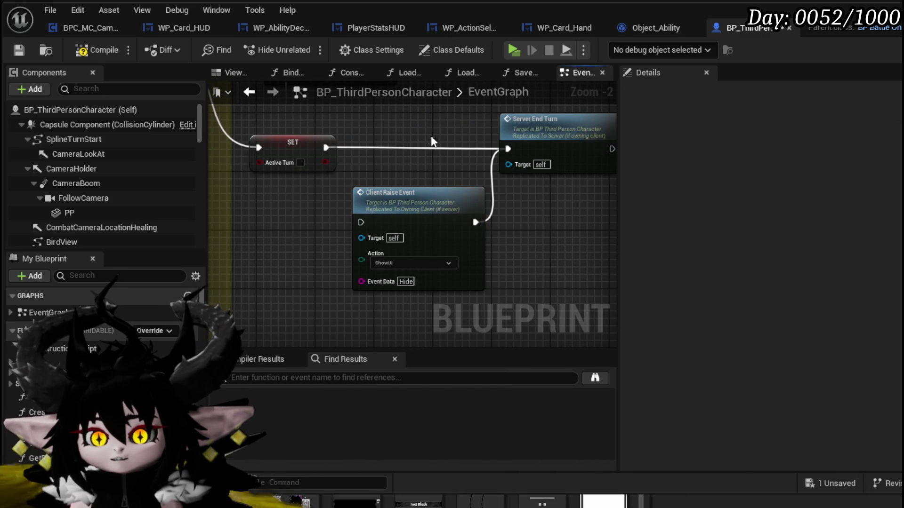
click(19, 50)
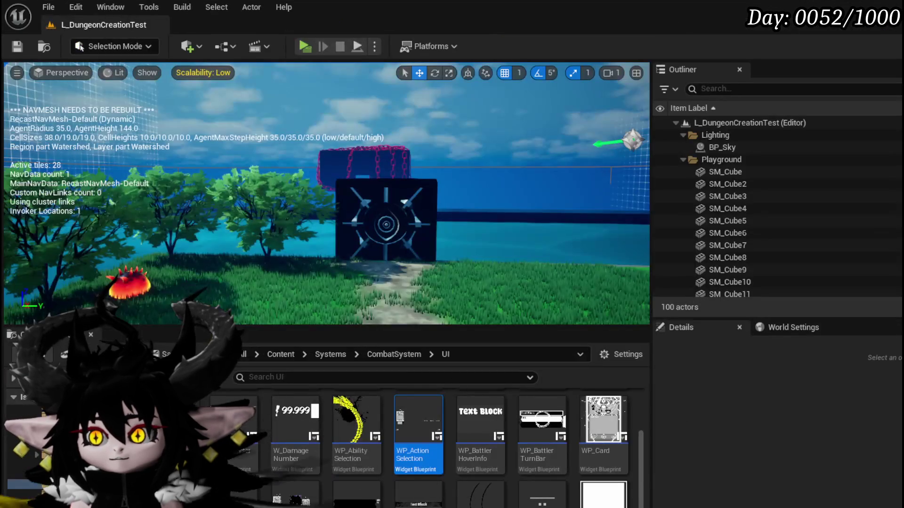
Playtest by running to the fire slime and attacking to start a card battle, then stop with Esc.
click(304, 46)
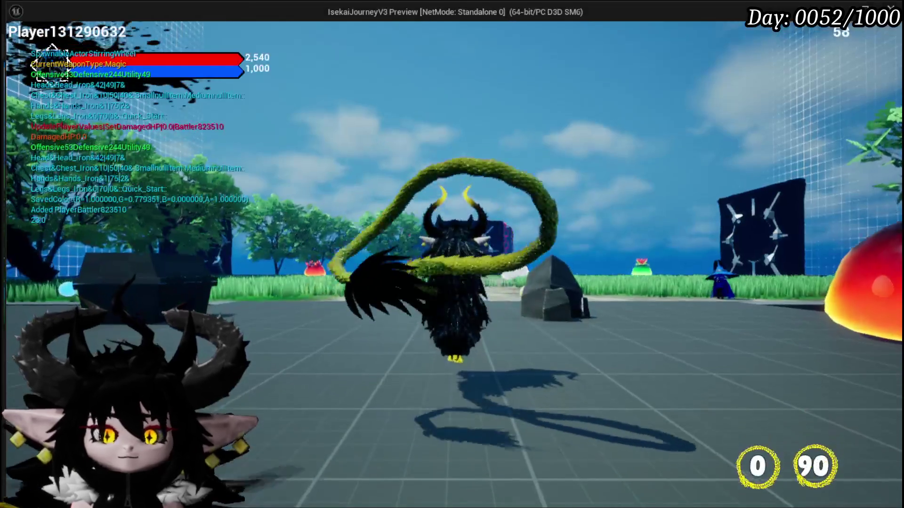
key(w)
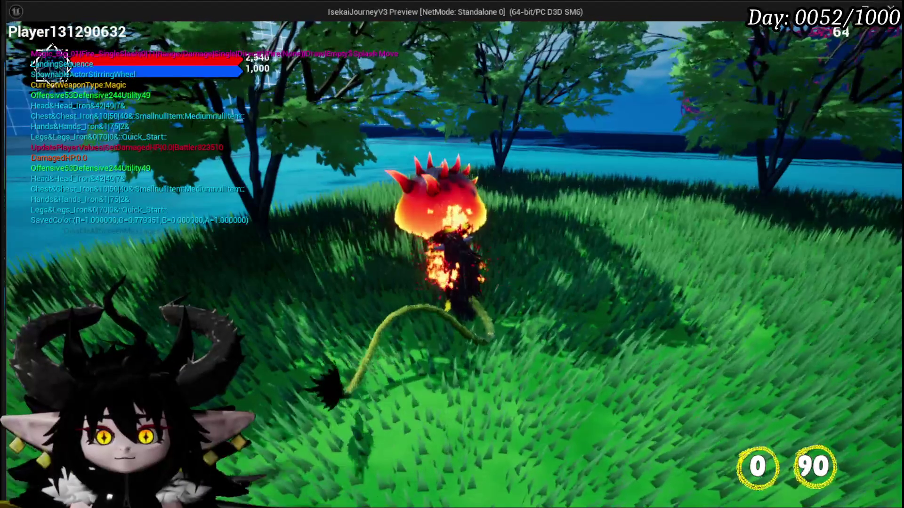
key(1)
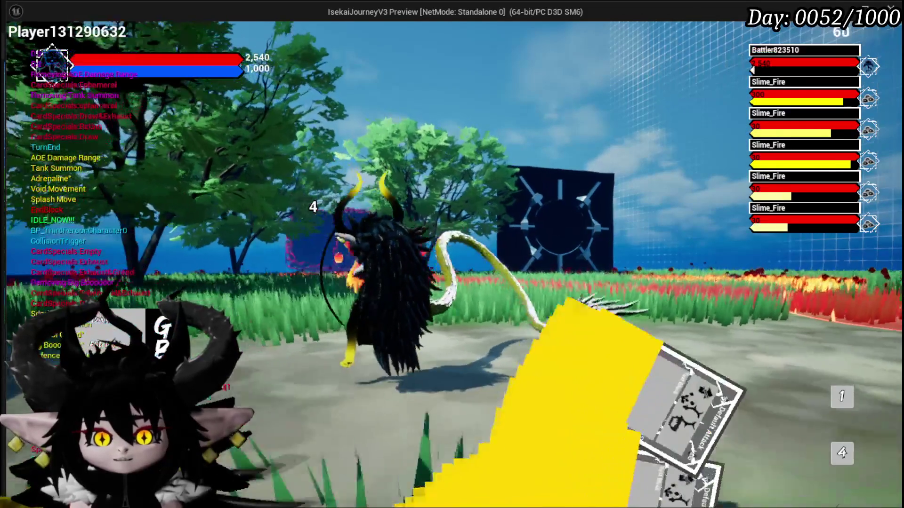
key(Escape)
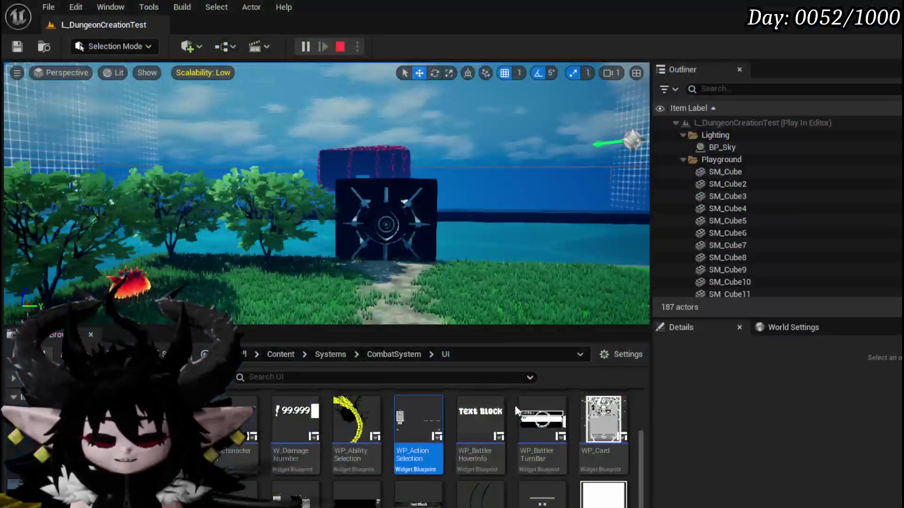
Save the level and bring up the WP_ActionSelection widget layout in the Designer.
click(16, 45)
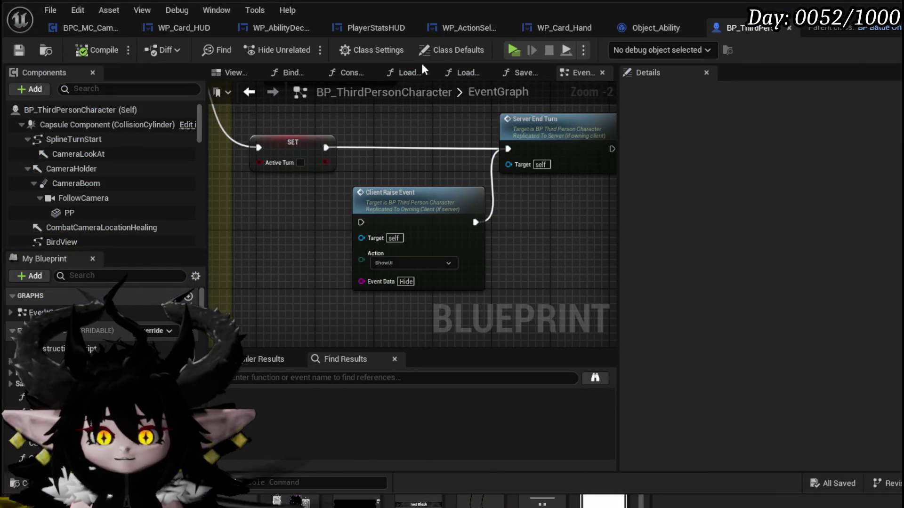
click(166, 28)
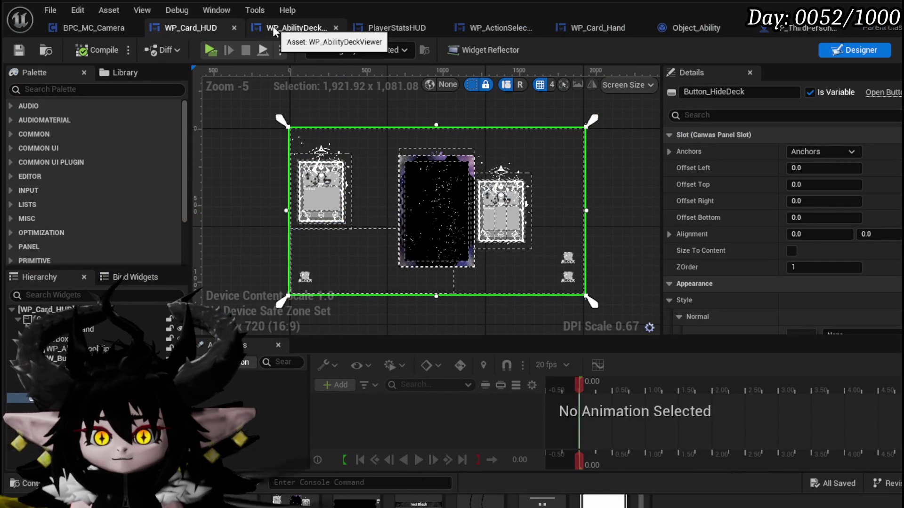
click(490, 25)
click(868, 59)
scroll(424, 198, up, 5)
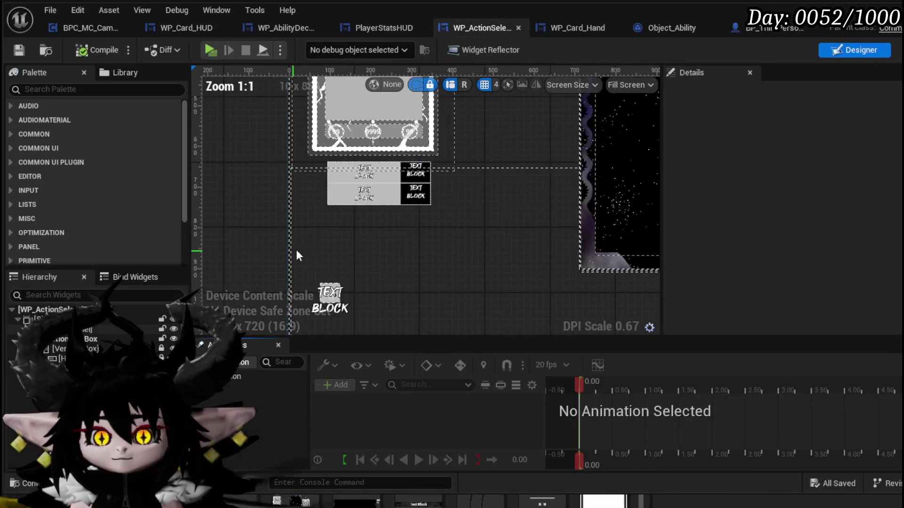
Delete the two text-block buttons below the card panel, compile, and go to the broken On Pressed event.
click(408, 191)
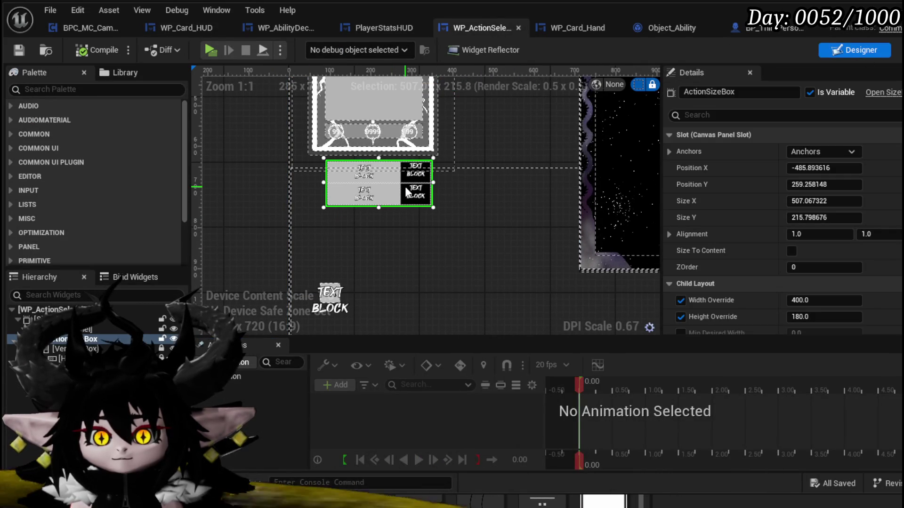
shift+click(57, 358)
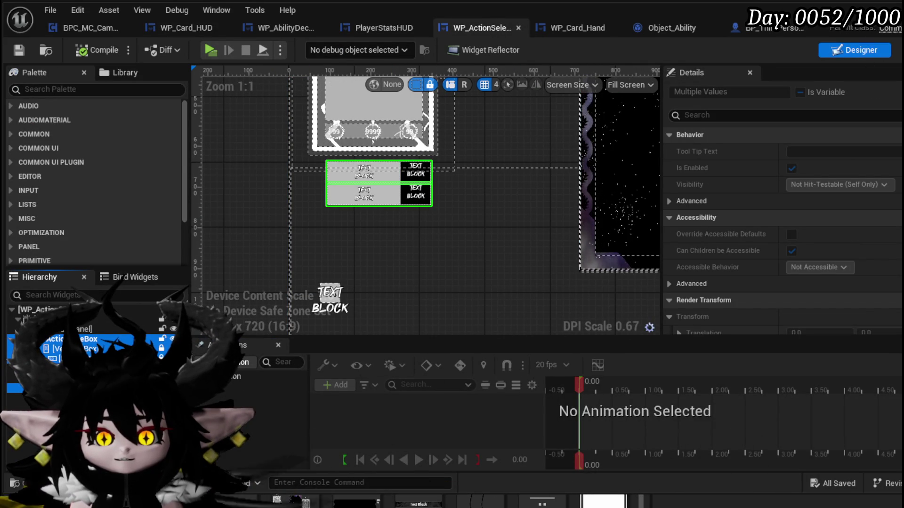
ctrl+click(417, 194)
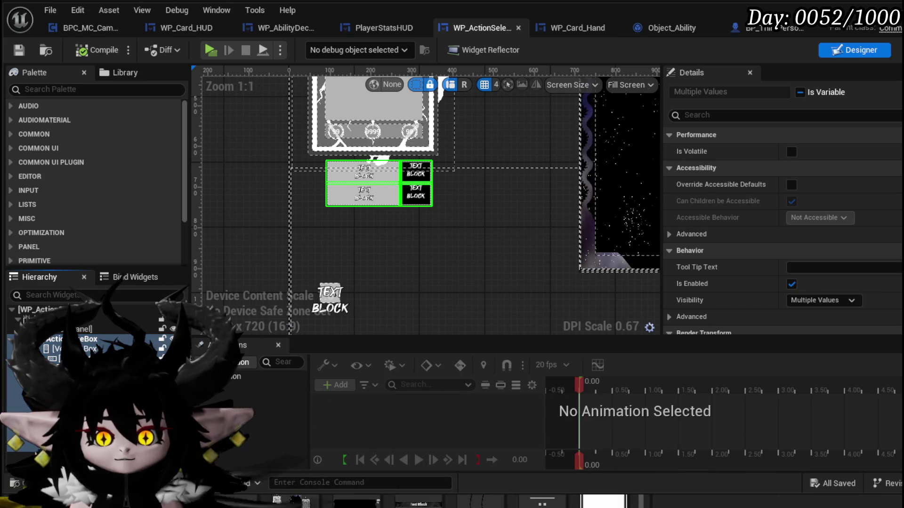
key(Delete)
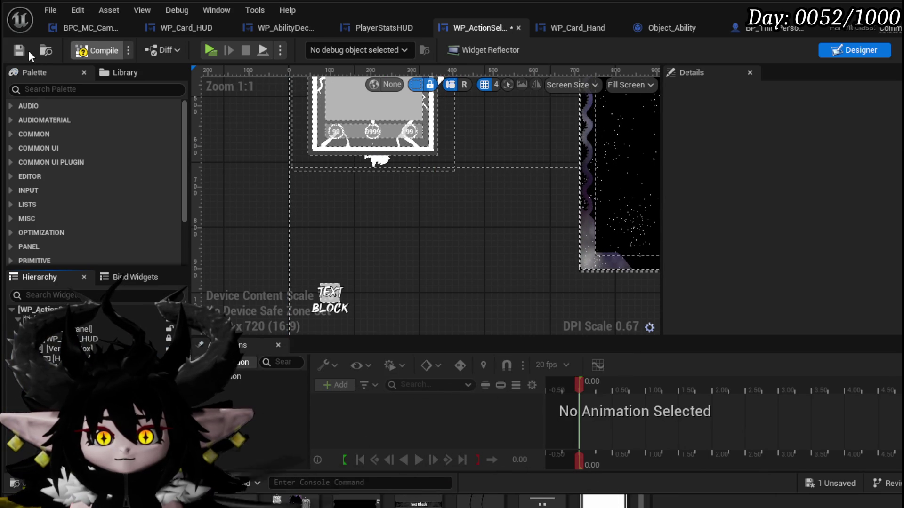
click(28, 50)
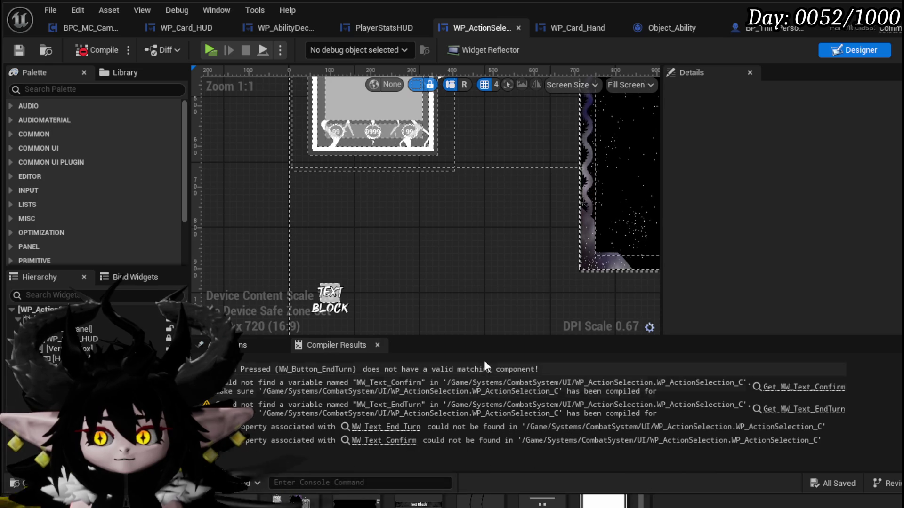
click(298, 369)
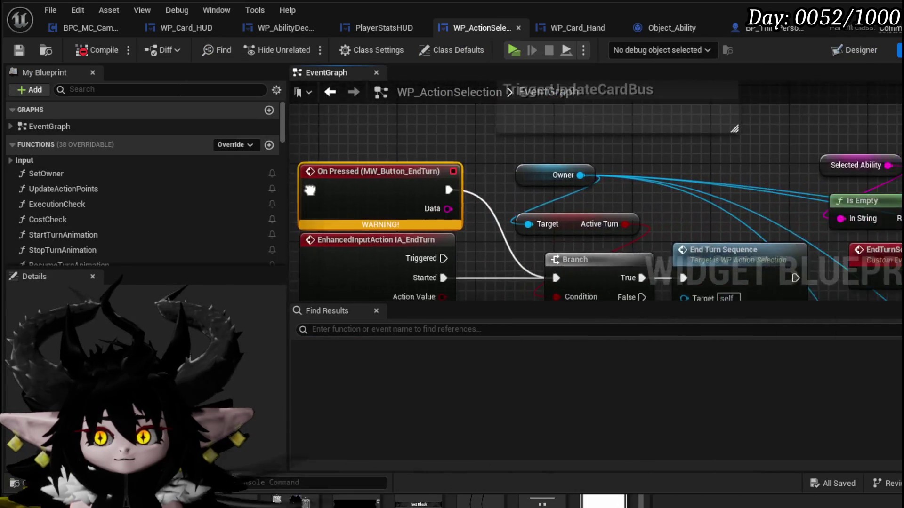
Select the orphaned On Pressed event, recompile, and go to the erroring MW Text Confirm node.
drag(381, 126, 440, 170)
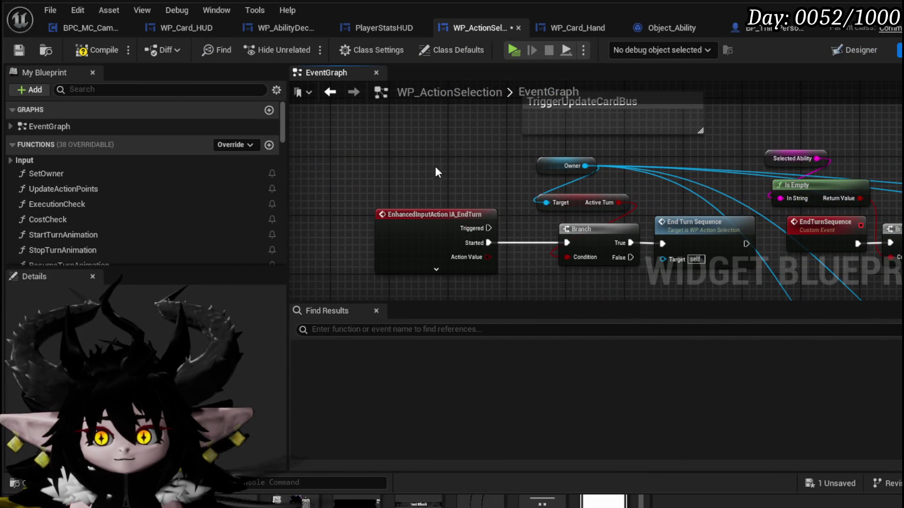
click(18, 50)
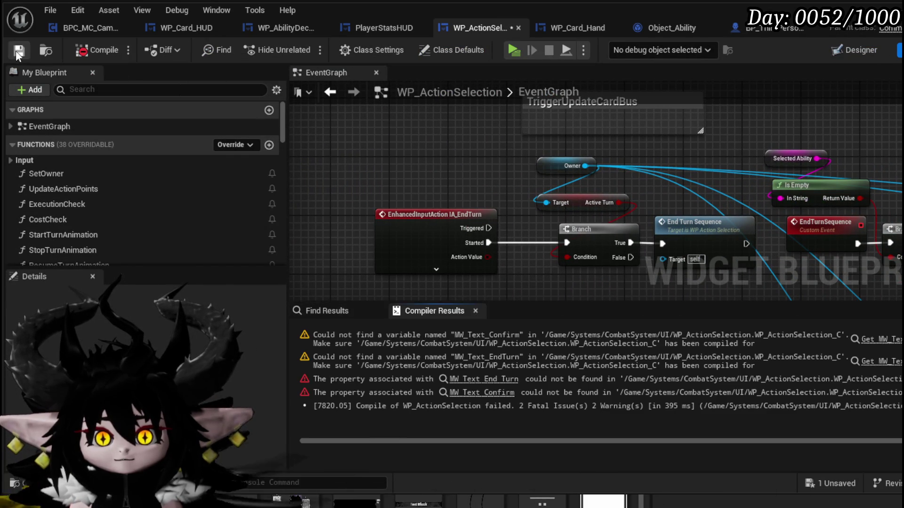
click(892, 343)
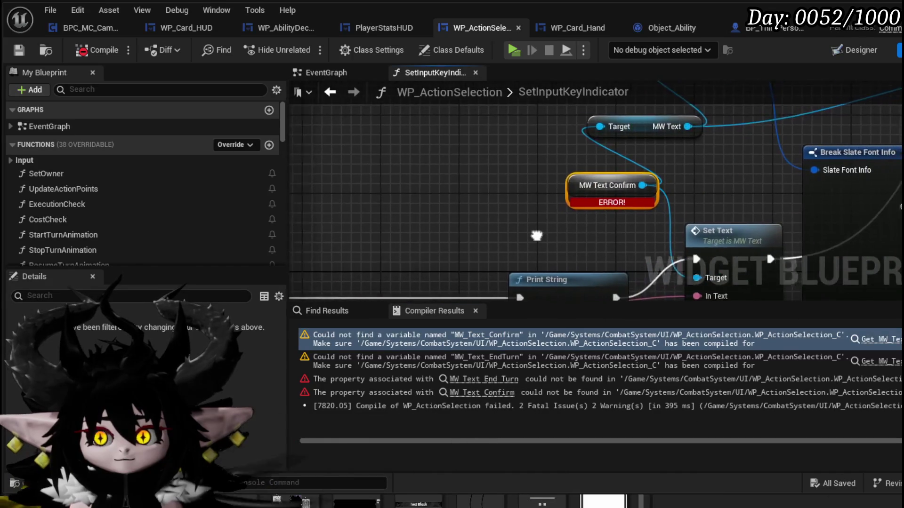
Fix the MW Text references in SetInputKeyIndicator, recompile, and save WP_ActionSelection.
scroll(405, 230, down, 1)
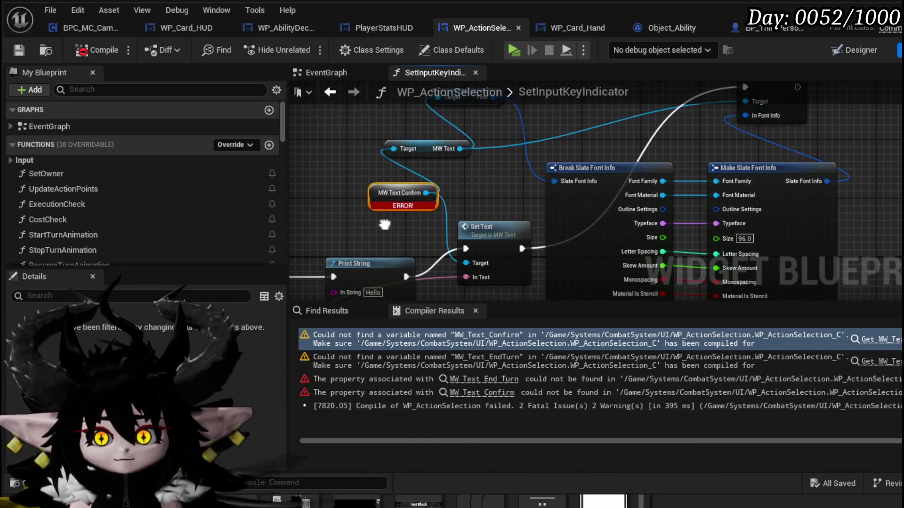
mouse_move(385, 225)
mouse_down()
mouse_move(411, 252)
mouse_move(437, 195)
mouse_move(608, 144)
mouse_move(571, 136)
mouse_move(795, 132)
mouse_up()
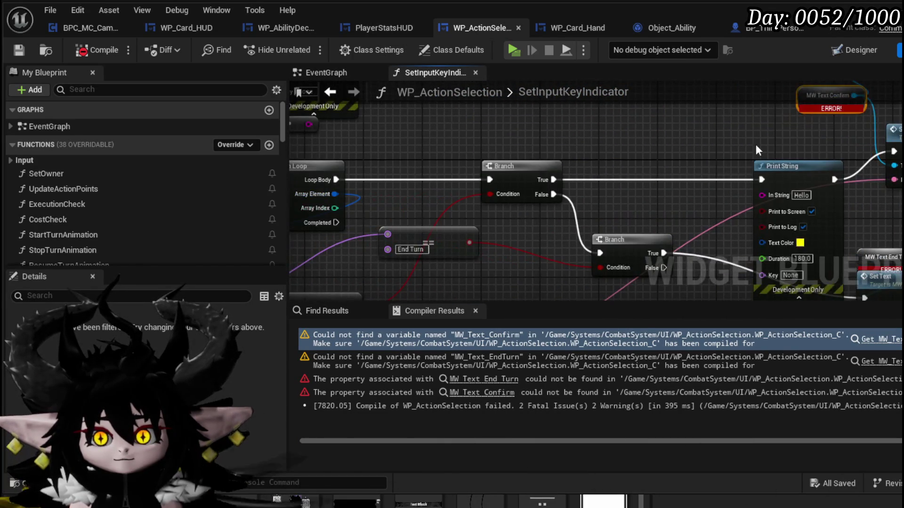
scroll(540, 128, down, 2)
mouse_move(541, 128)
mouse_down()
mouse_move(827, 199)
mouse_move(818, 183)
mouse_up()
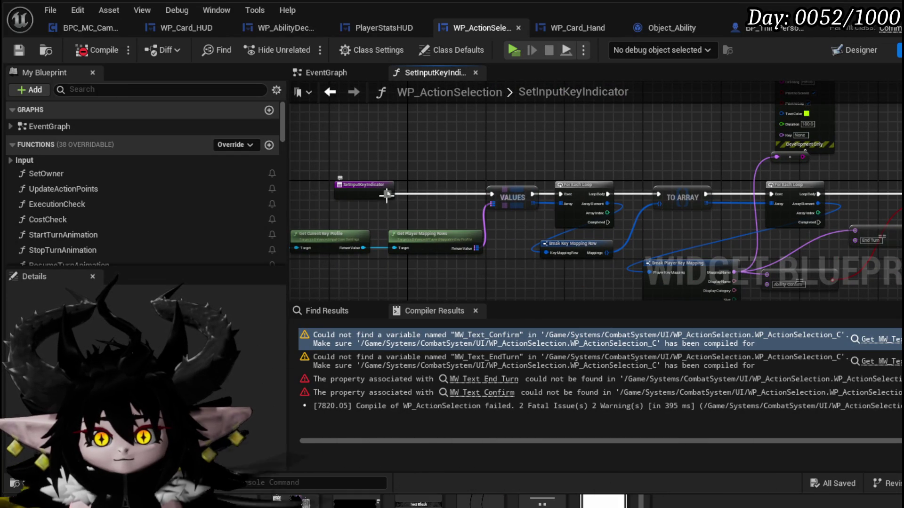
click(82, 51)
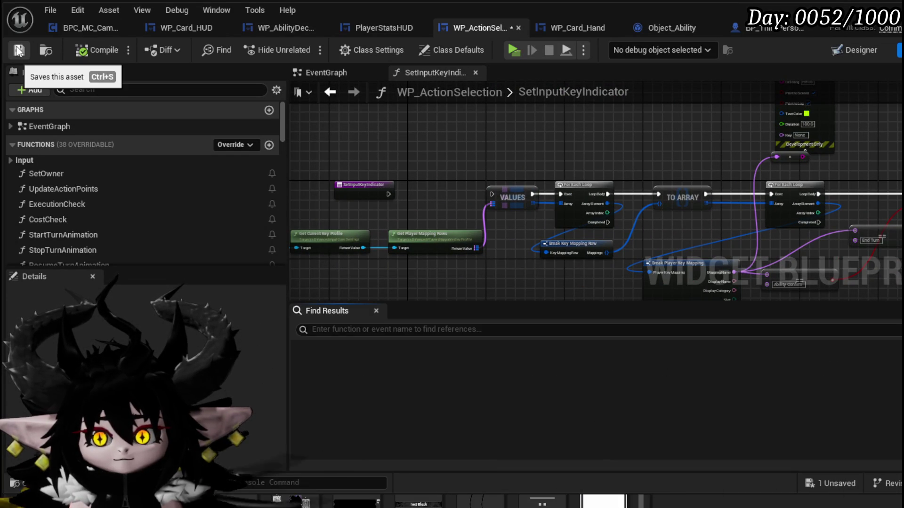
key(ctrl+s)
scroll(354, 144, down, 5)
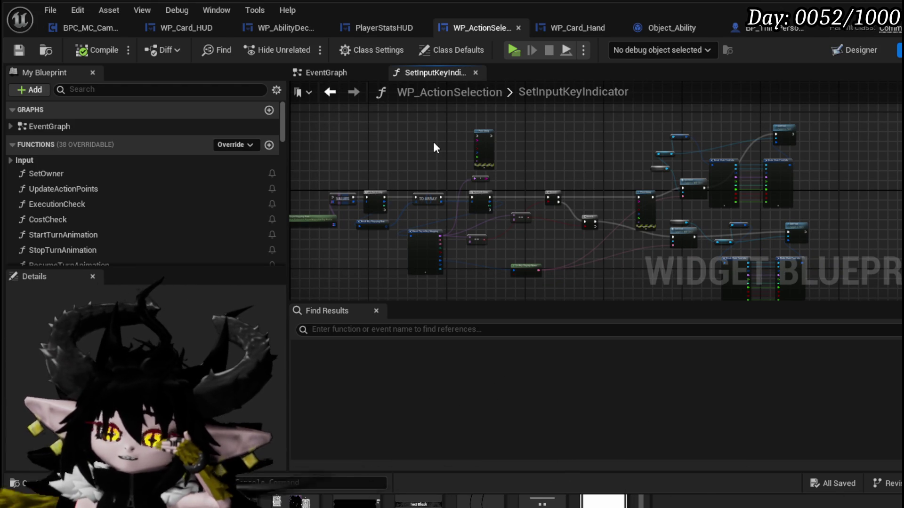
Return to the main EventGraph and locate the Owner node and its wires.
click(311, 74)
scroll(445, 168, down, 2)
drag(445, 169, 301, 128)
mouse_move(395, 236)
mouse_down()
mouse_move(332, 228)
mouse_move(323, 196)
mouse_move(563, 229)
mouse_up()
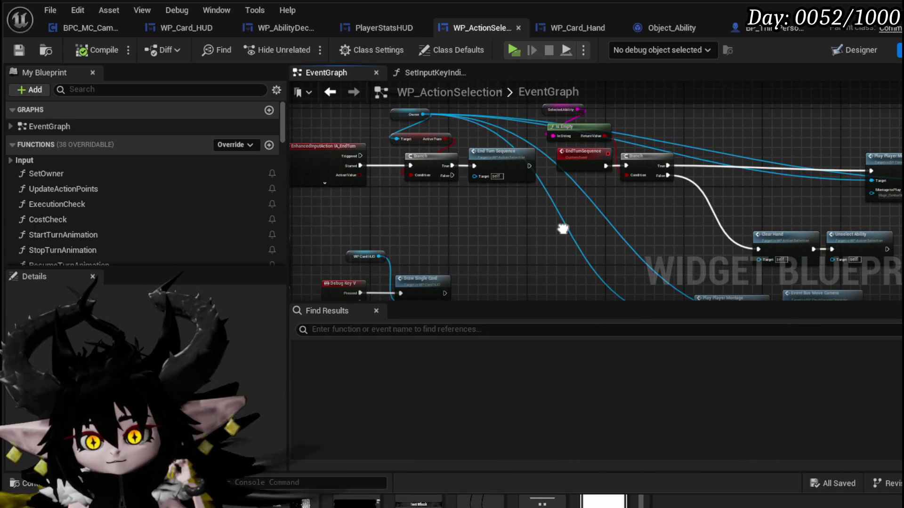
drag(437, 135, 412, 143)
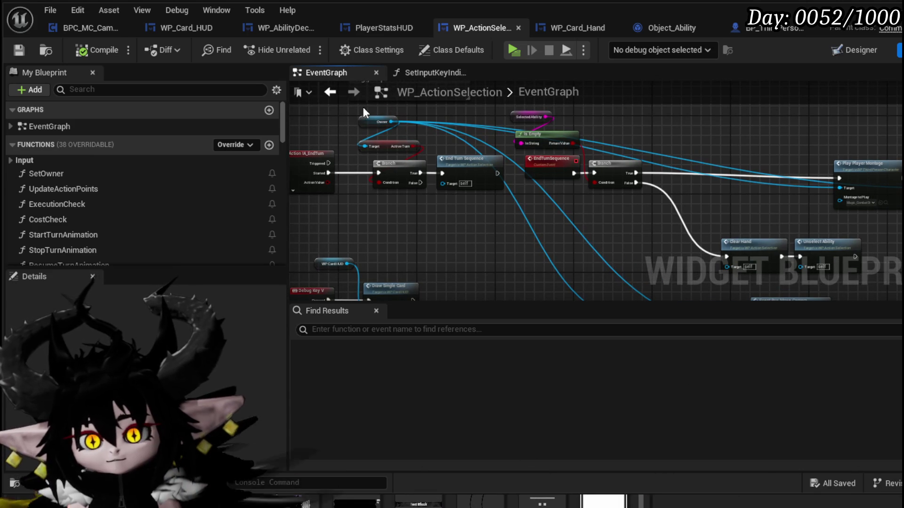
Paste a second Owner node, move the Owner wires and Target link onto it, and save.
key(ctrl+v)
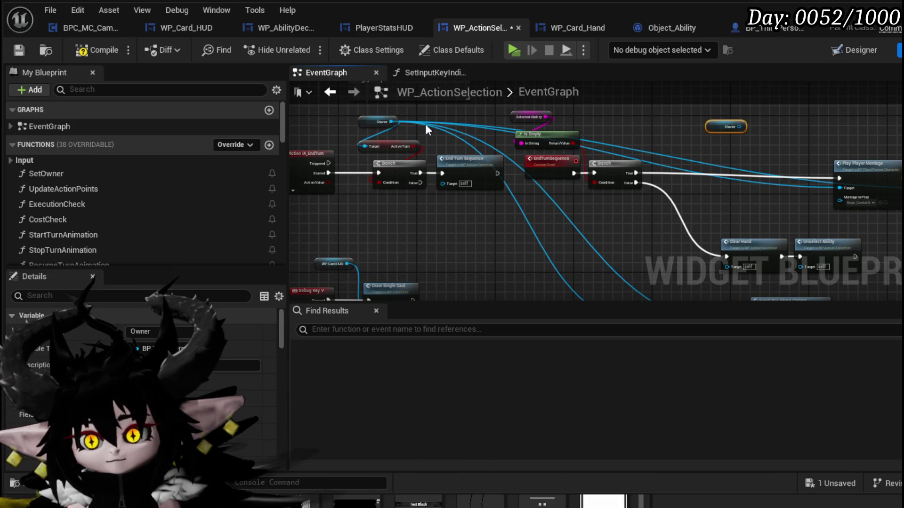
drag(393, 121, 738, 126)
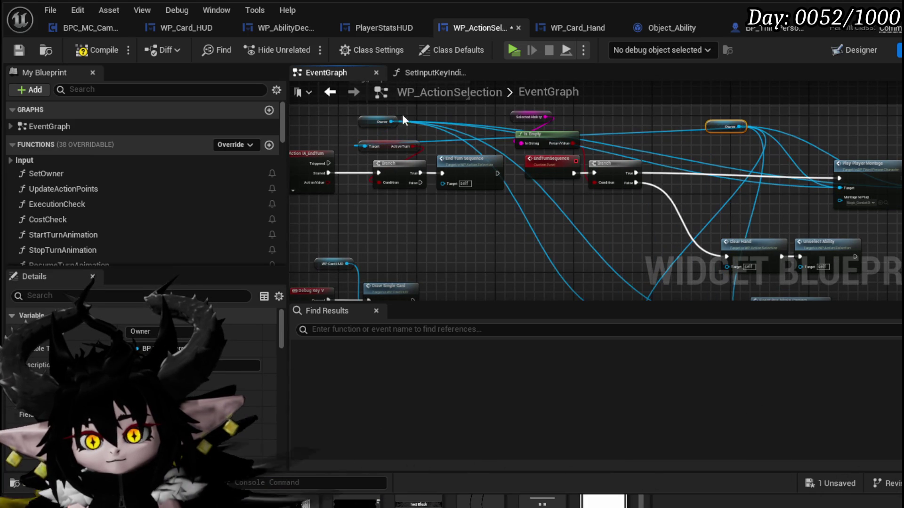
drag(393, 121, 363, 146)
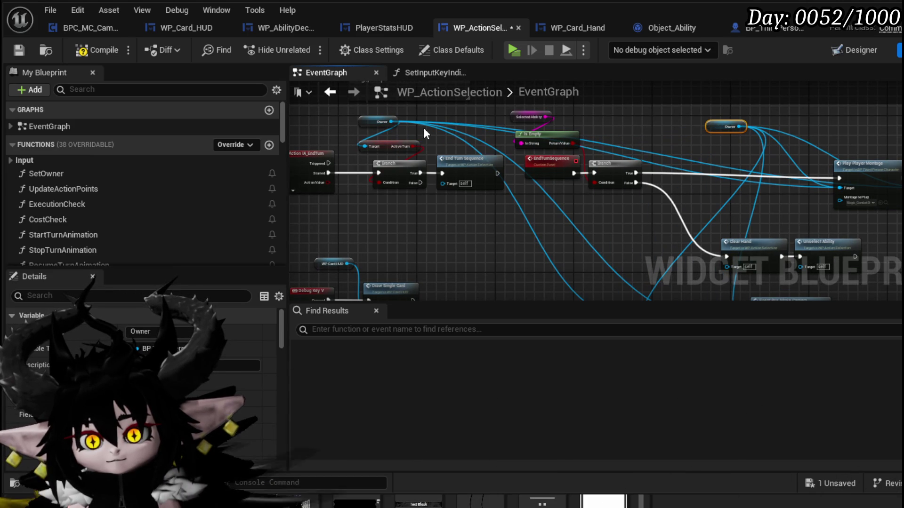
alt+click(464, 133)
alt+click(466, 127)
mouse_move(595, 143)
mouse_down()
mouse_move(490, 137)
mouse_move(479, 144)
mouse_move(462, 111)
mouse_move(462, 165)
mouse_up()
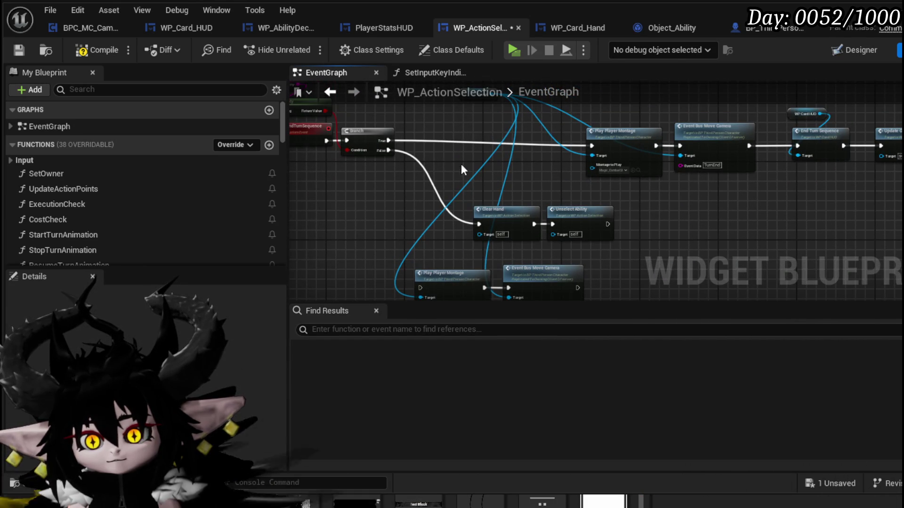
click(22, 46)
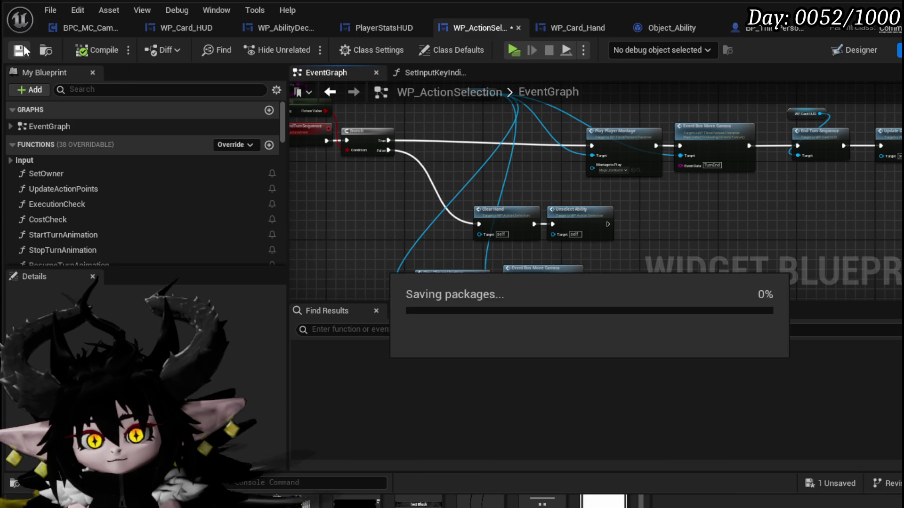
click(753, 28)
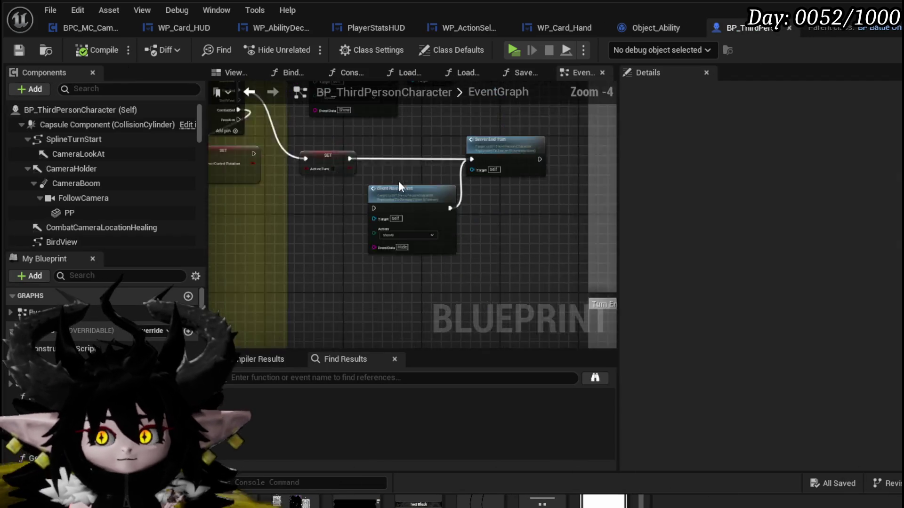
Inspect the Camera Bus and Switch on String nodes in the character graph.
scroll(577, 223, down, 2)
mouse_move(577, 222)
mouse_down()
mouse_move(456, 228)
mouse_move(529, 284)
mouse_move(389, 191)
mouse_move(425, 203)
mouse_move(570, 147)
mouse_up()
scroll(570, 147, up, 3)
click(370, 178)
scroll(357, 180, down, 2)
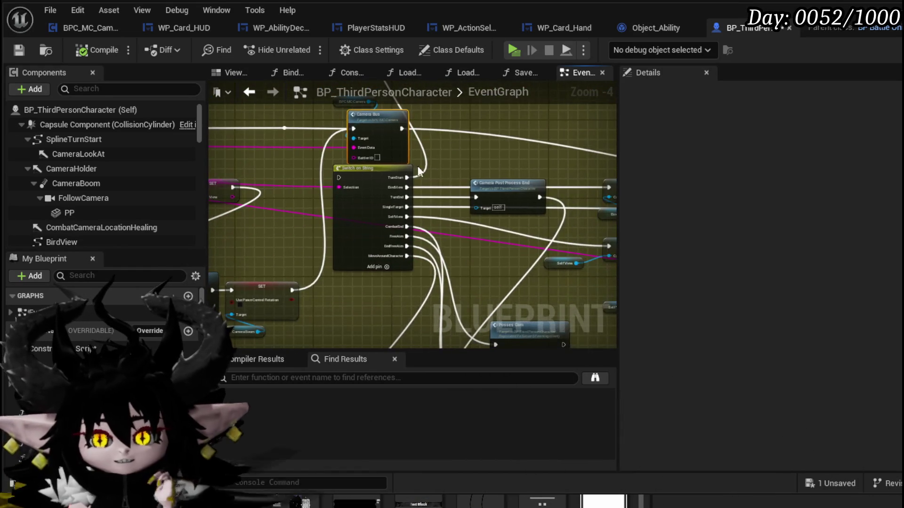
mouse_move(417, 170)
mouse_down()
mouse_move(453, 164)
mouse_move(446, 181)
mouse_up()
click(445, 174)
scroll(384, 188, up, 3)
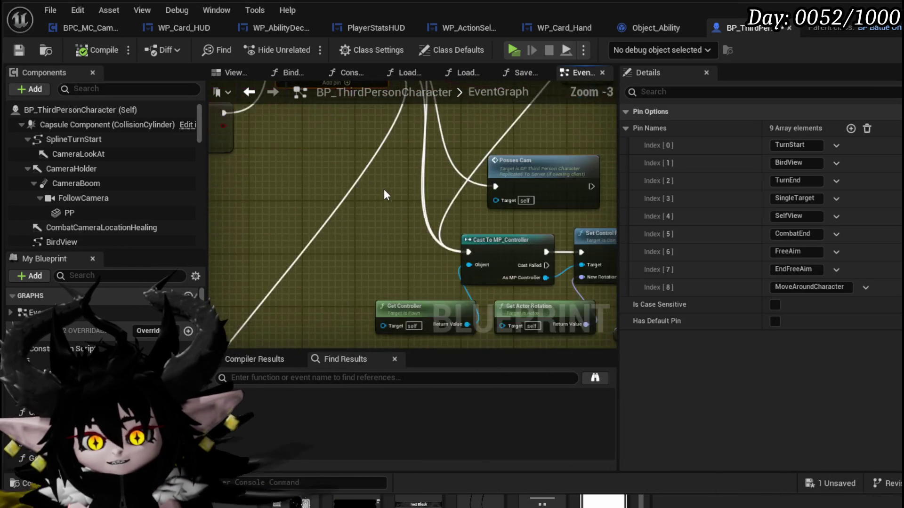
drag(320, 213, 323, 163)
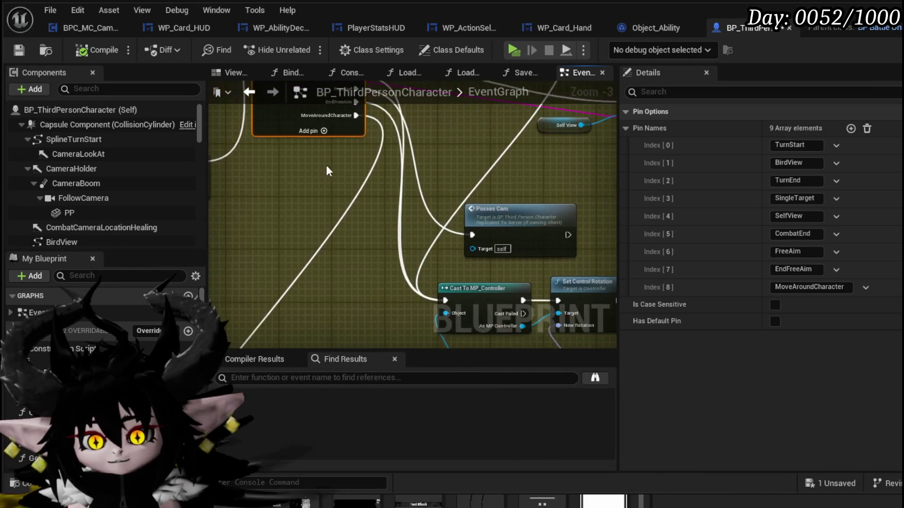
scroll(323, 163, down, 2)
mouse_move(334, 223)
mouse_down()
mouse_move(461, 245)
mouse_move(478, 260)
mouse_move(369, 317)
mouse_up()
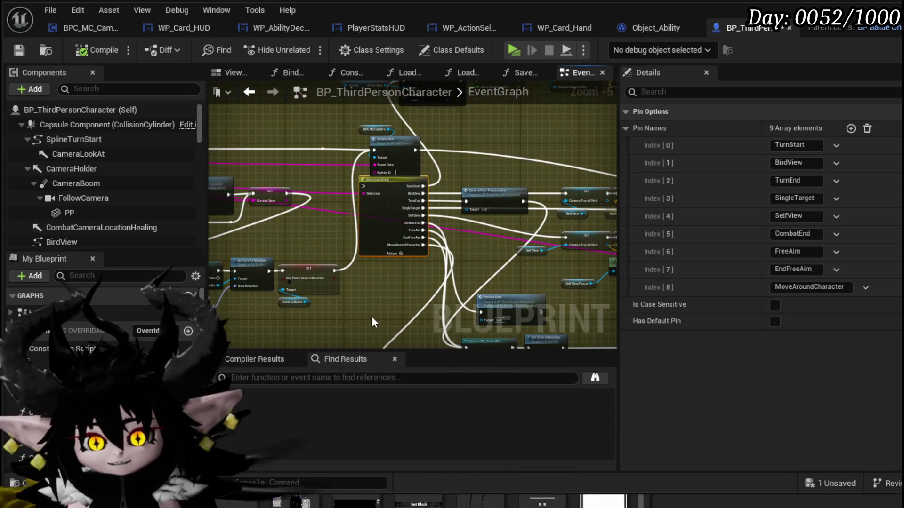
click(388, 286)
Review the camera timelines and Set Visibility nodes, then delete Camera Post Process End.
mouse_move(396, 198)
mouse_down()
mouse_move(411, 156)
mouse_move(287, 298)
mouse_up()
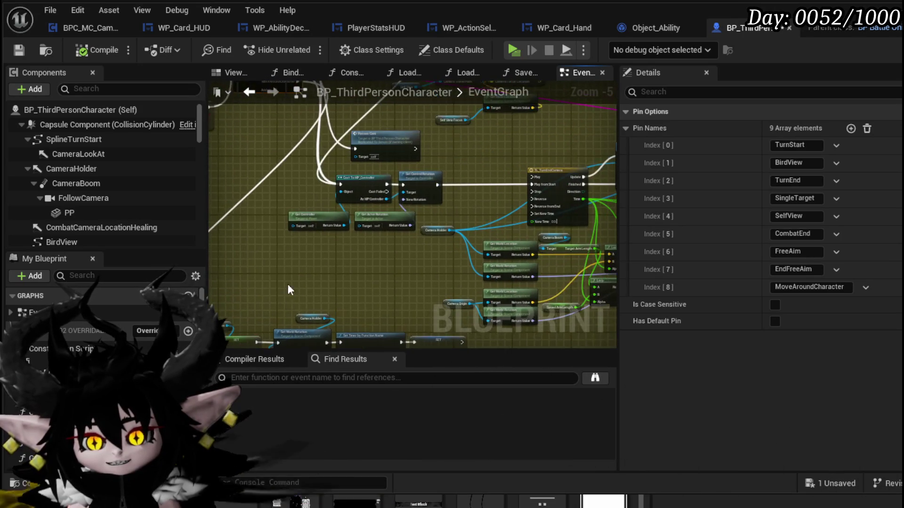
scroll(327, 185, up, 2)
mouse_move(327, 185)
mouse_down()
mouse_move(273, 238)
mouse_move(402, 271)
mouse_up()
scroll(276, 230, down, 2)
mouse_move(400, 131)
mouse_down()
mouse_move(402, 267)
mouse_move(579, 254)
mouse_move(582, 206)
mouse_up()
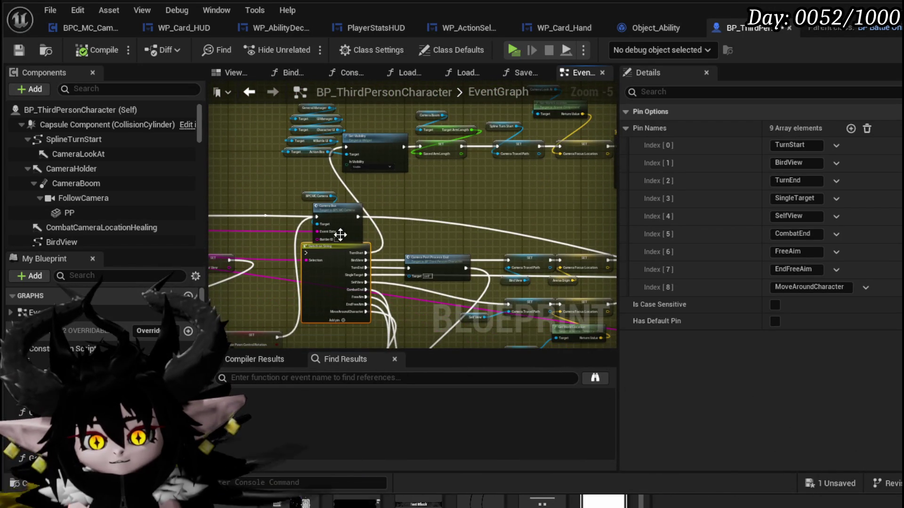
click(489, 223)
drag(489, 223, 496, 271)
mouse_move(252, 210)
mouse_down()
mouse_move(402, 137)
mouse_move(476, 224)
mouse_move(265, 222)
mouse_move(411, 126)
mouse_move(422, 237)
mouse_move(333, 268)
mouse_move(327, 238)
mouse_up()
click(344, 225)
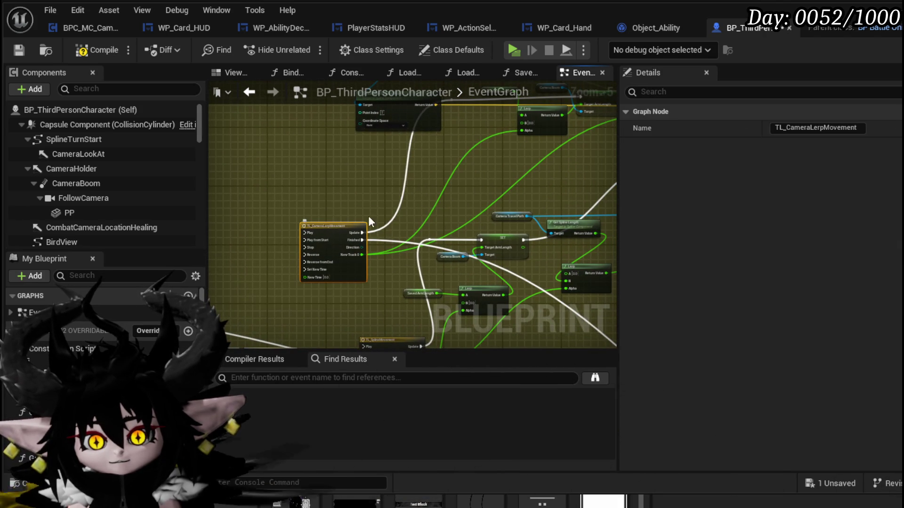
click(432, 185)
scroll(403, 206, down, 3)
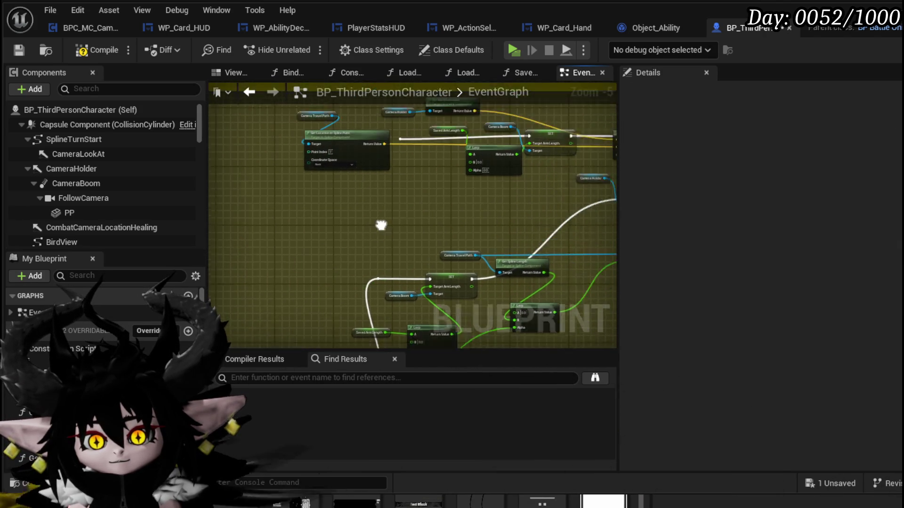
scroll(261, 254, up, 1)
mouse_move(285, 226)
mouse_down()
mouse_move(507, 160)
mouse_move(541, 205)
mouse_move(508, 228)
mouse_move(291, 149)
mouse_move(563, 179)
mouse_move(557, 213)
mouse_move(698, 202)
mouse_up()
scroll(377, 186, down, 1)
scroll(355, 247, up, 1)
mouse_move(355, 247)
mouse_down()
mouse_move(379, 221)
mouse_move(292, 210)
mouse_up()
click(292, 210)
key(Delete)
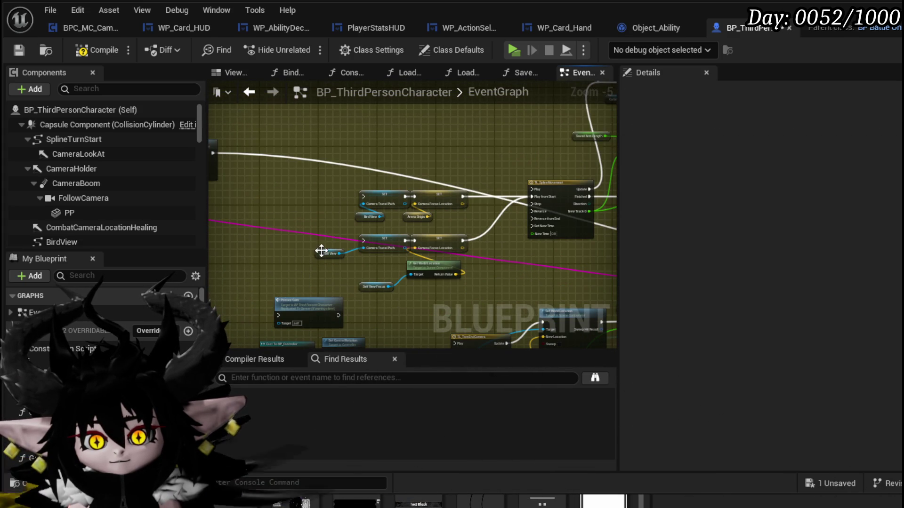
Delete the old camera SET and view nodes, the TL_SplineMovement timeline and leftover spline nodes.
drag(324, 288, 478, 177)
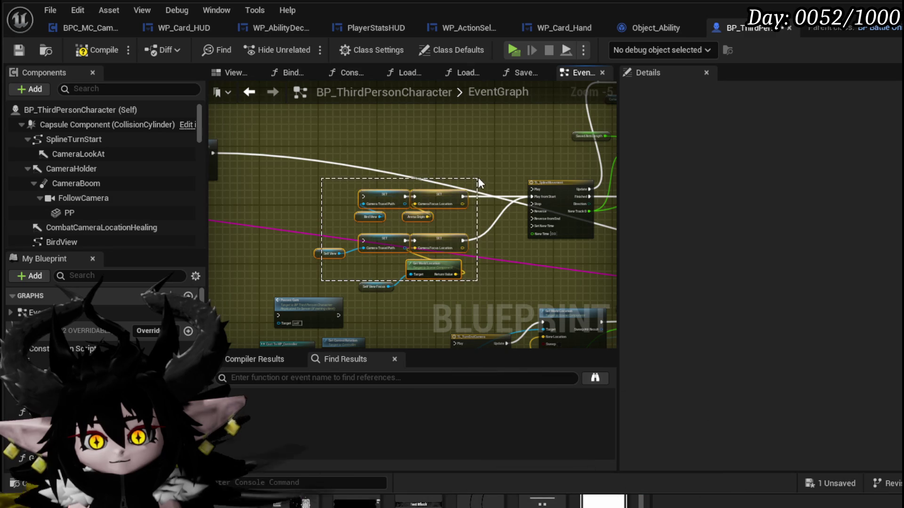
key(Delete)
drag(368, 264, 386, 300)
drag(479, 244, 272, 306)
click(353, 278)
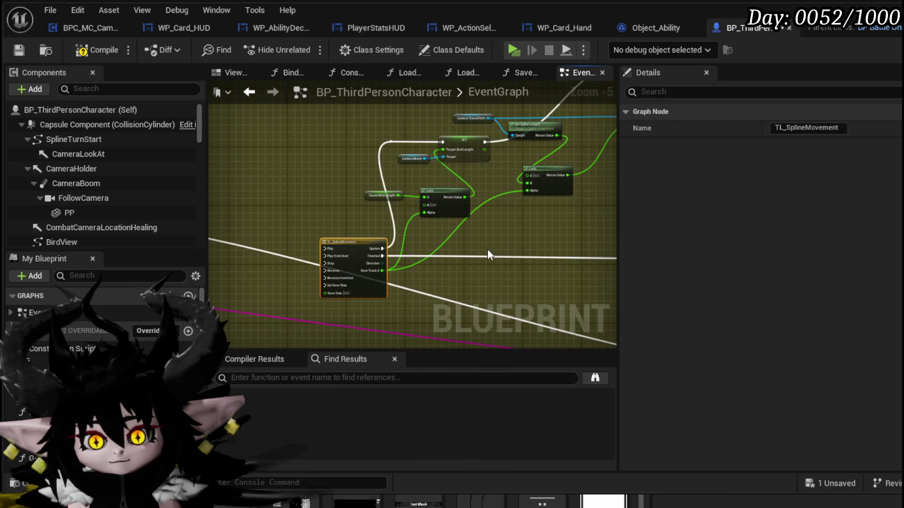
key(Delete)
scroll(404, 231, down, 2)
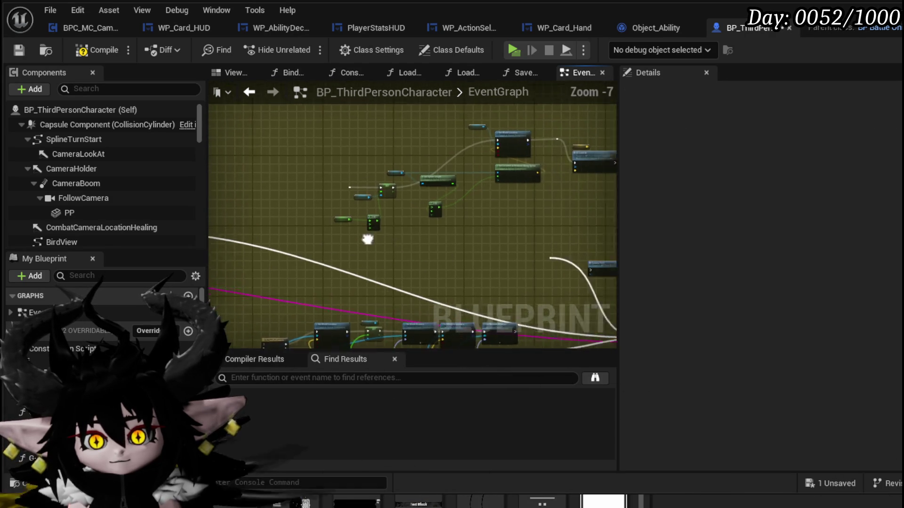
drag(573, 136, 574, 138)
key(Delete)
scroll(544, 164, up, 3)
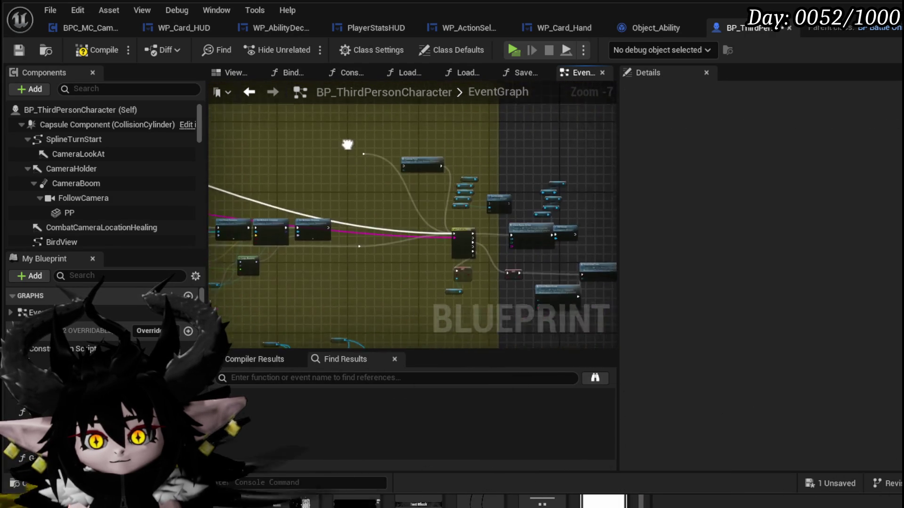
Delete the Cast To BP_Controller rotation nodes, TL_TurnEndCamera, Set World Location and Lerp (Vector).
drag(273, 127, 368, 172)
scroll(401, 204, down, 2)
drag(419, 191, 354, 229)
scroll(354, 236, up, 3)
scroll(307, 206, down, 2)
drag(309, 196, 391, 253)
key(Delete)
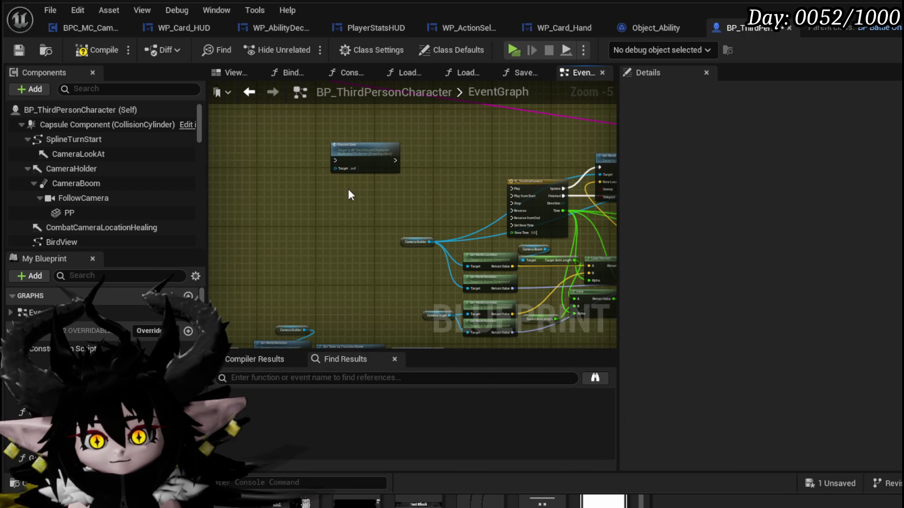
mouse_move(459, 177)
mouse_down()
mouse_move(321, 151)
mouse_move(290, 160)
mouse_move(413, 305)
mouse_move(425, 295)
mouse_up()
click(388, 167)
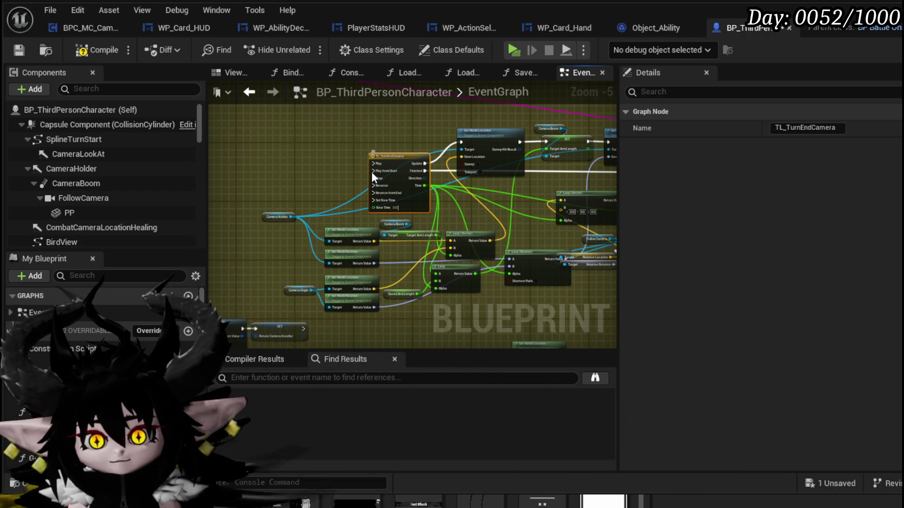
key(Delete)
click(493, 144)
key(Delete)
click(473, 242)
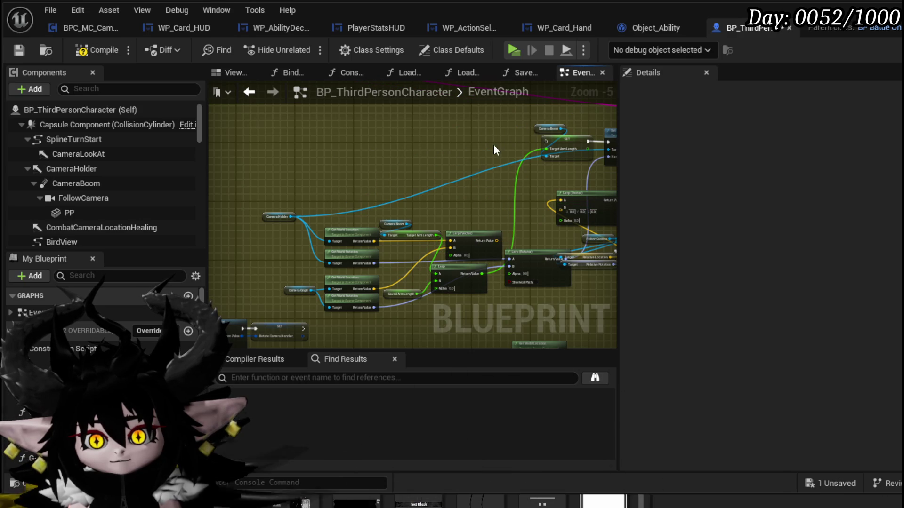
key(Delete)
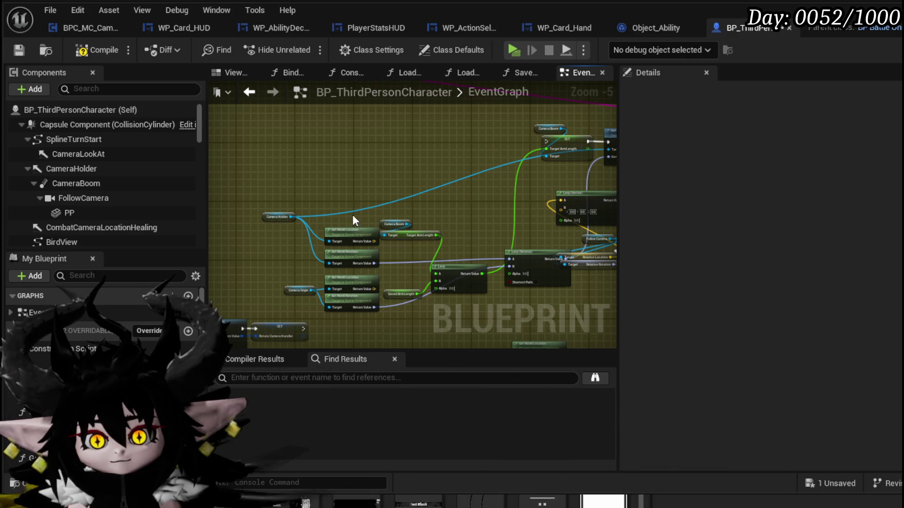
Delete the Camera Boom SET nodes, remaining camera Set and Lerp nodes, and leftover getters.
drag(477, 217, 318, 199)
drag(332, 134, 383, 175)
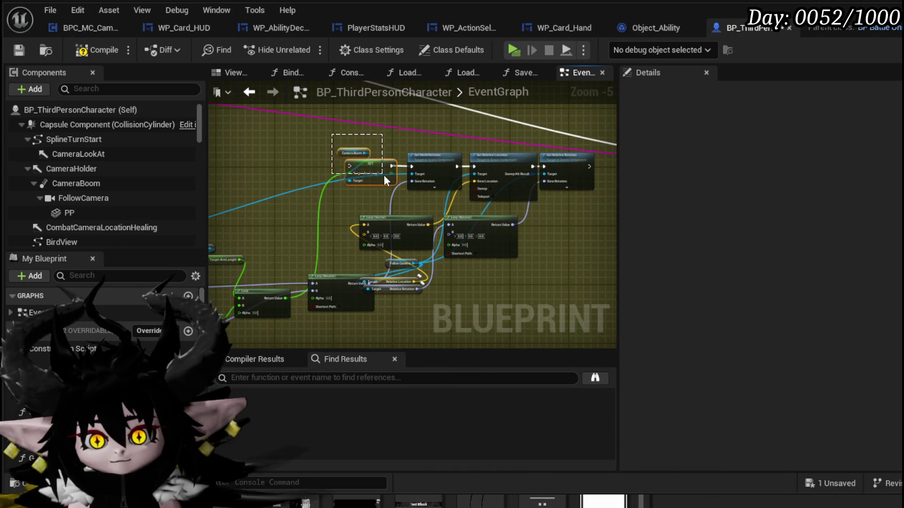
drag(580, 187, 580, 187)
key(Delete)
drag(358, 179, 498, 286)
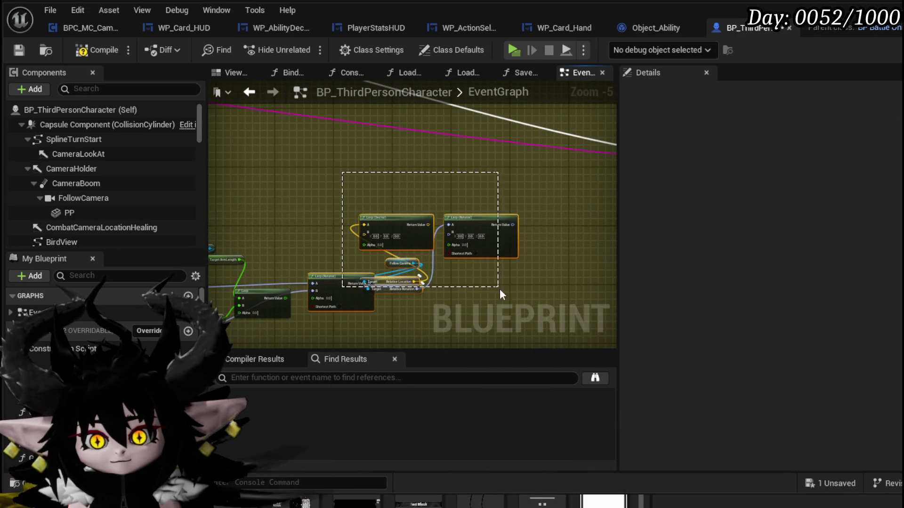
key(Delete)
drag(326, 282, 500, 316)
drag(258, 184, 451, 283)
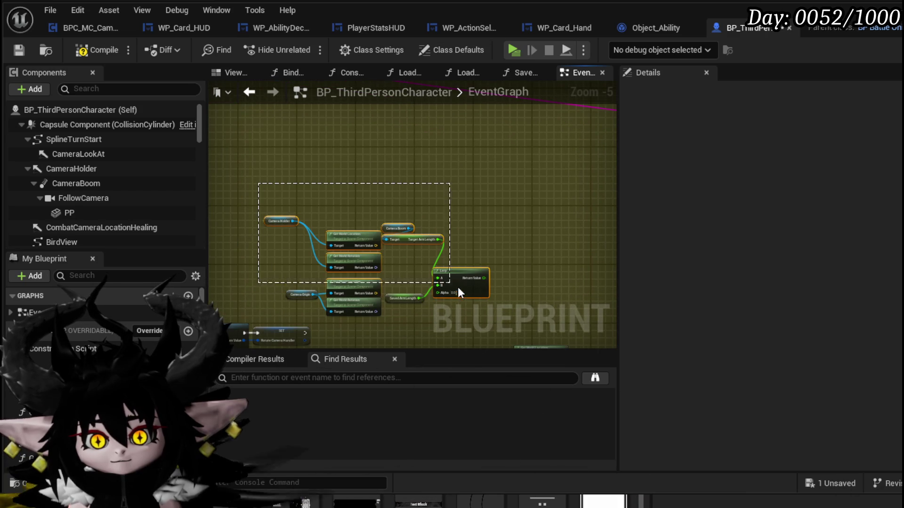
drag(483, 309, 483, 309)
key(Delete)
Move the remaining node group toward the upper left of the graph.
scroll(386, 225, down, 7)
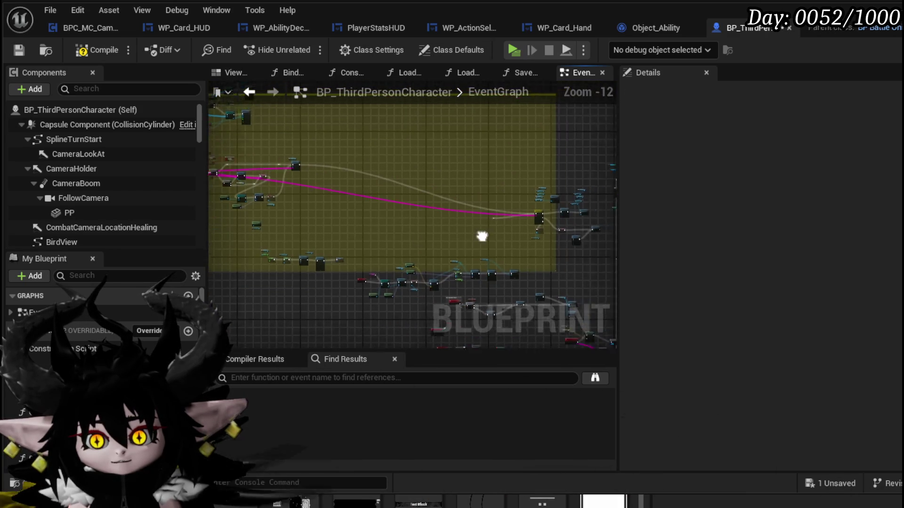
scroll(326, 248, up, 5)
scroll(391, 202, down, 3)
drag(377, 141, 532, 258)
mouse_move(441, 202)
mouse_down()
mouse_move(597, 238)
mouse_move(597, 228)
mouse_move(297, 171)
mouse_move(260, 150)
mouse_up()
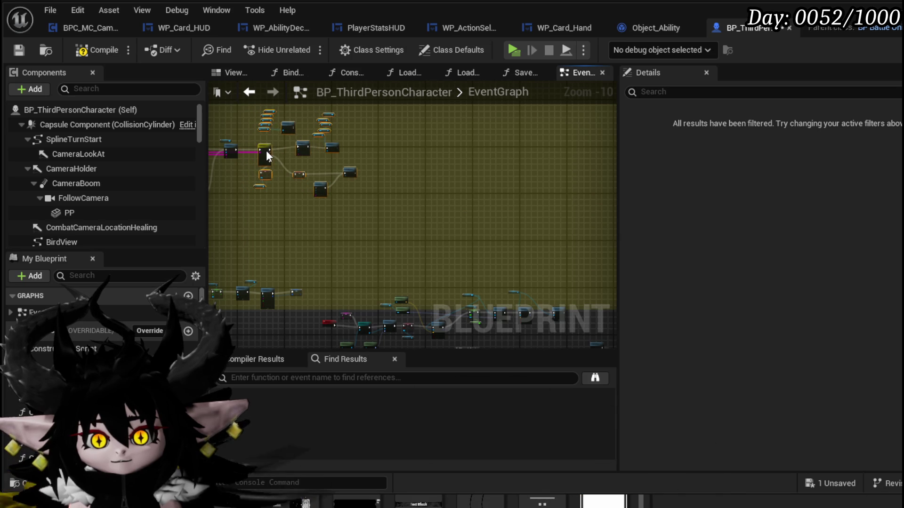
Move the node group to the graph's upper left and save BP_ThirdPersonCharacter.
drag(254, 191, 346, 200)
scroll(381, 167, up, 7)
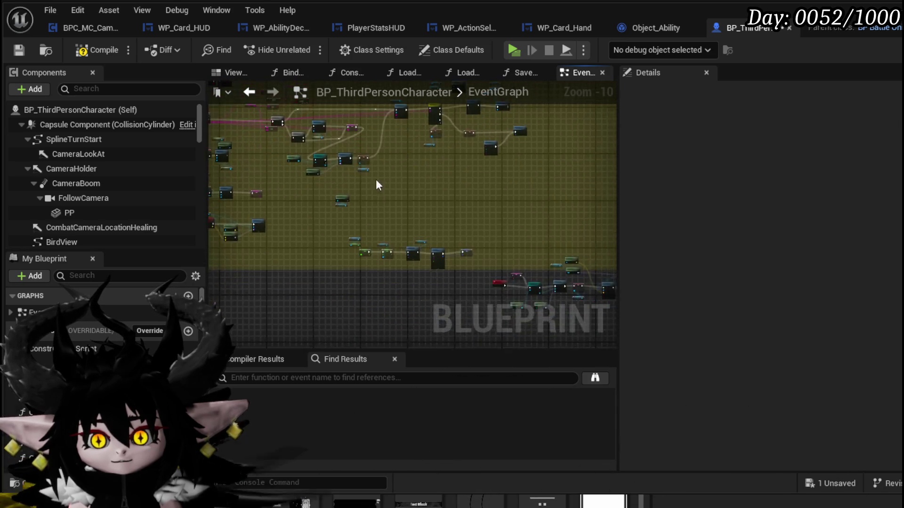
scroll(295, 153, down, 2)
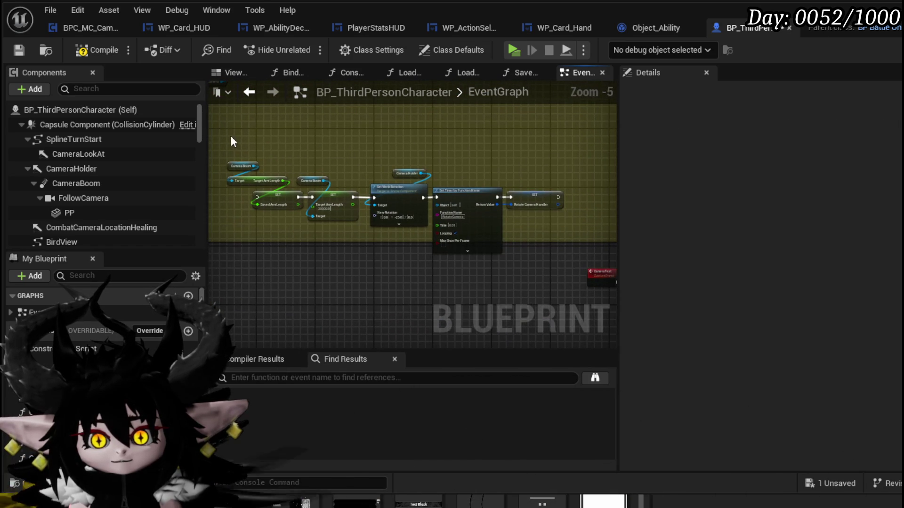
mouse_move(513, 241)
mouse_down()
mouse_move(547, 238)
mouse_move(318, 210)
mouse_up()
scroll(444, 236, down, 2)
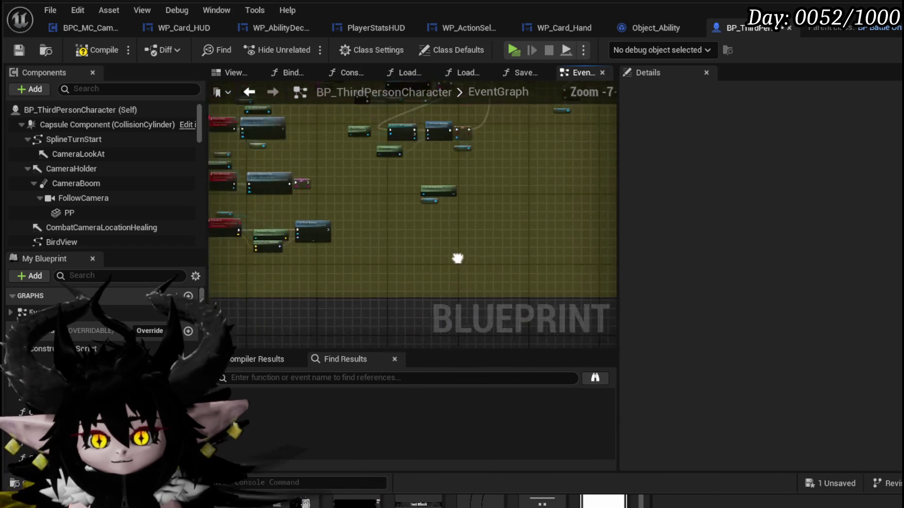
scroll(419, 264, up, 3)
mouse_move(417, 254)
mouse_down()
mouse_move(462, 273)
mouse_move(573, 222)
mouse_move(484, 254)
mouse_up()
scroll(484, 254, down, 2)
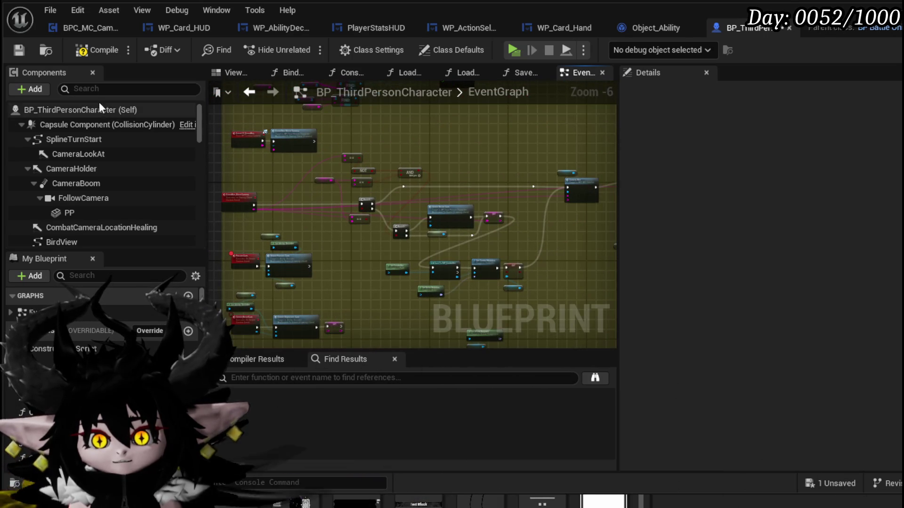
click(17, 50)
Delete the Set Visibility node together with its Target getters.
scroll(525, 223, up, 3)
drag(524, 223, 282, 242)
drag(352, 228, 254, 245)
scroll(254, 250, down, 2)
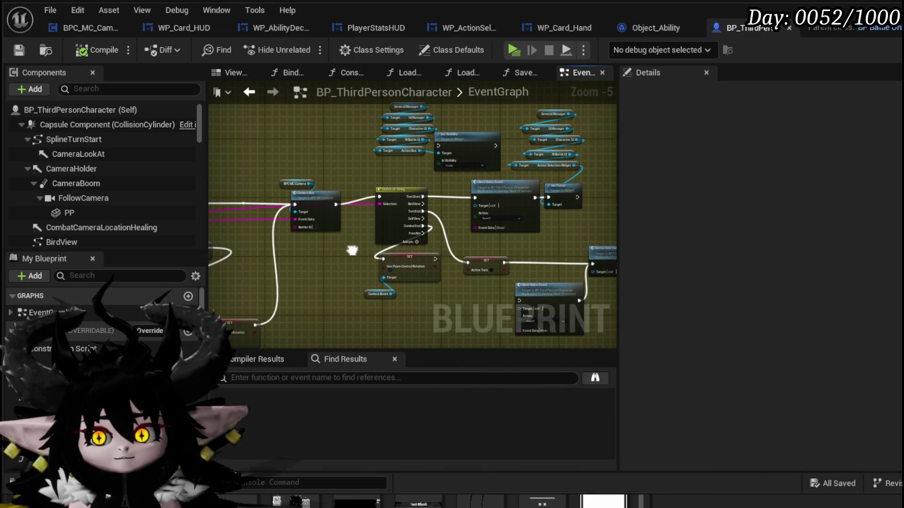
drag(353, 248, 295, 306)
scroll(297, 221, up, 2)
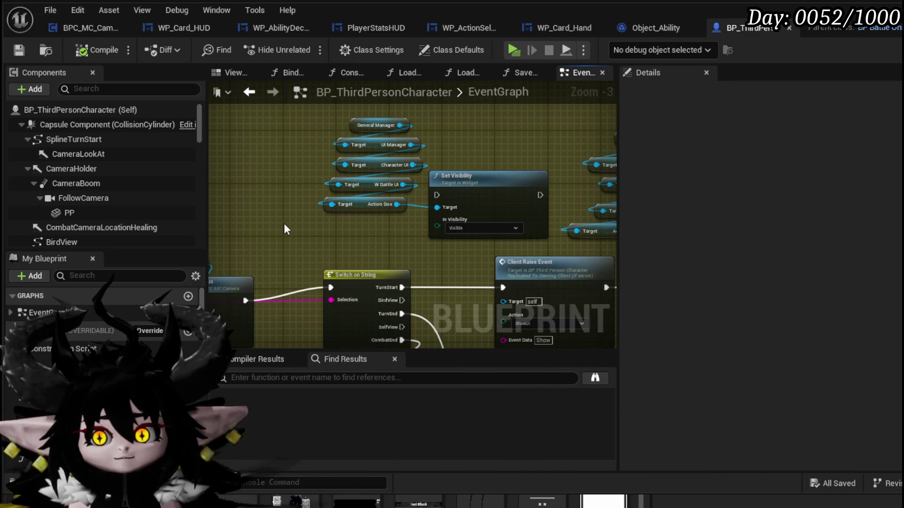
drag(288, 230, 452, 121)
key(Delete)
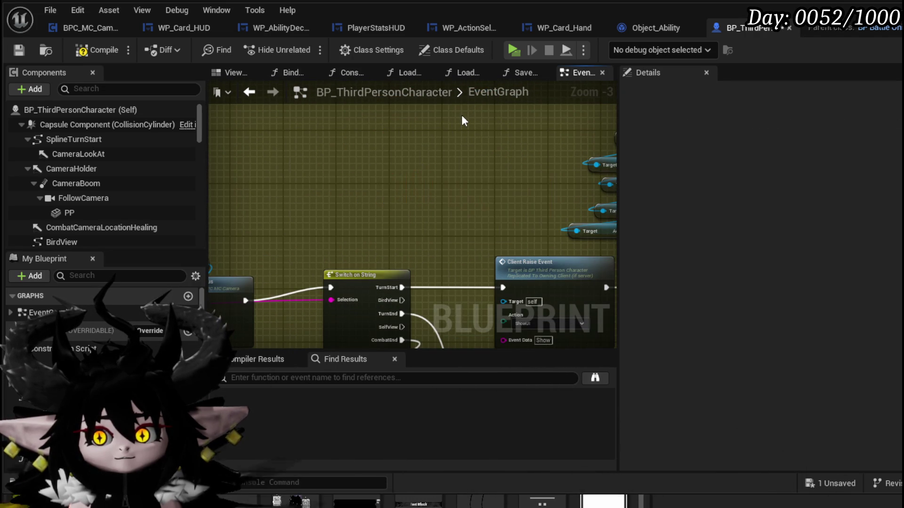
Save the blueprint and all modified packages.
mouse_move(448, 164)
mouse_down()
mouse_move(211, 156)
mouse_move(267, 99)
mouse_move(396, 151)
mouse_move(420, 174)
mouse_move(442, 148)
mouse_move(427, 135)
mouse_up()
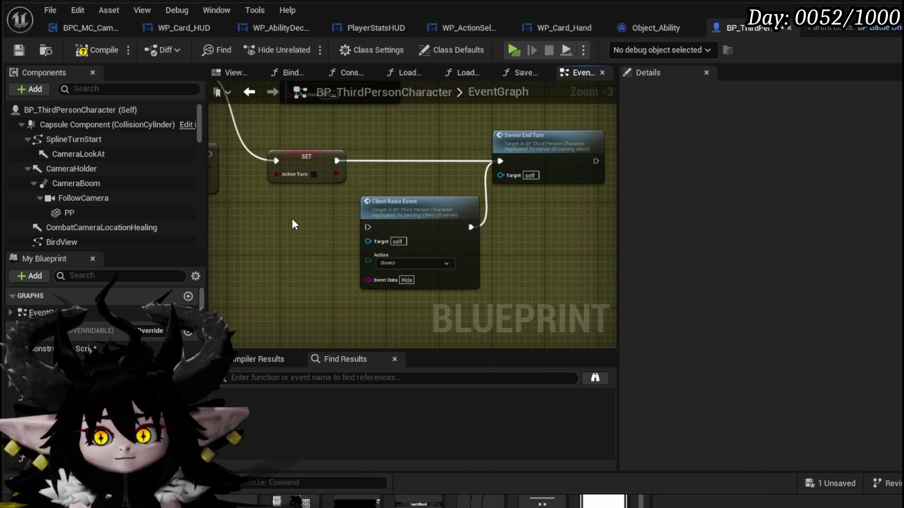
click(18, 48)
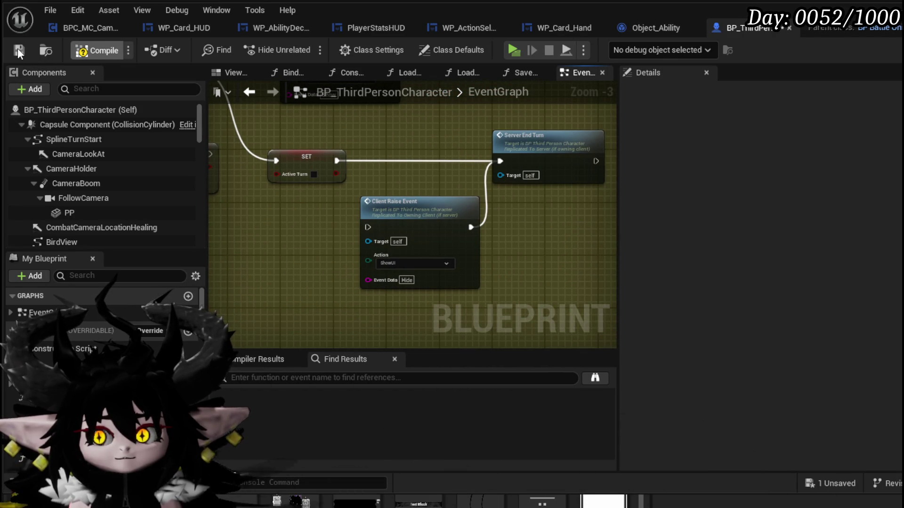
click(18, 48)
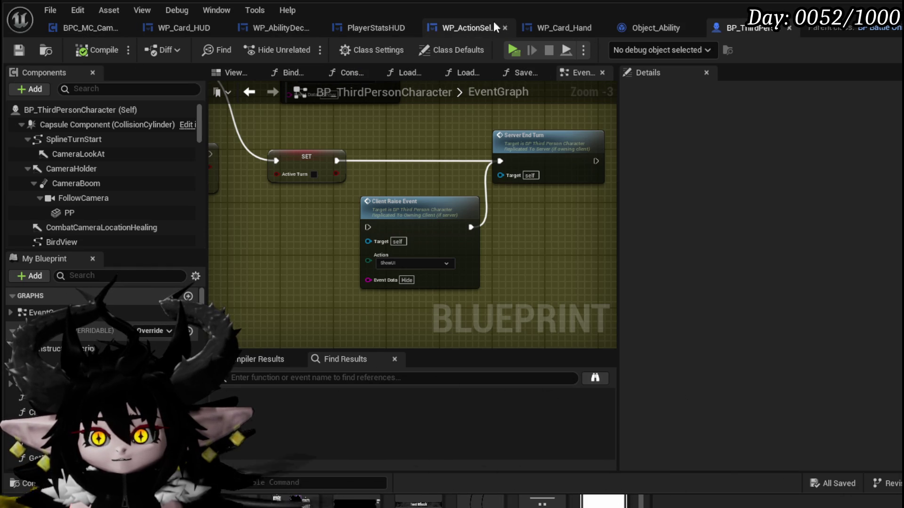
click(473, 26)
Open the UpdateCards graph and, from it, the UpdateDiscard function.
scroll(528, 231, up, 5)
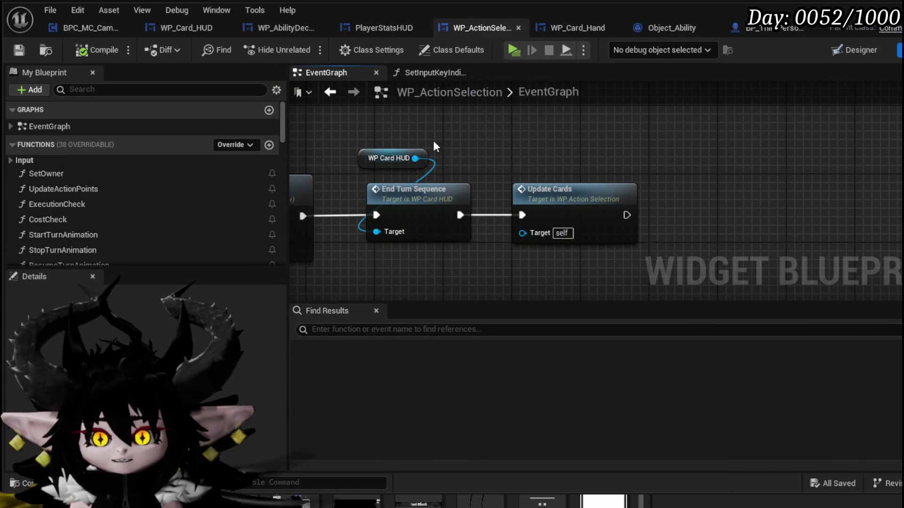
drag(427, 242, 427, 242)
double_click(582, 191)
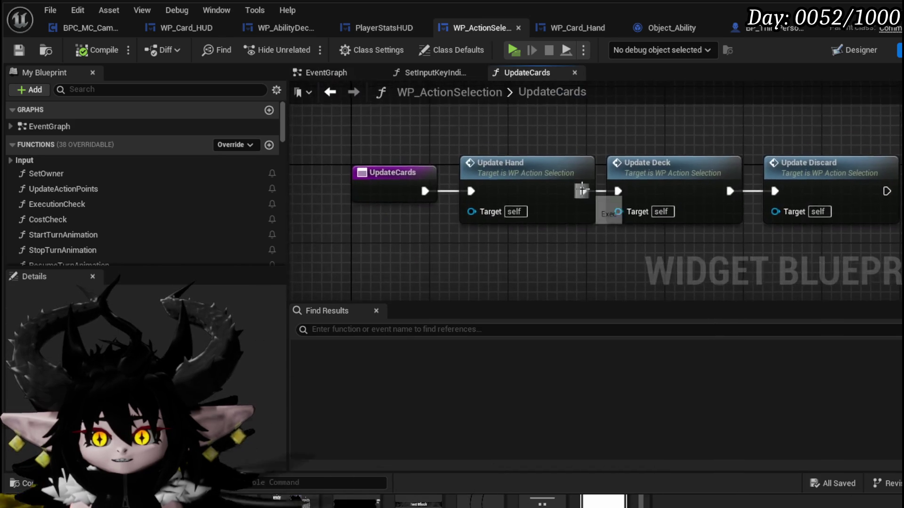
double_click(797, 164)
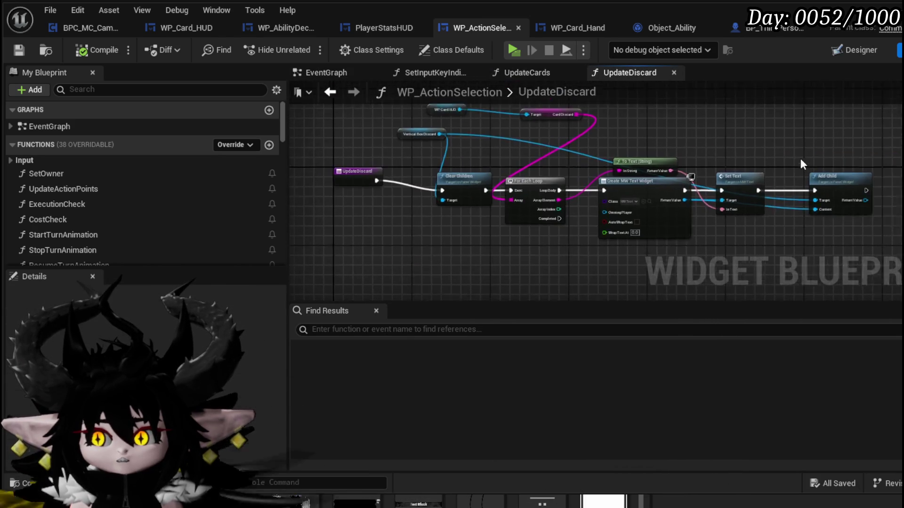
Review UpdateDiscard's nodes through Set Text and save WP_ActionSelection.
scroll(399, 218, up, 3)
click(366, 198)
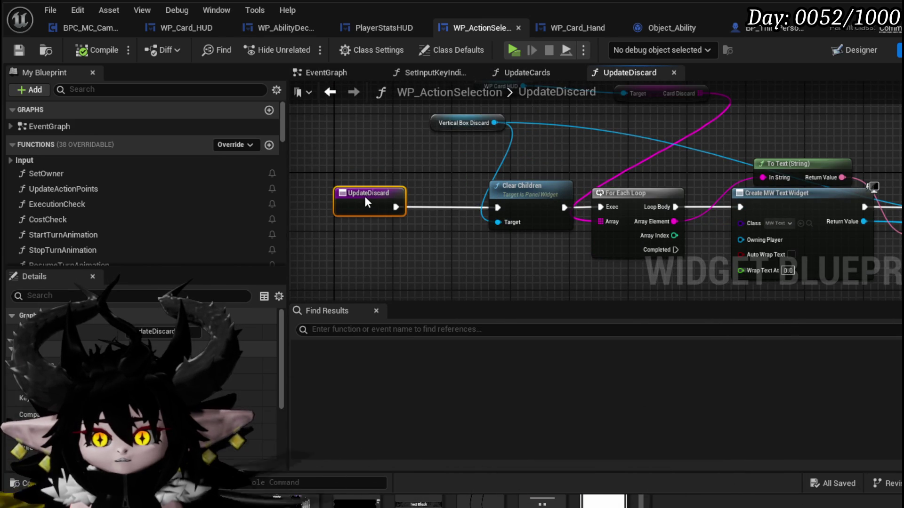
mouse_move(416, 173)
mouse_down()
mouse_move(346, 178)
mouse_move(336, 189)
mouse_up()
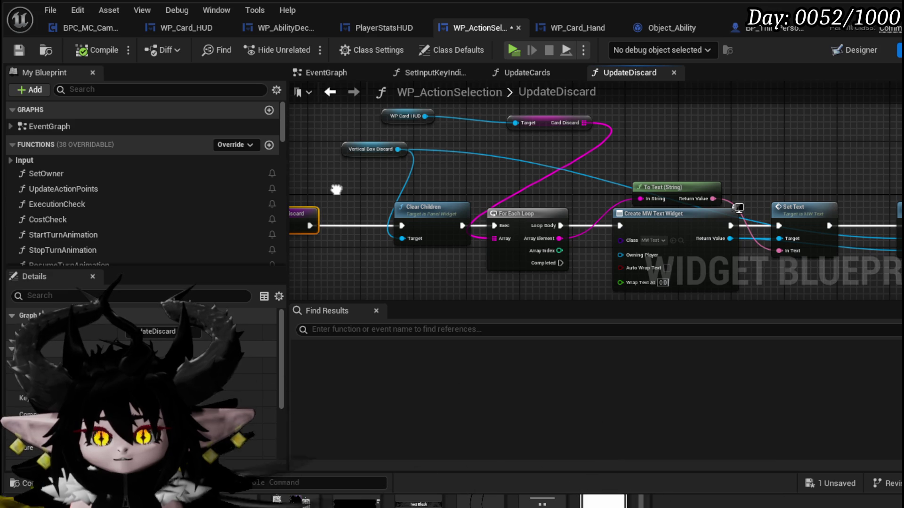
drag(368, 158, 483, 149)
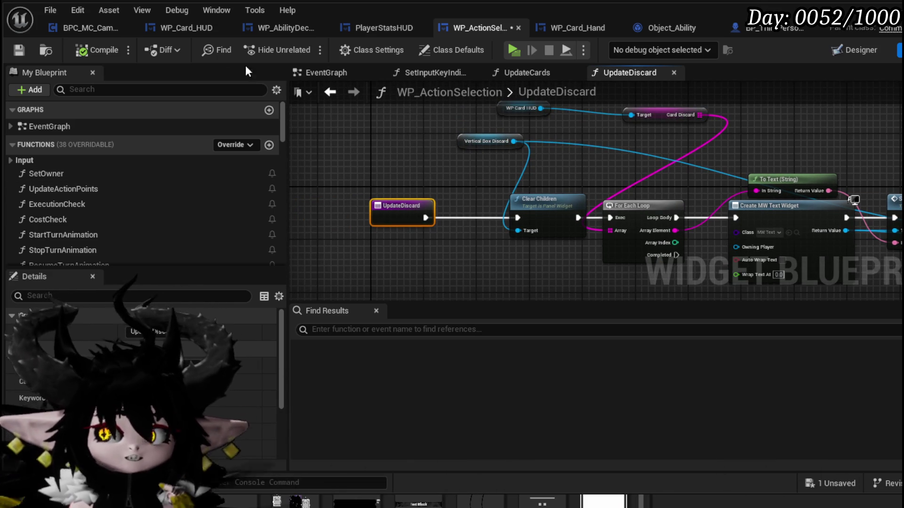
click(25, 52)
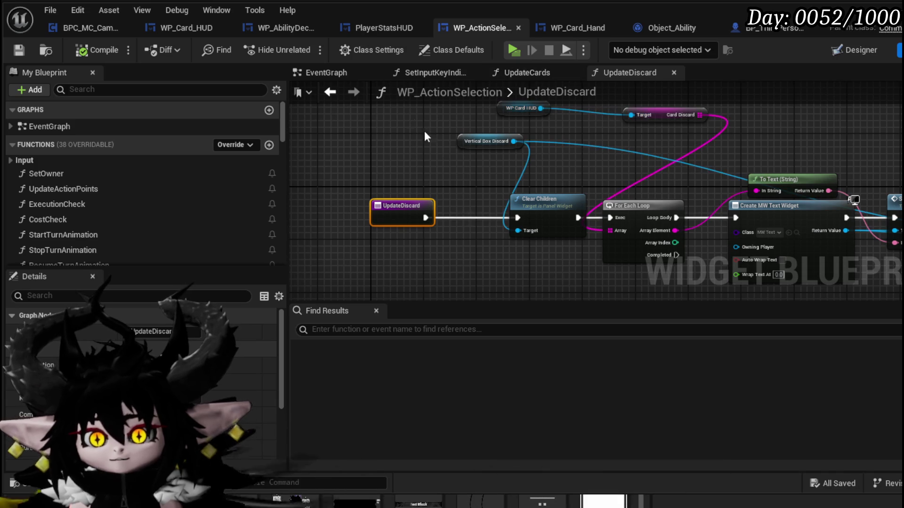
click(855, 50)
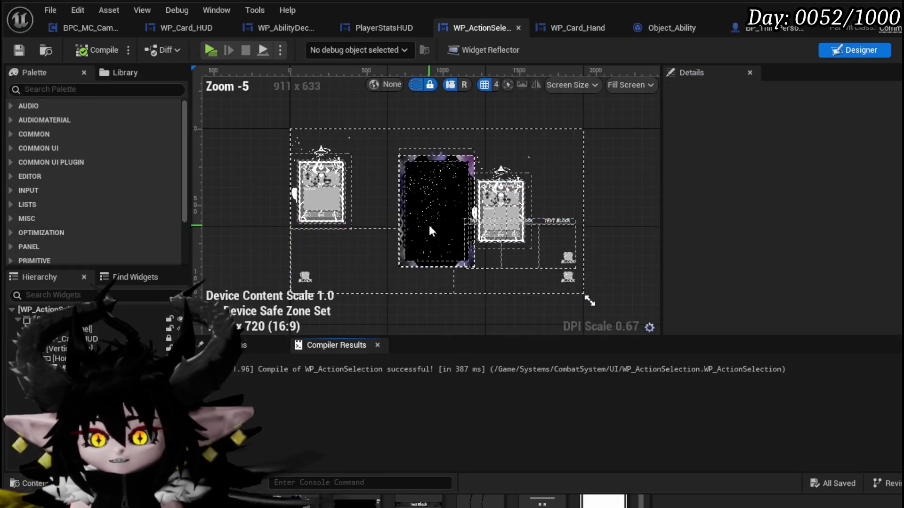
Delete the Hand, Deck and Discard vertical boxes, save, and jump to the UpdateHand error.
click(528, 257)
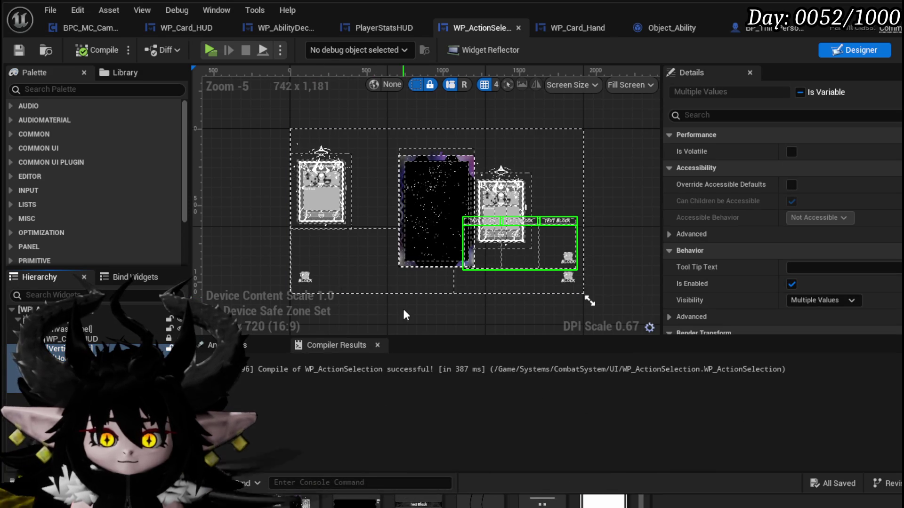
key(Delete)
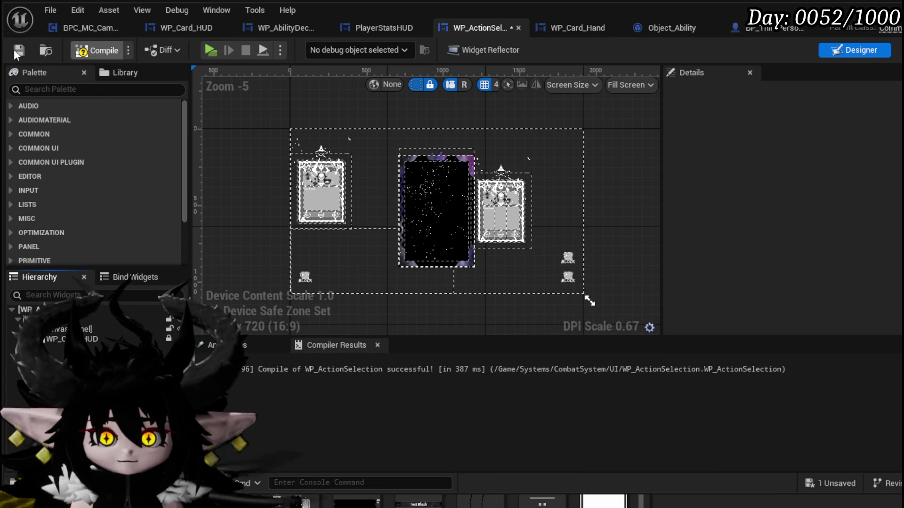
click(15, 51)
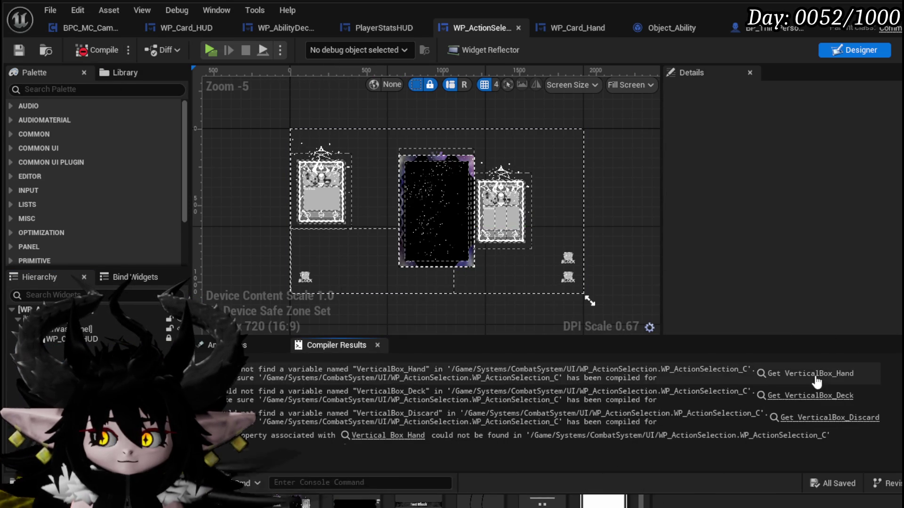
click(815, 377)
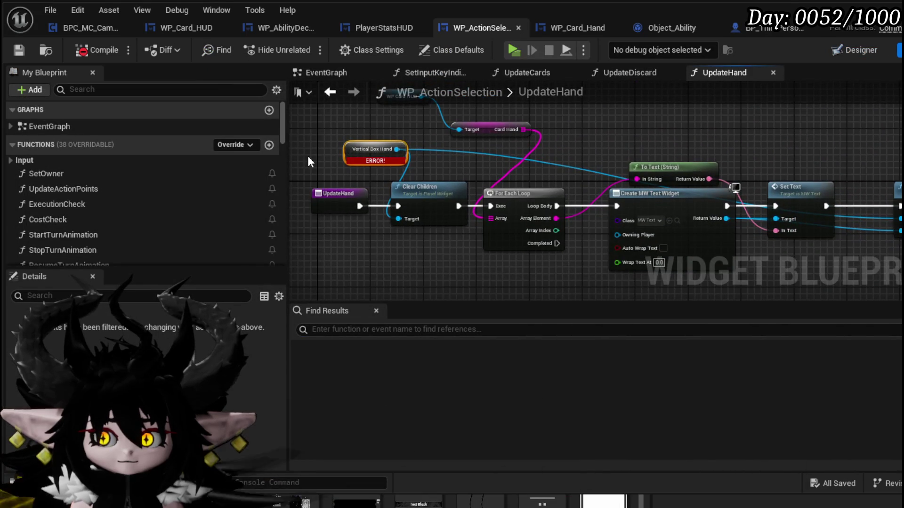
Delete every UpdateHand node except its entry and recompile.
scroll(309, 159, down, 2)
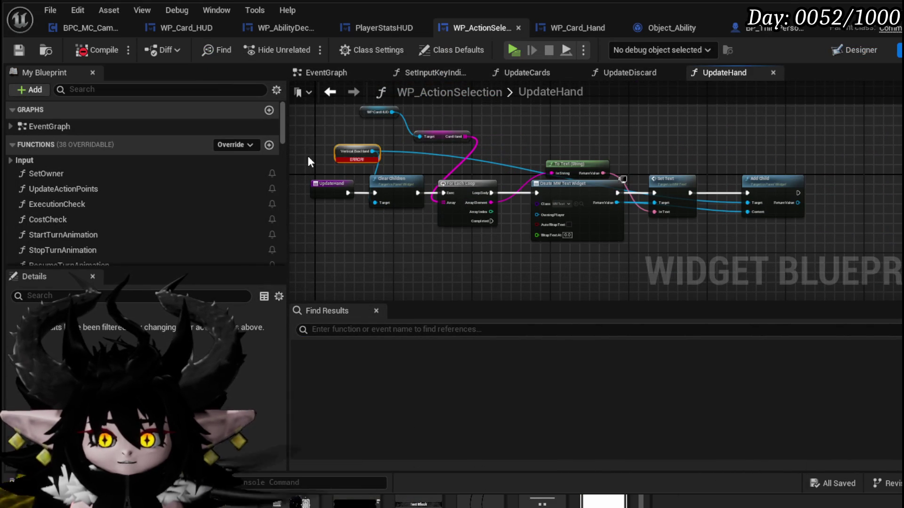
drag(325, 115, 850, 270)
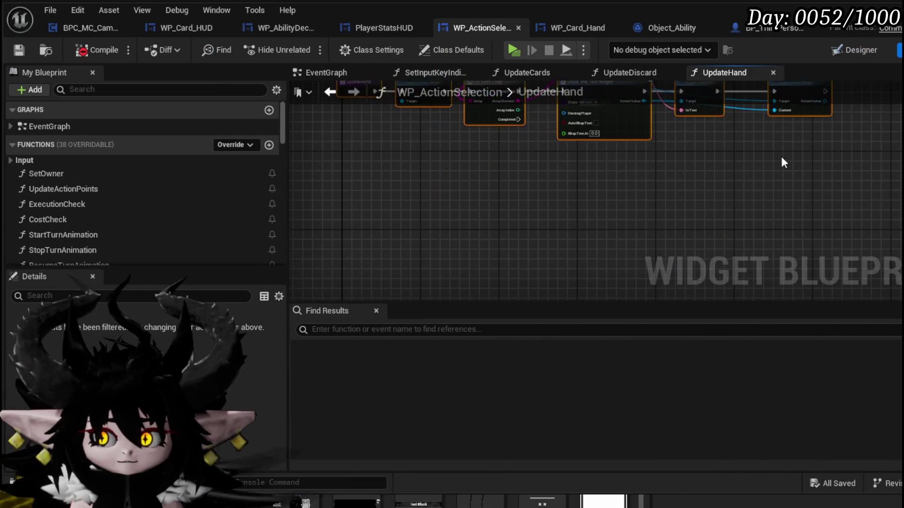
mouse_move(329, 196)
mouse_down()
mouse_move(745, 103)
mouse_move(833, 148)
mouse_move(752, 155)
mouse_up()
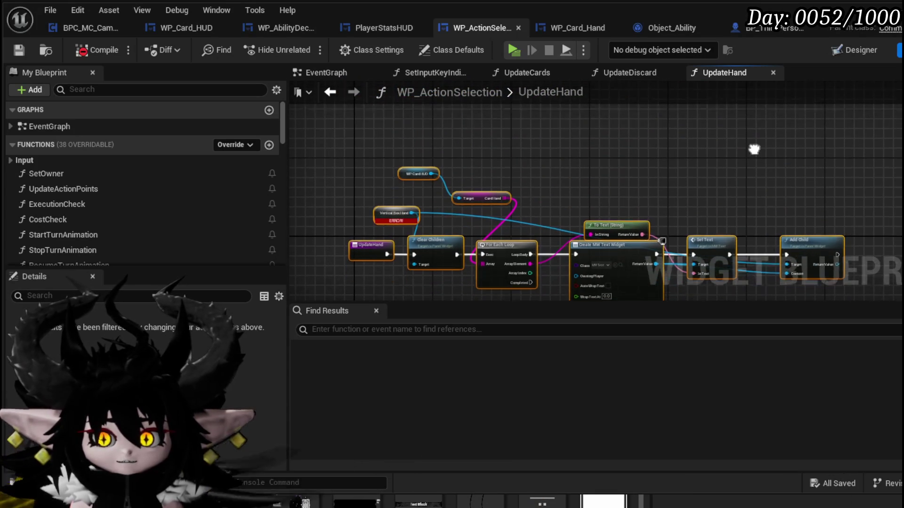
mouse_move(343, 144)
mouse_down()
mouse_move(545, 206)
mouse_move(893, 279)
mouse_up()
scroll(157, 235, down, 10)
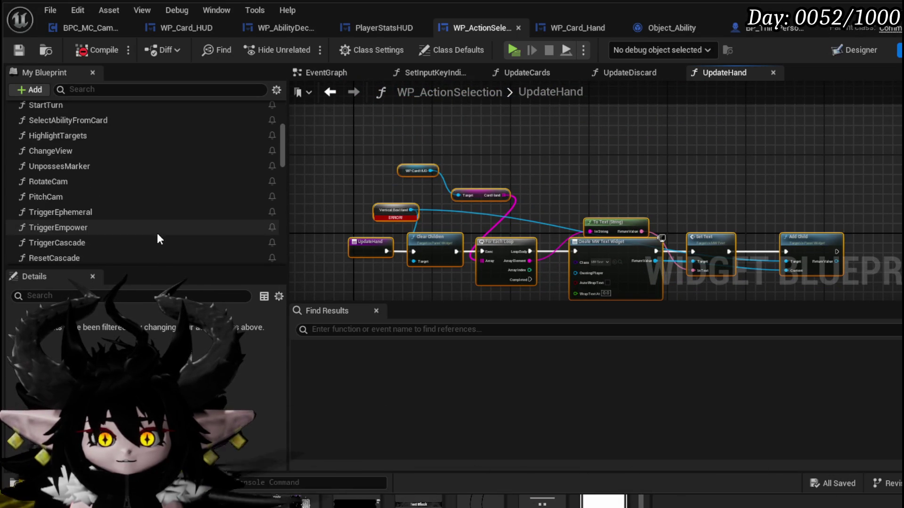
scroll(157, 239, down, 5)
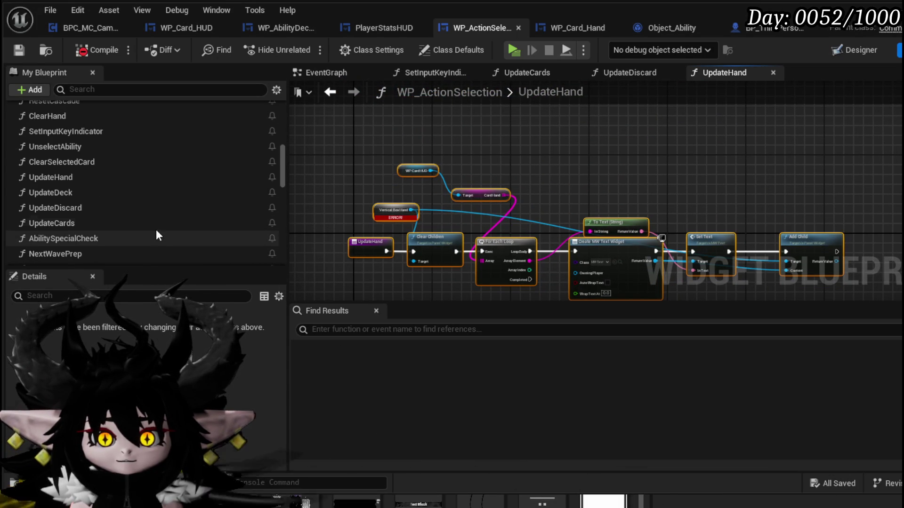
mouse_move(337, 144)
mouse_down()
mouse_move(839, 273)
mouse_move(804, 270)
mouse_up()
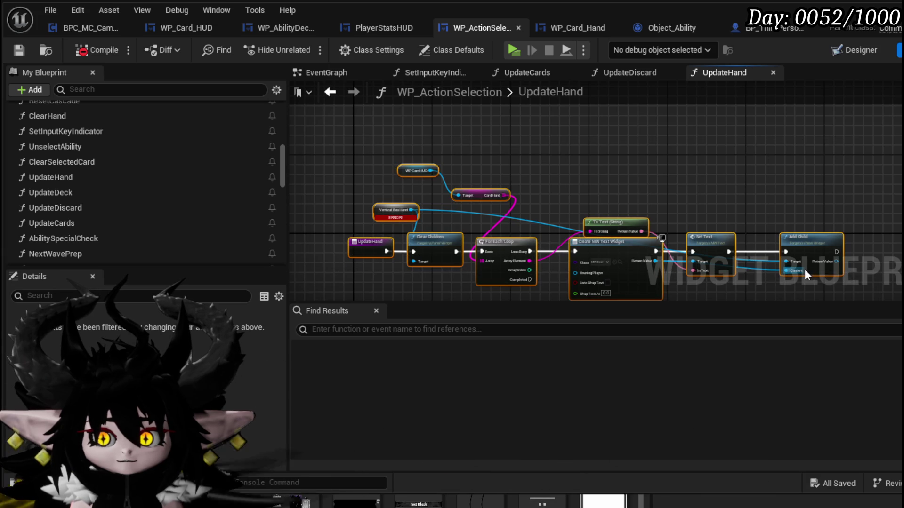
mouse_move(313, 137)
mouse_down()
mouse_move(363, 165)
mouse_move(835, 278)
mouse_up()
key(Delete)
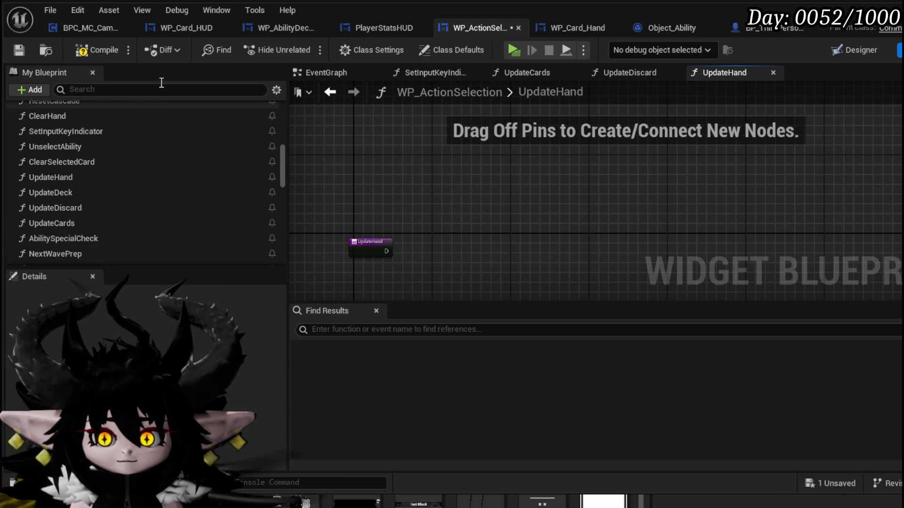
click(18, 50)
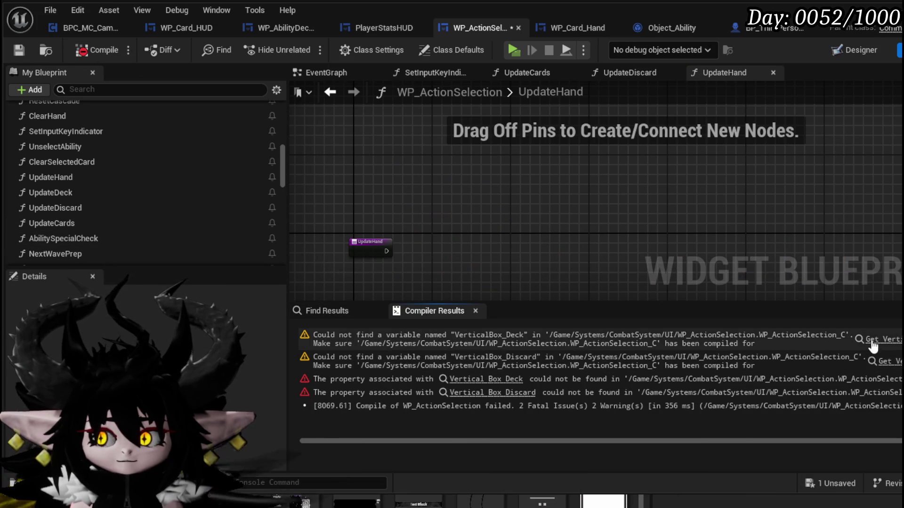
Go to the UpdateDeck error, delete its logic nodes, and recompile.
click(868, 339)
scroll(461, 212, down, 4)
drag(301, 132, 797, 273)
key(Delete)
click(93, 50)
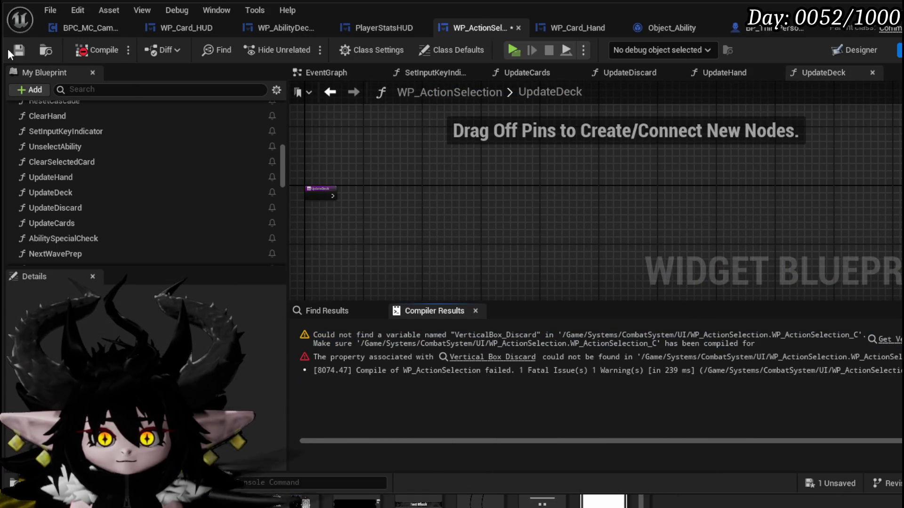
Delete UpdateDiscard's logic nodes from its error link, then compile and save.
click(874, 340)
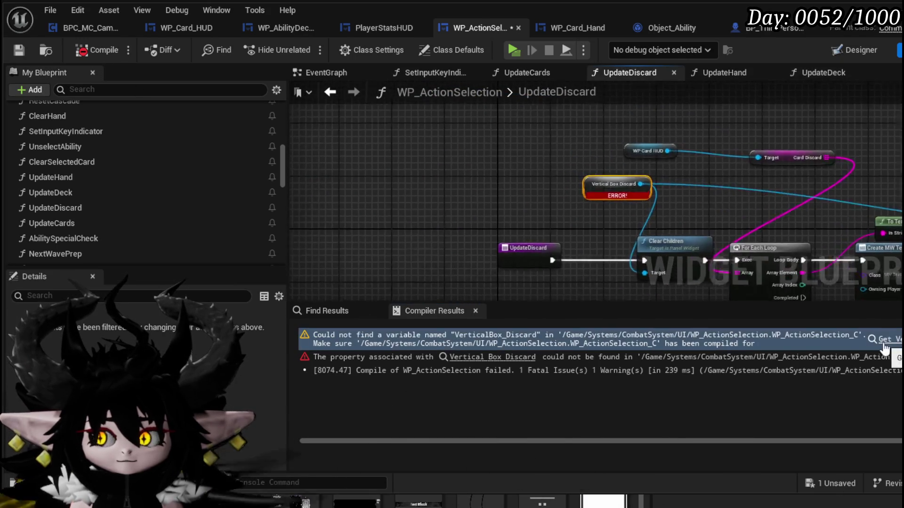
scroll(481, 168, down, 4)
drag(351, 128, 683, 245)
key(Delete)
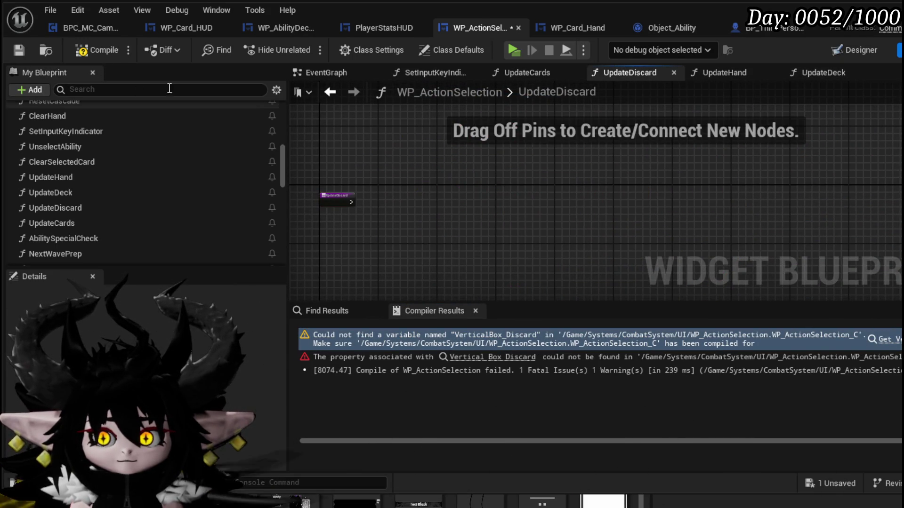
click(89, 53)
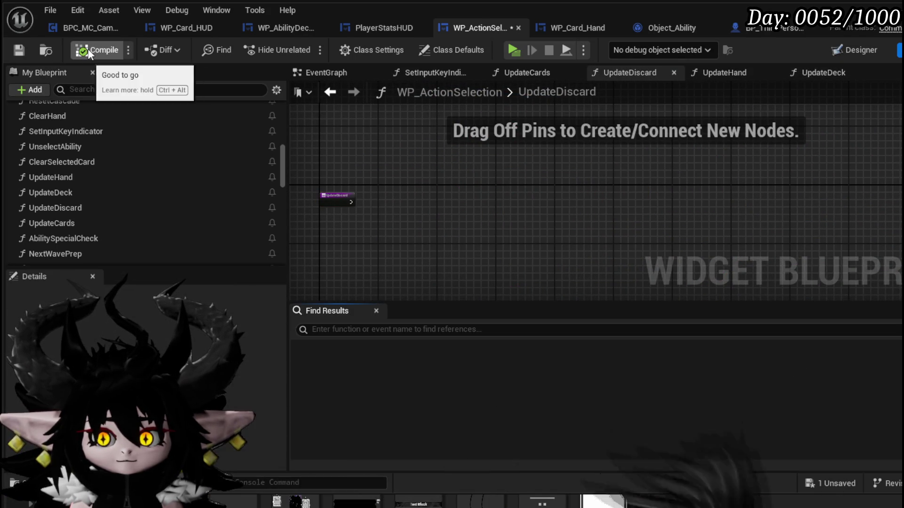
click(27, 47)
Add a WP_Card_HUD getter and search its actions for 'Discard' without adding any.
scroll(395, 219, up, 3)
scroll(126, 196, down, 10)
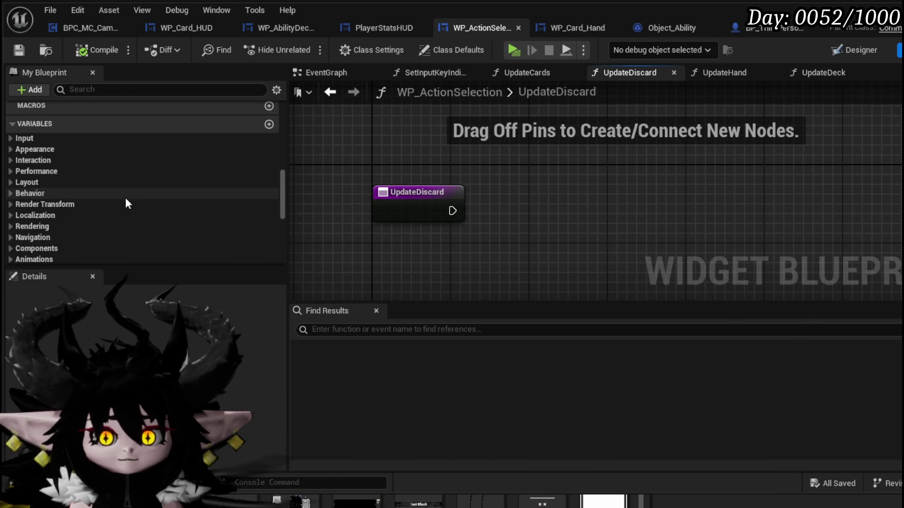
mouse_move(53, 168)
mouse_down()
mouse_move(65, 168)
mouse_move(45, 171)
mouse_move(464, 156)
mouse_move(433, 166)
mouse_up()
click(426, 161)
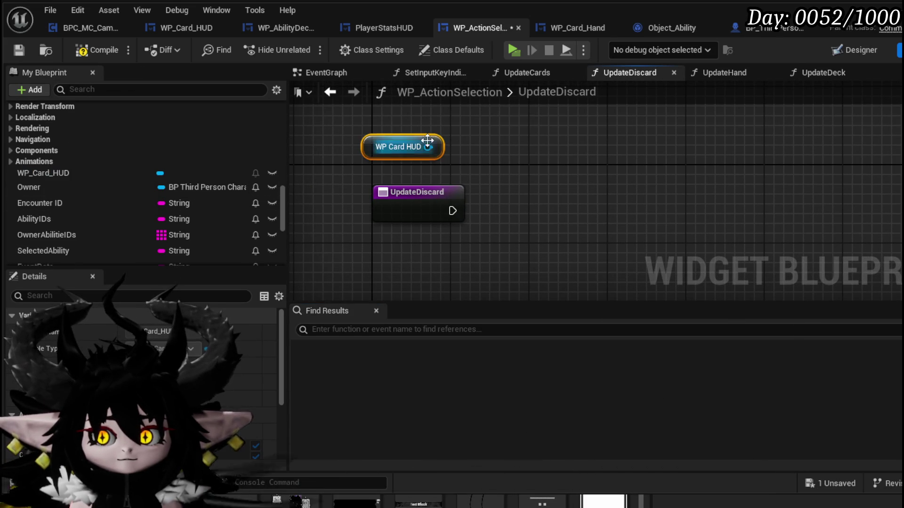
drag(549, 171, 552, 172)
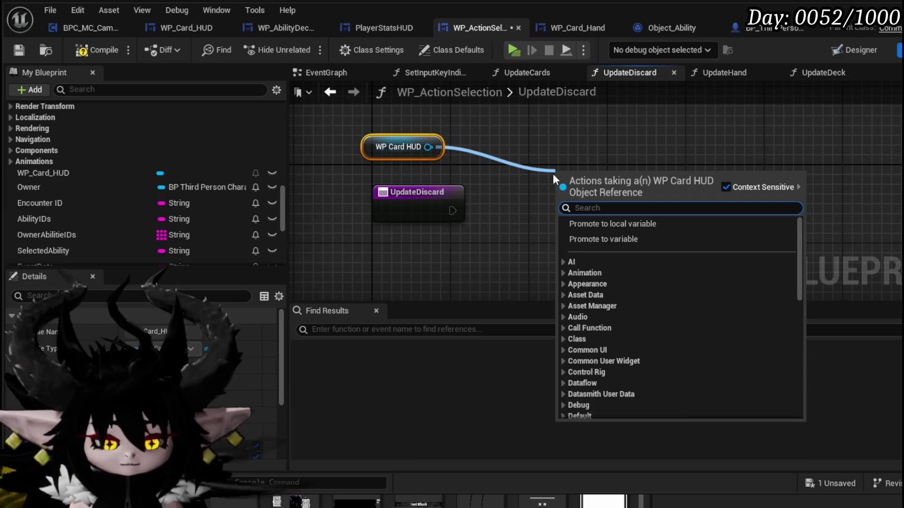
text(Discard)
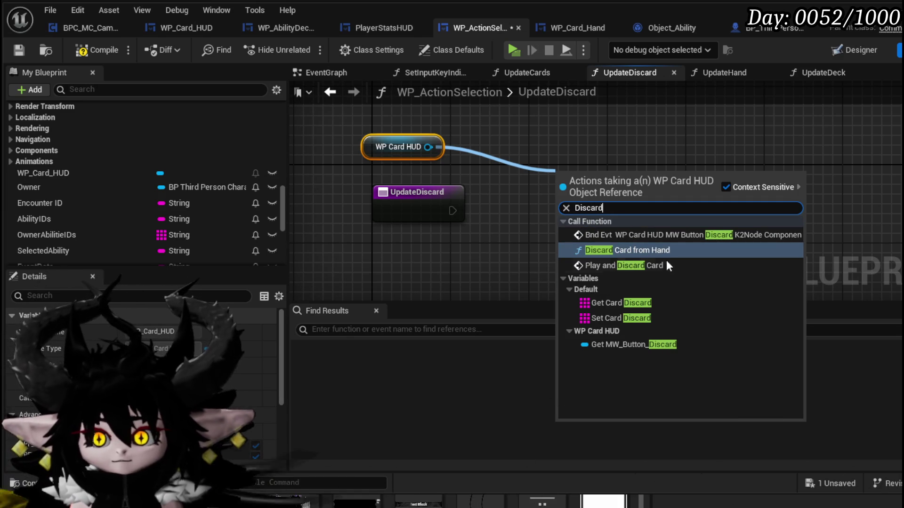
click(396, 236)
mouse_move(400, 244)
mouse_down()
mouse_move(407, 196)
mouse_move(506, 137)
mouse_move(329, 221)
mouse_up()
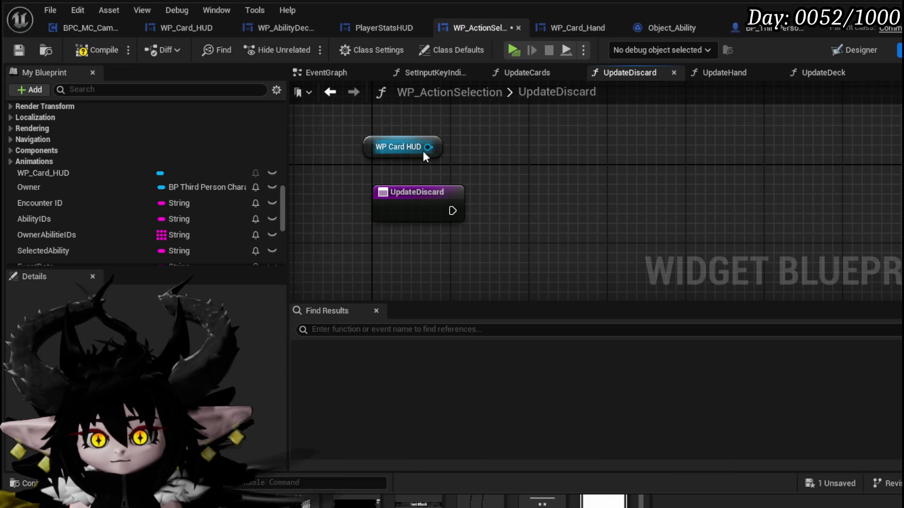
Remove the WP Card HUD getter again and save the widget blueprint.
mouse_move(426, 148)
mouse_down()
mouse_move(584, 188)
mouse_move(406, 212)
mouse_up()
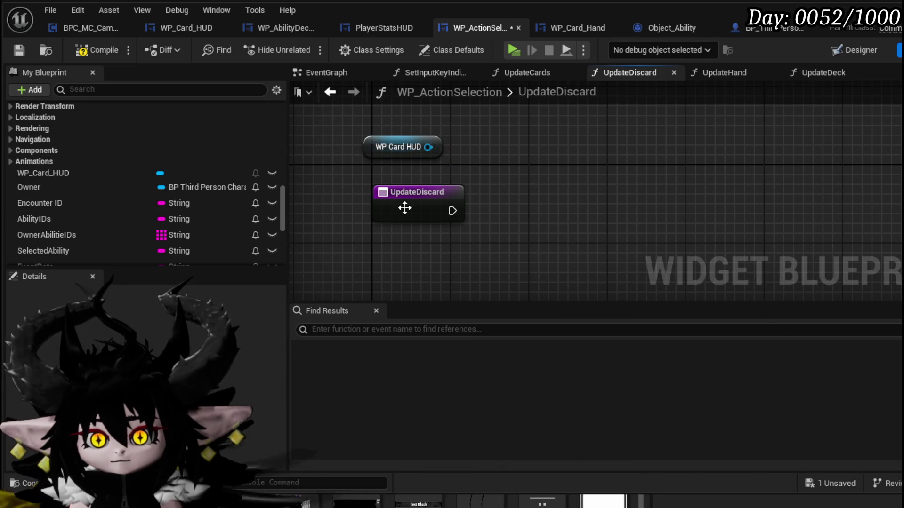
click(388, 149)
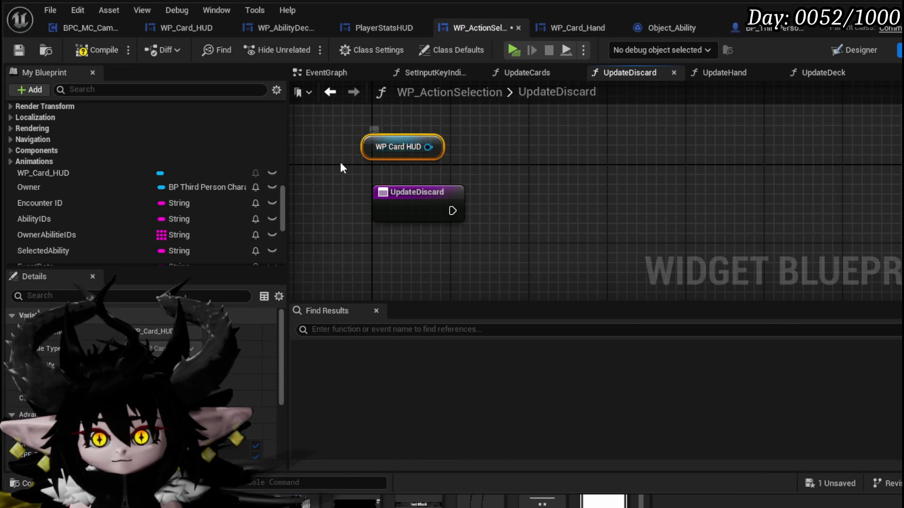
key(Delete)
click(16, 47)
scroll(150, 148, up, 10)
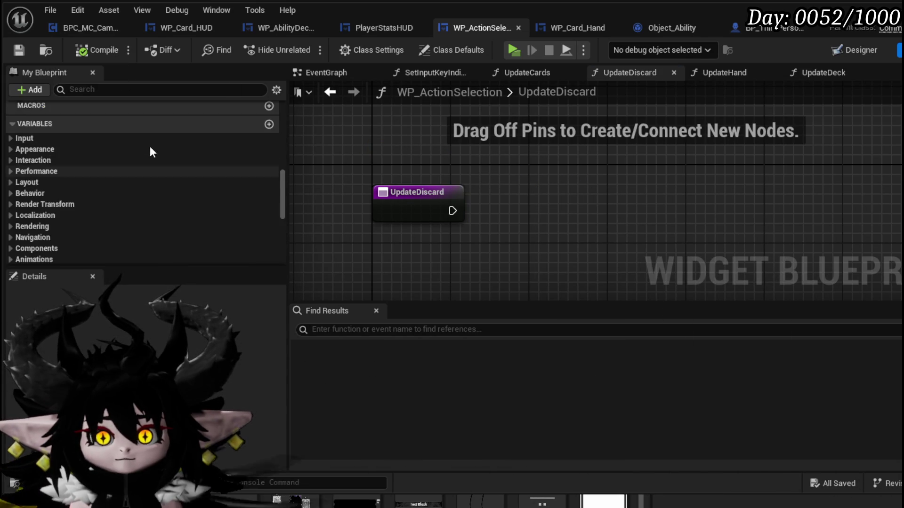
Delete the UpdateHand, UpdateDeck and UpdateDiscard functions from WP_ActionSelection.
scroll(67, 186, up, 2)
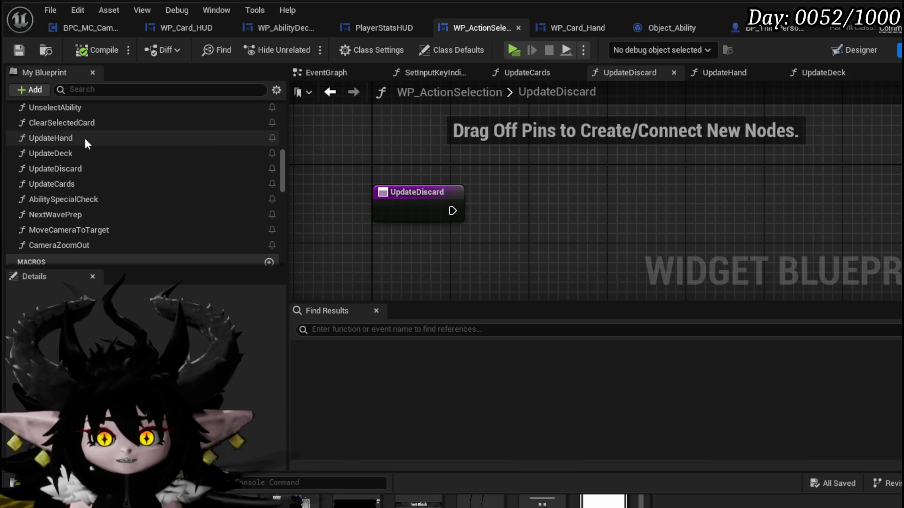
click(63, 139)
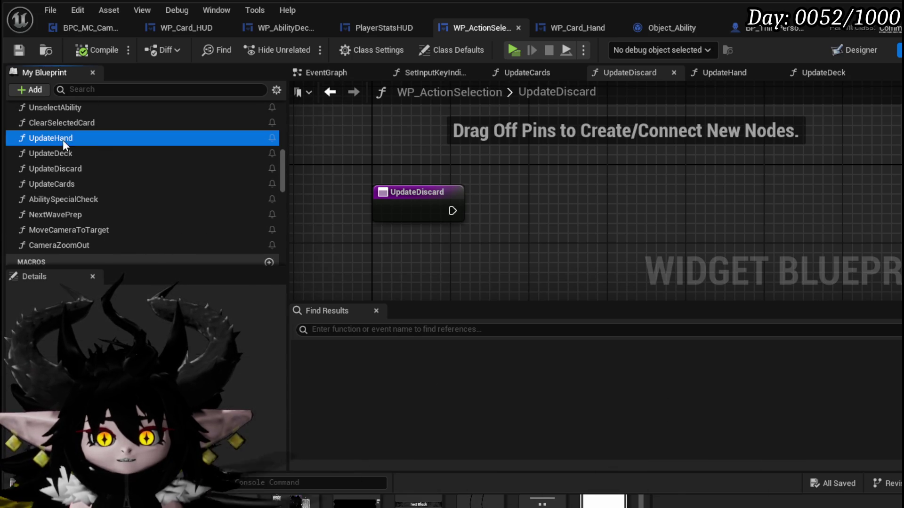
key(Delete)
click(666, 346)
key(Delete)
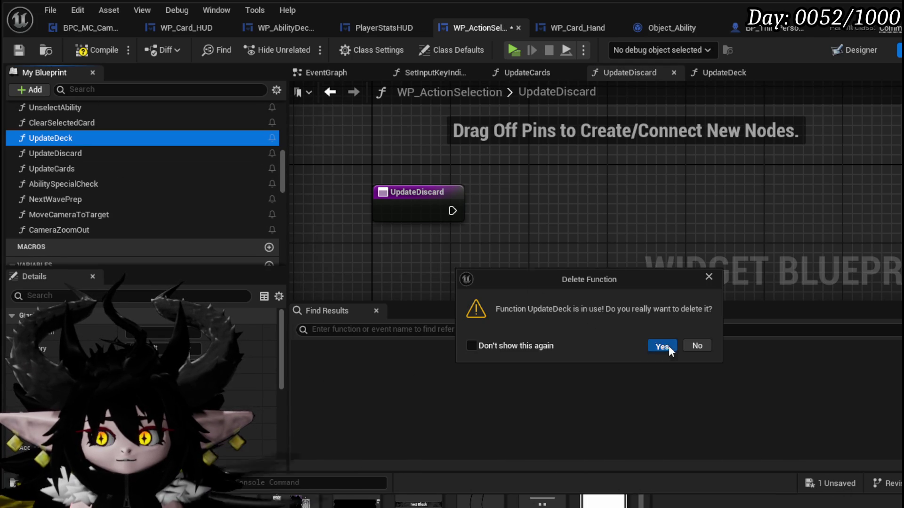
click(662, 346)
key(Delete)
key(Return)
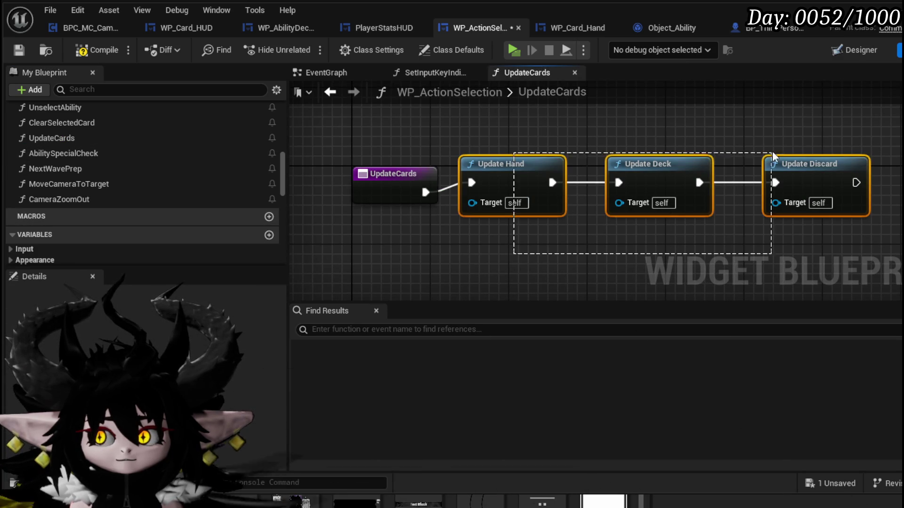
Replace UpdateCards' three update calls with WP Card HUD's Update Piles, compile and save.
key(Delete)
click(84, 54)
click(16, 50)
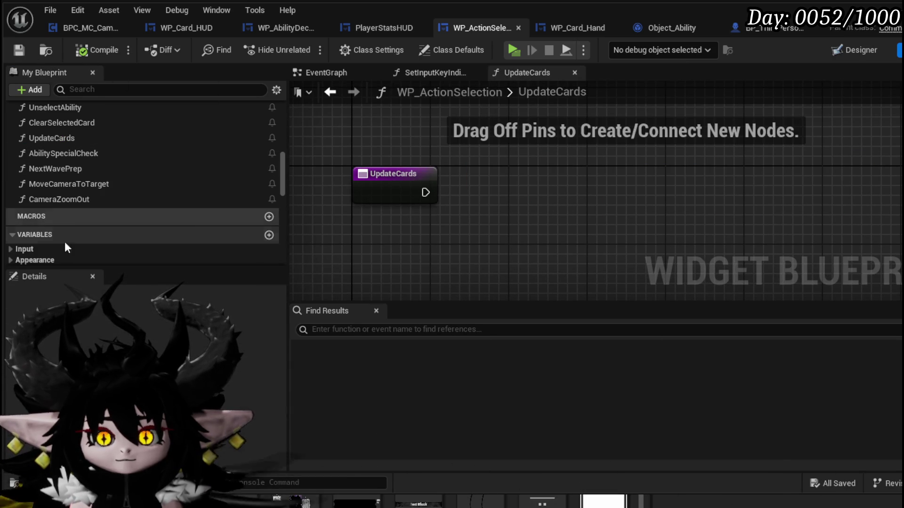
scroll(118, 162, down, 5)
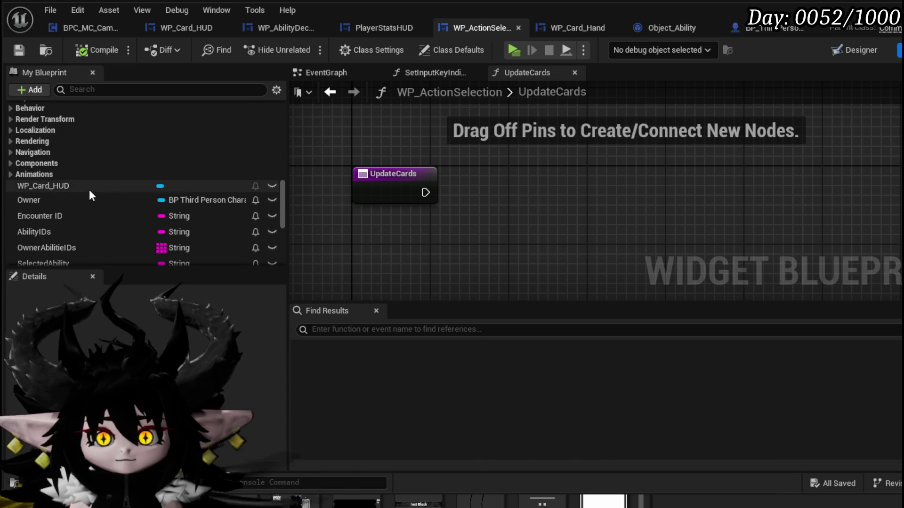
mouse_move(83, 188)
mouse_down()
mouse_move(376, 101)
mouse_move(363, 123)
mouse_up()
click(403, 144)
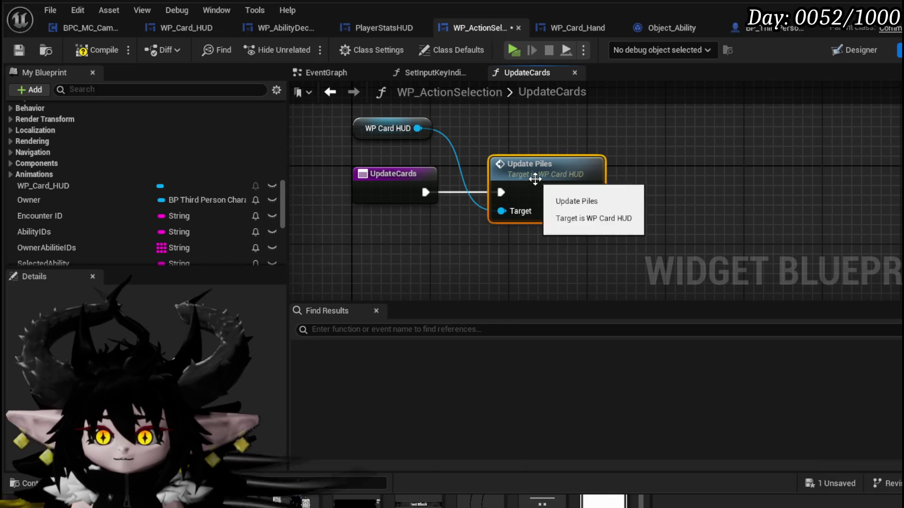
double_click(528, 182)
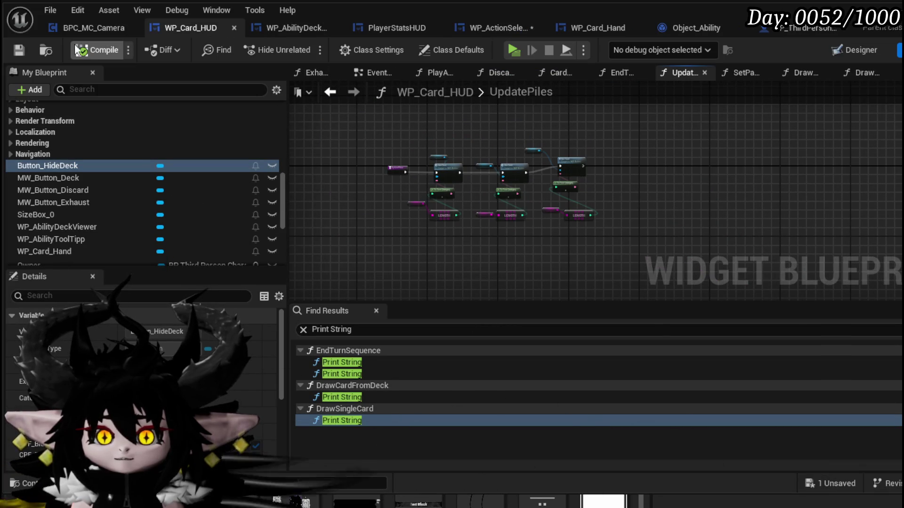
click(18, 51)
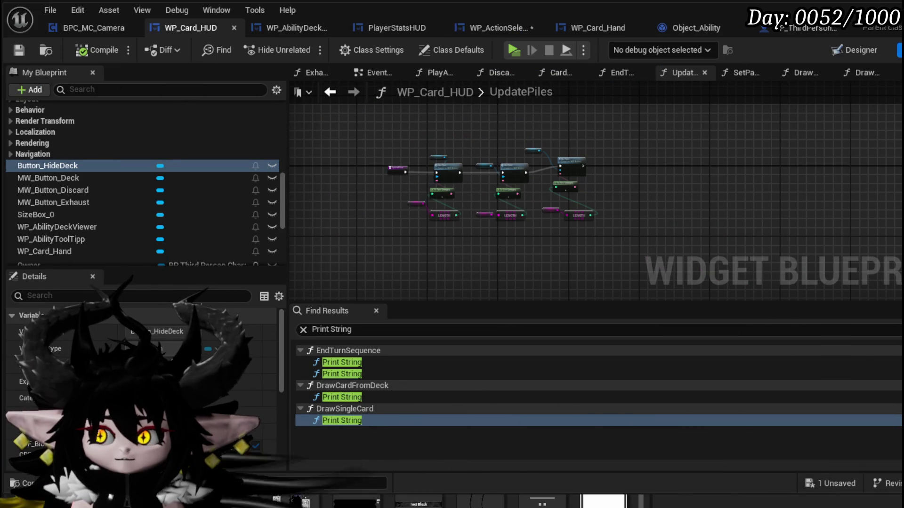
key(alt+Tab)
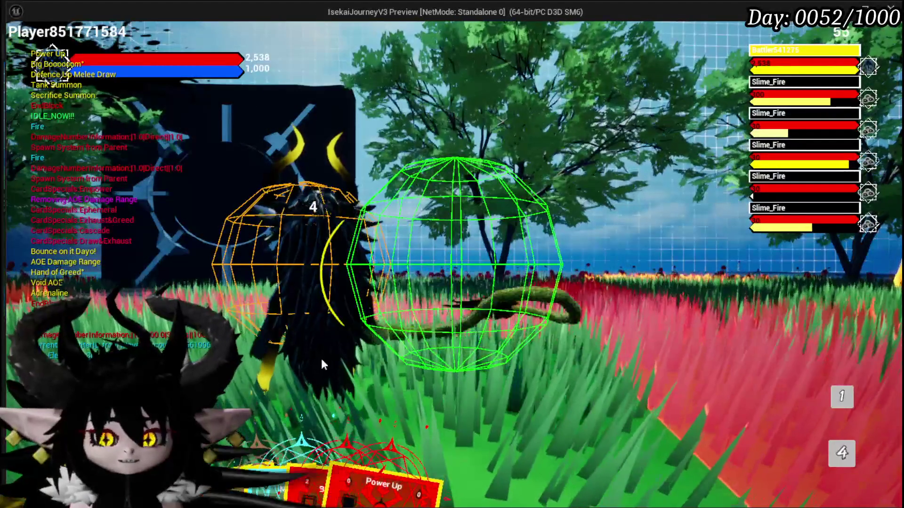
Playtest the Big Booooom and Power Up cards, then return to WP_ActionSelection's UpdateCards graph.
mouse_move(318, 442)
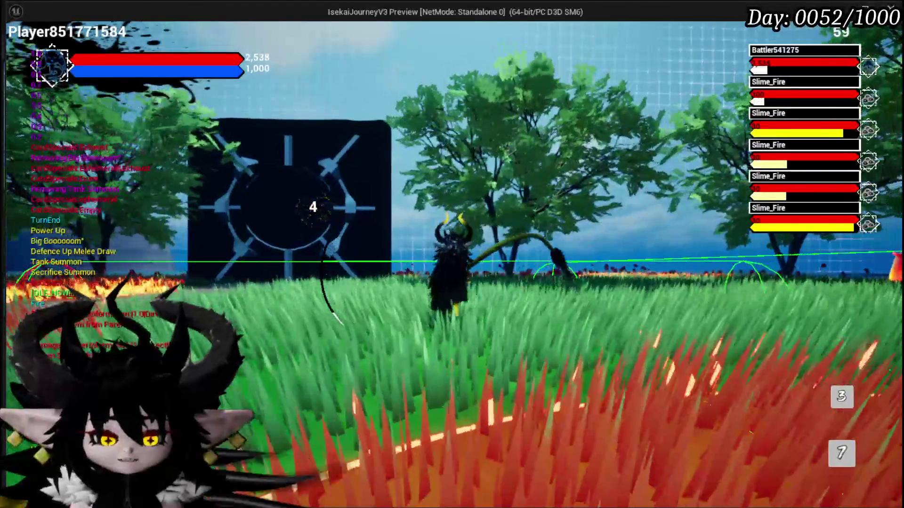
key(Escape)
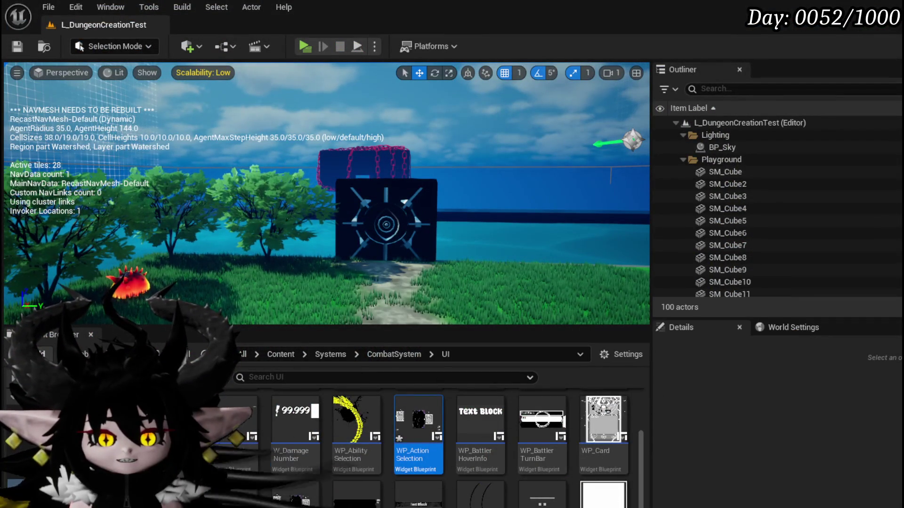
key(alt+Tab)
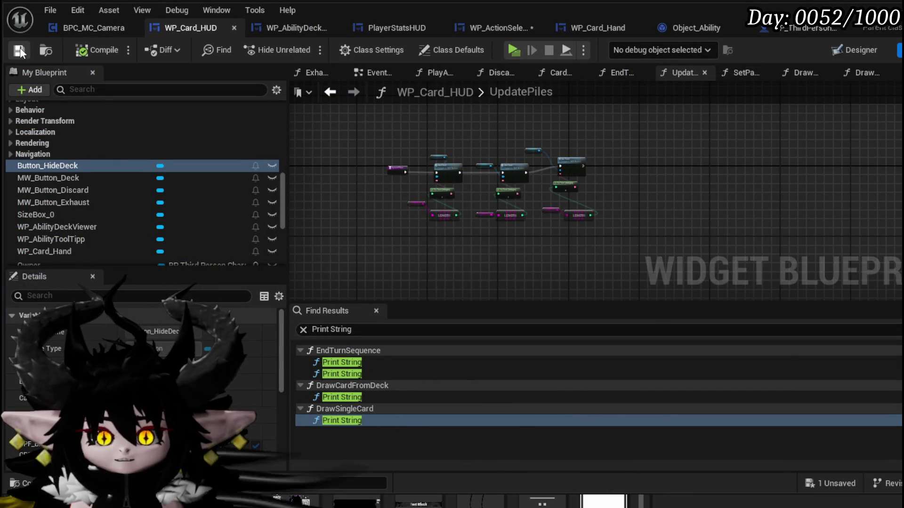
click(482, 30)
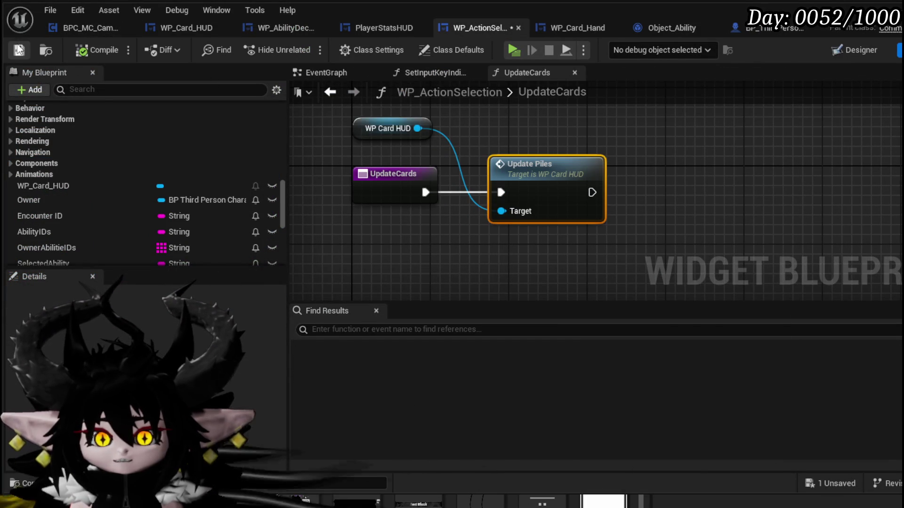
Look through the WP_Card_HUD blueprint's graph.
scroll(127, 150, up, 3)
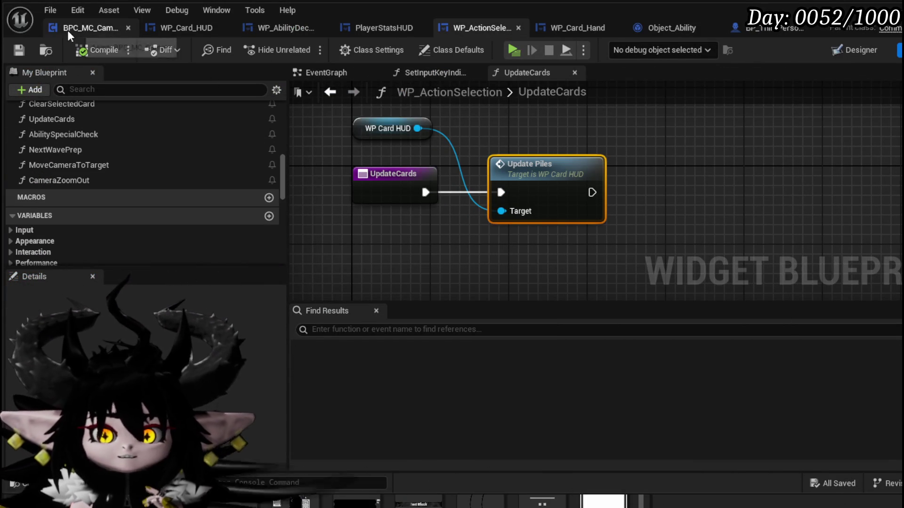
click(174, 28)
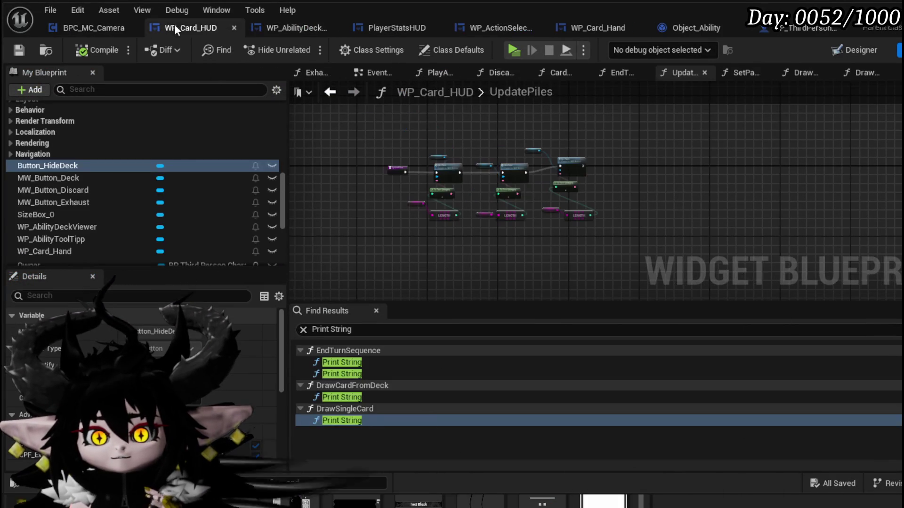
scroll(182, 218, up, 3)
scroll(146, 188, up, 2)
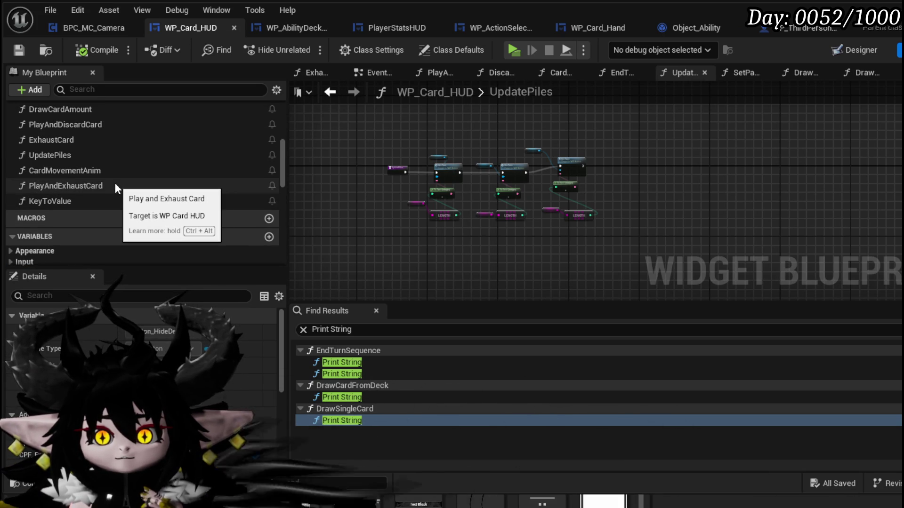
scroll(115, 187, up, 2)
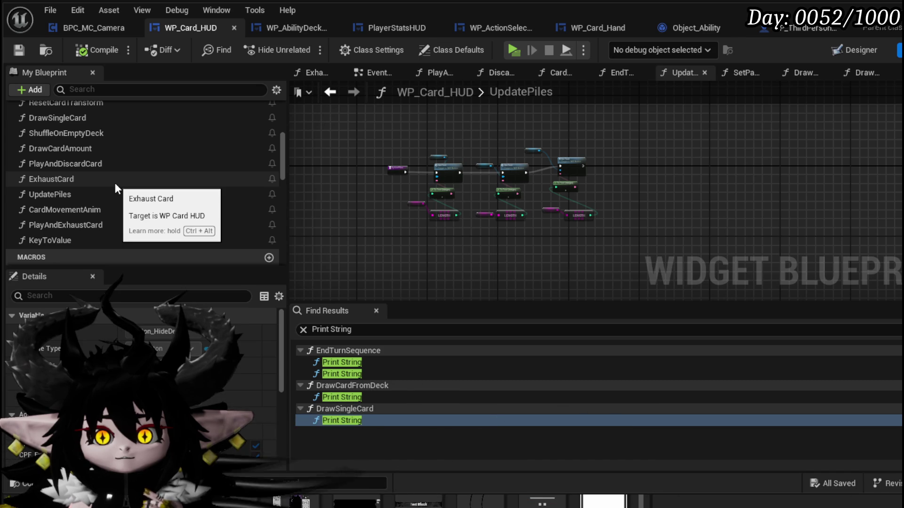
scroll(116, 188, up, 1)
scroll(116, 188, down, 2)
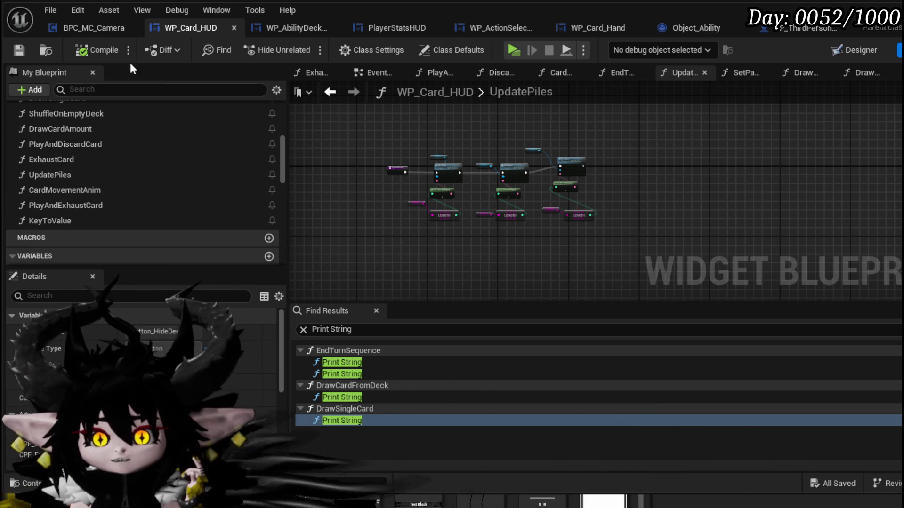
Put WP_ActionSelection first and WP_Card_HUD second, then show WP_ActionSelection's EventGraph.
click(491, 29)
drag(475, 28, 282, 30)
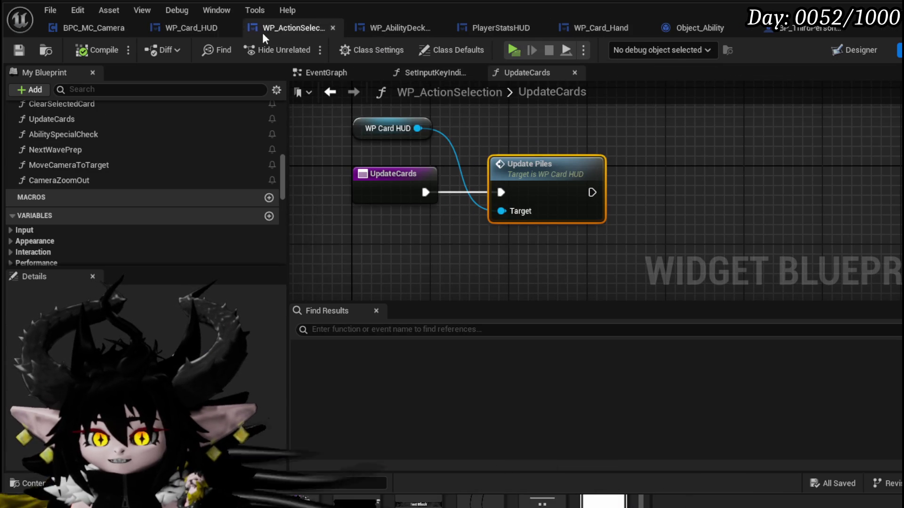
click(287, 27)
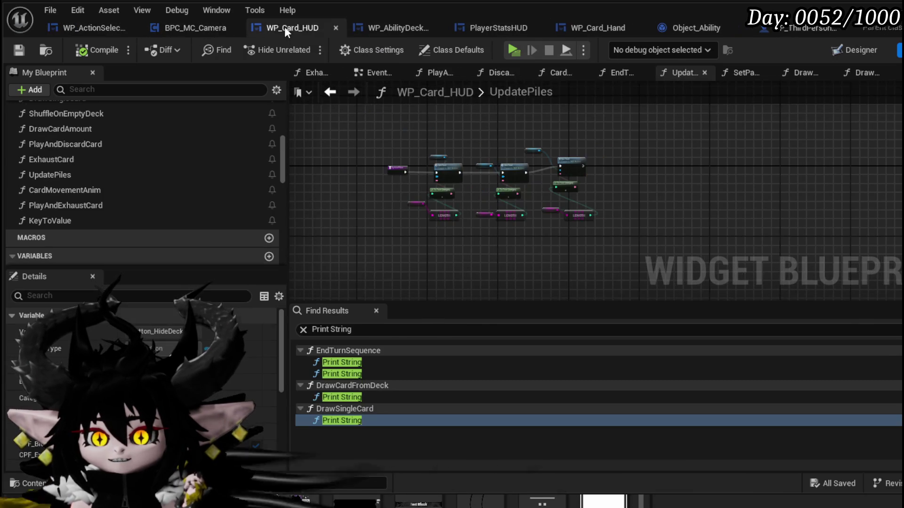
drag(288, 27, 204, 24)
click(89, 24)
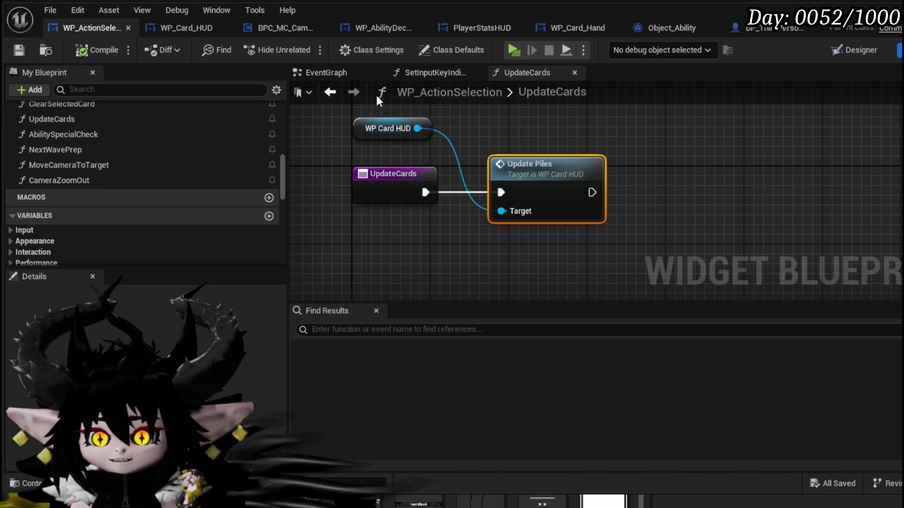
click(323, 72)
Open WP_Card_HUD's EndTurnSequence from the End Turn Sequence call and scan it to Play Sound 2D.
scroll(554, 159, down, 3)
scroll(462, 200, up, 4)
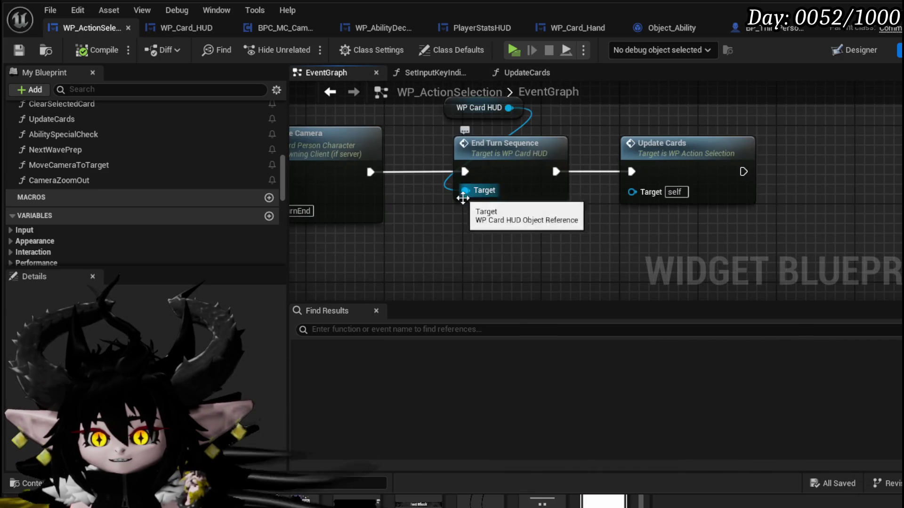
drag(437, 173, 556, 264)
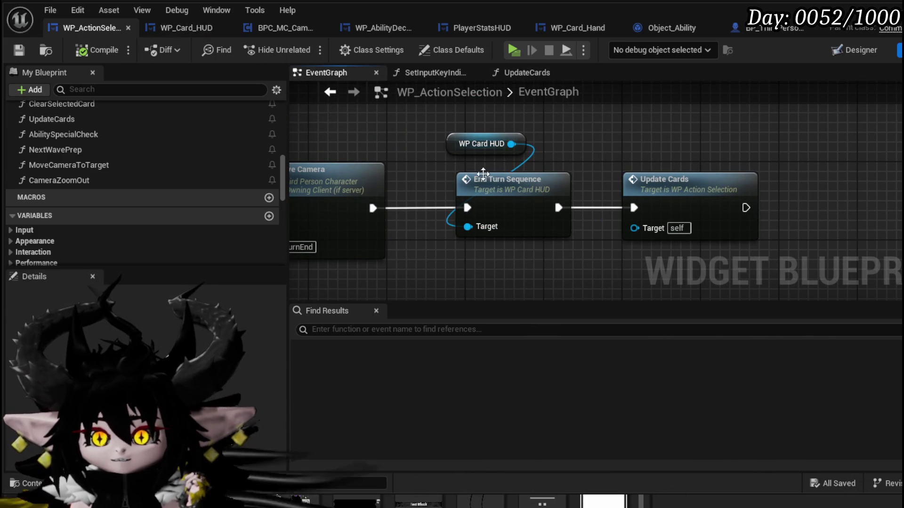
double_click(501, 198)
mouse_move(443, 220)
mouse_down()
mouse_move(665, 210)
mouse_move(301, 216)
mouse_up()
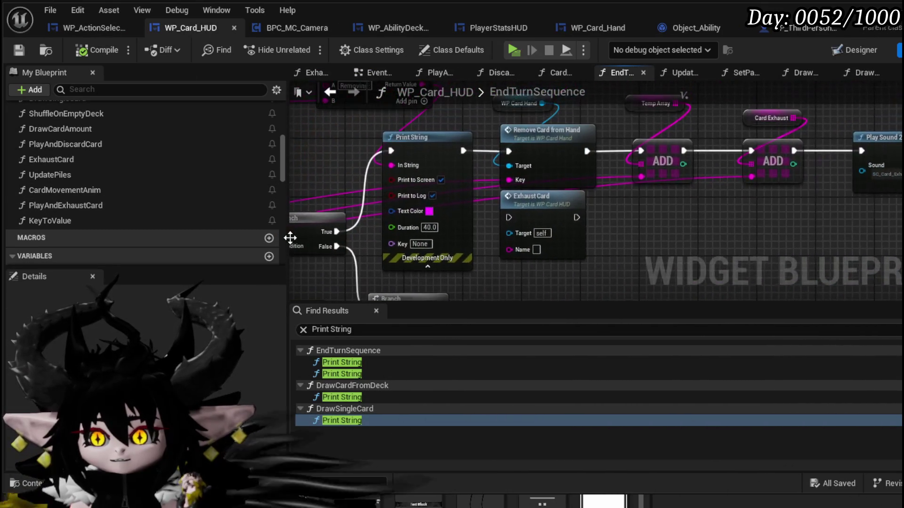
mouse_move(707, 204)
mouse_down()
mouse_move(558, 237)
mouse_move(653, 255)
mouse_up()
Inspect Remove Card from Hand, go back, and place WP_Card_Hand after WP_Card_HUD.
drag(438, 115, 507, 188)
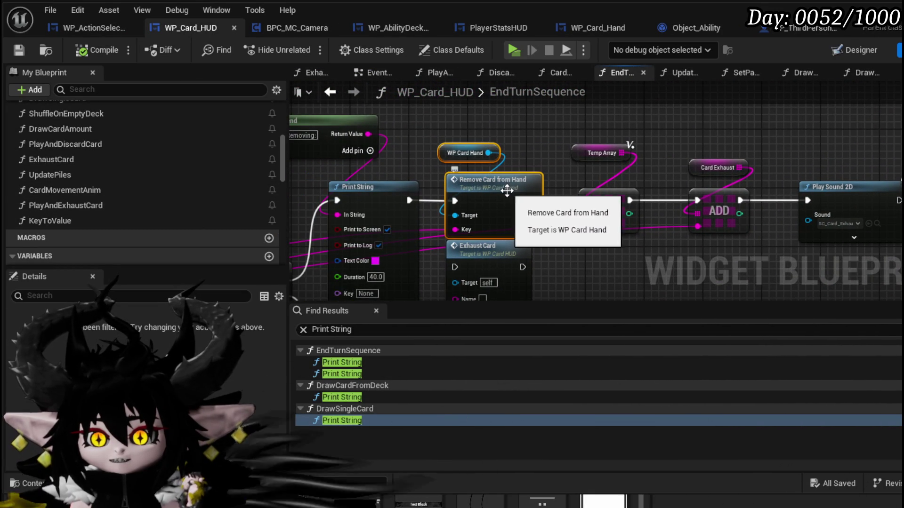
double_click(485, 151)
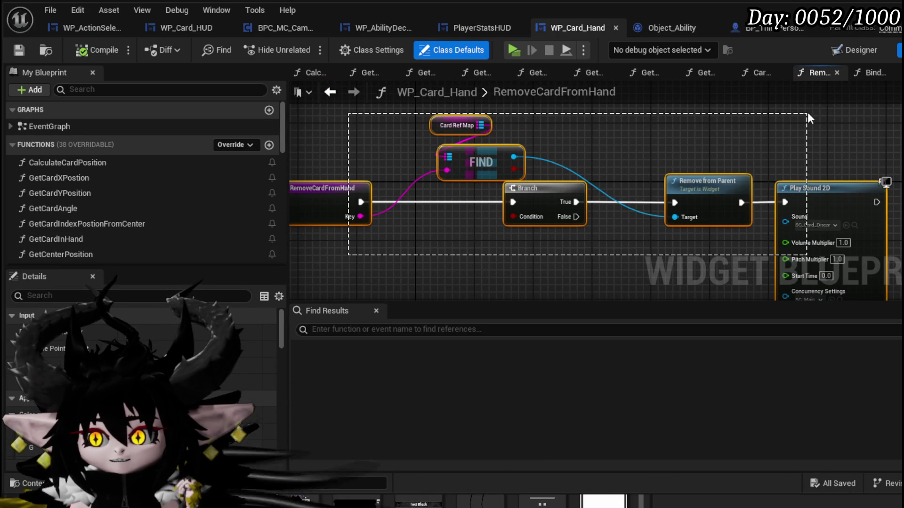
drag(808, 114, 808, 114)
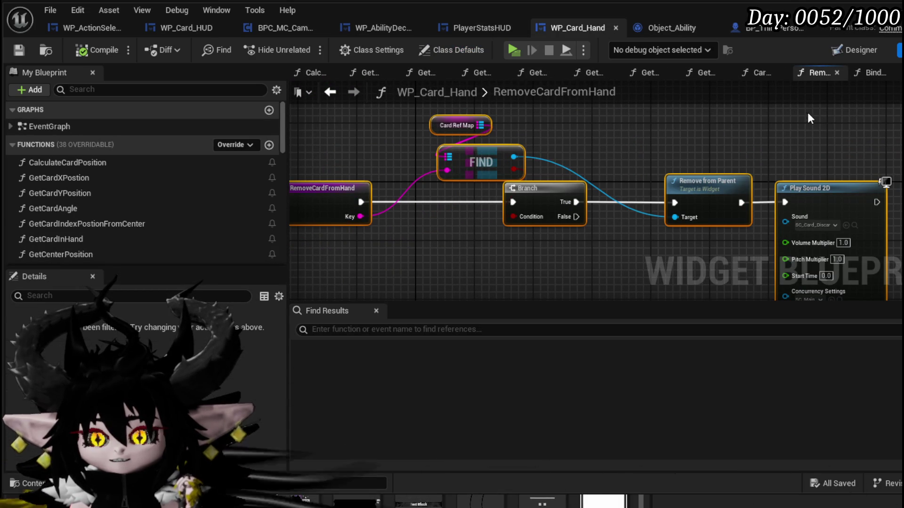
click(803, 118)
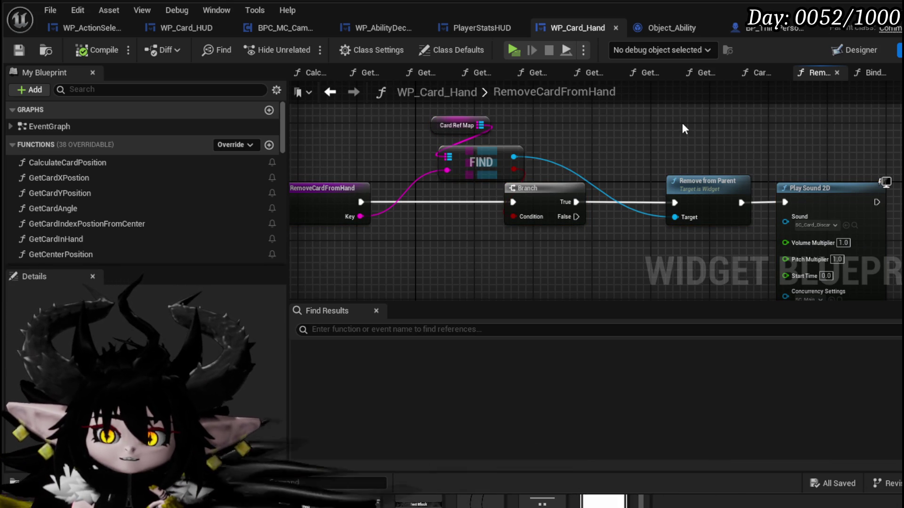
click(330, 93)
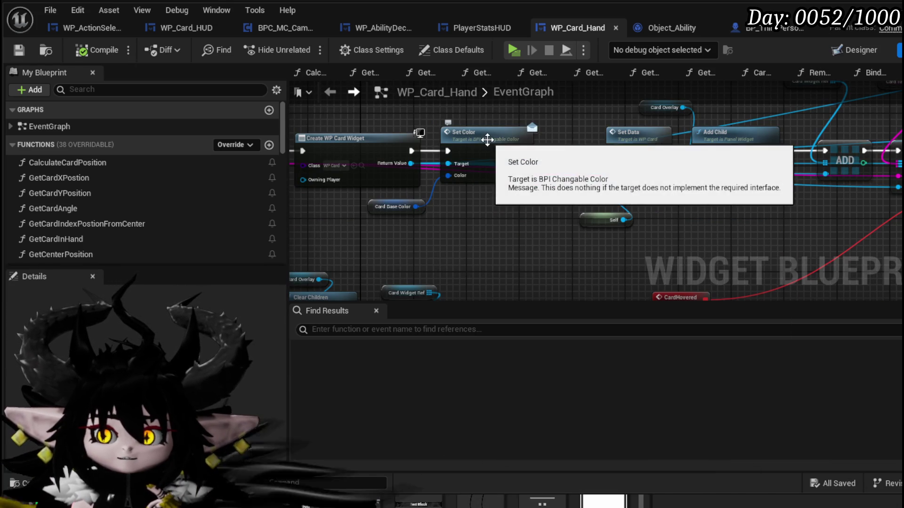
mouse_move(572, 31)
mouse_down()
mouse_move(352, 21)
mouse_move(250, 28)
mouse_up()
click(241, 32)
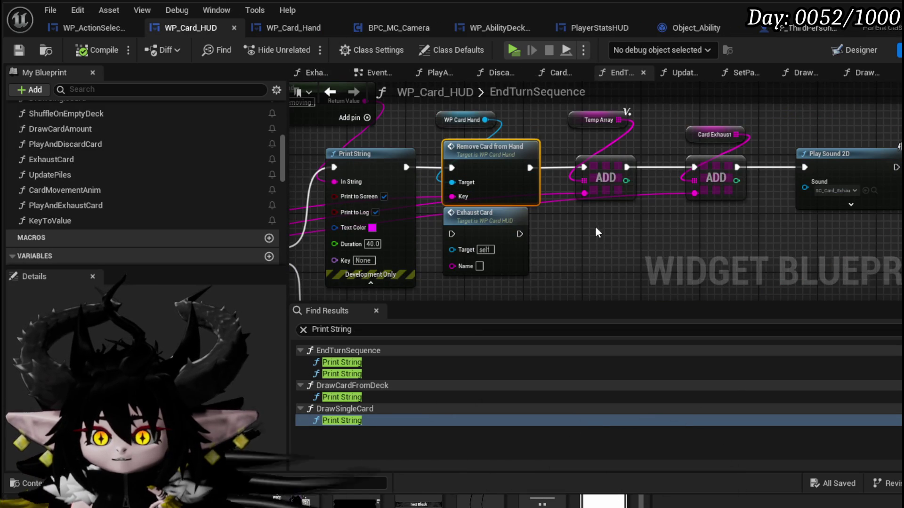
Wire Print String straight to the first ADD node, move Remove Card from Hand aside, and save.
drag(411, 197, 589, 198)
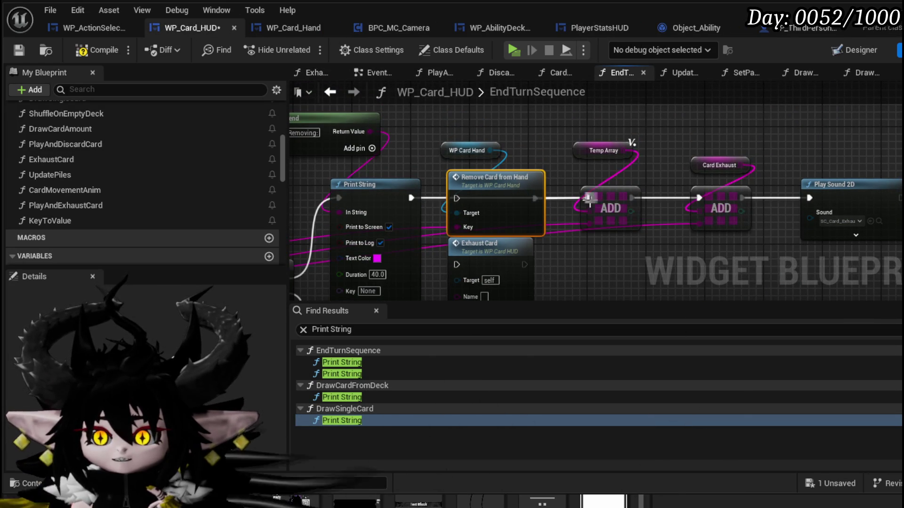
mouse_move(510, 226)
mouse_down()
mouse_move(513, 136)
mouse_move(534, 165)
mouse_move(535, 95)
mouse_move(559, 134)
mouse_up()
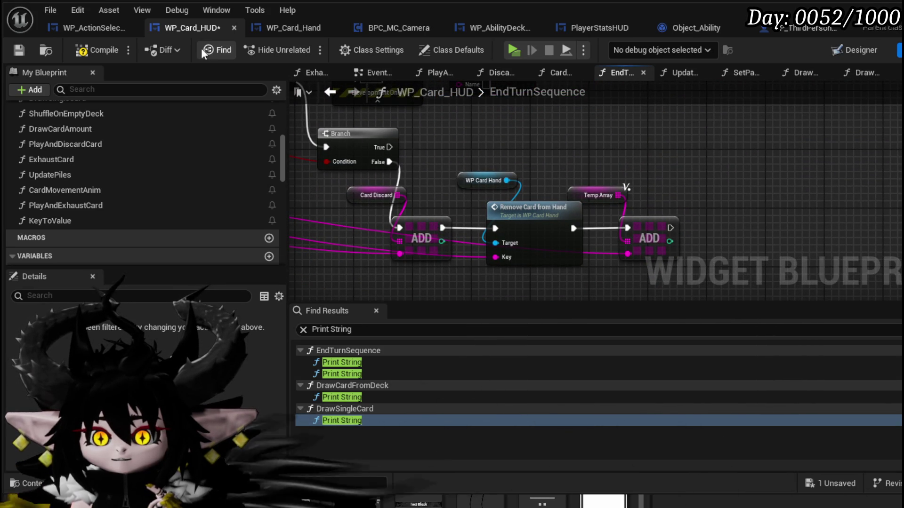
click(13, 48)
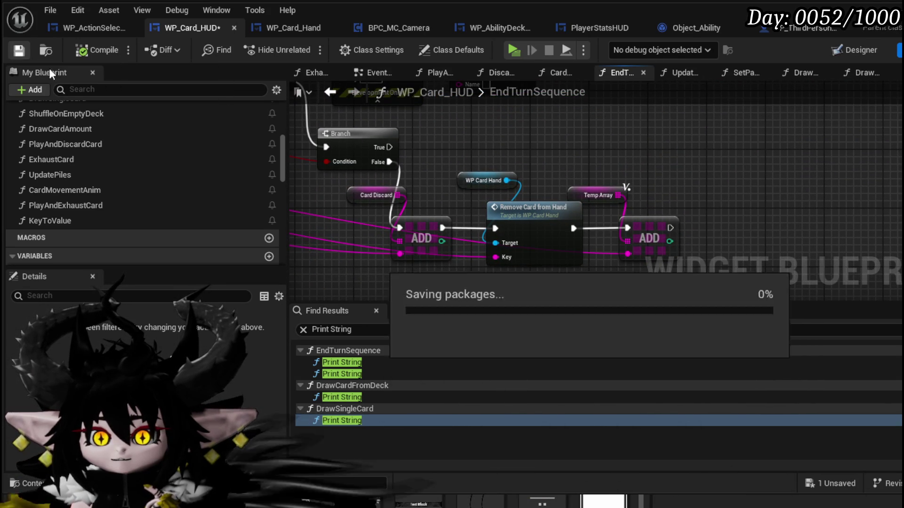
key(alt+Tab)
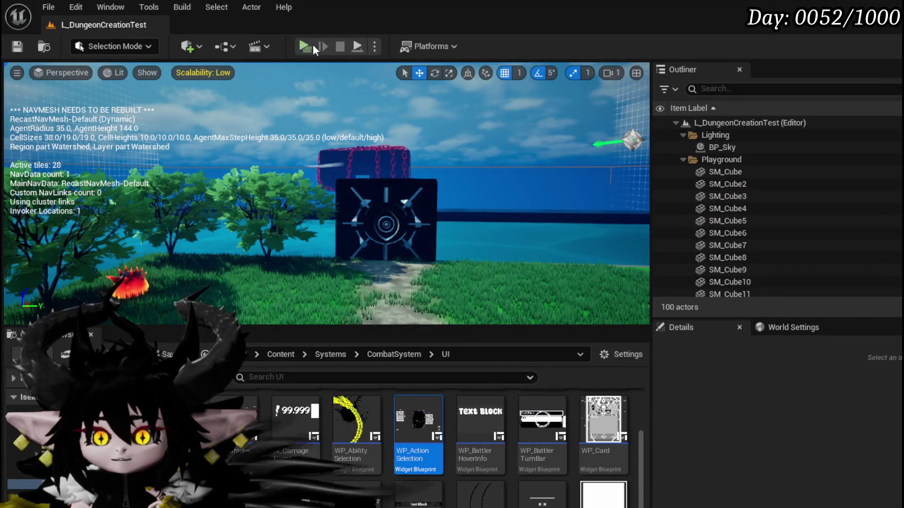
Playtest the game, run into the enemy to start a battle, and play Big Booooom.
key(alt+p)
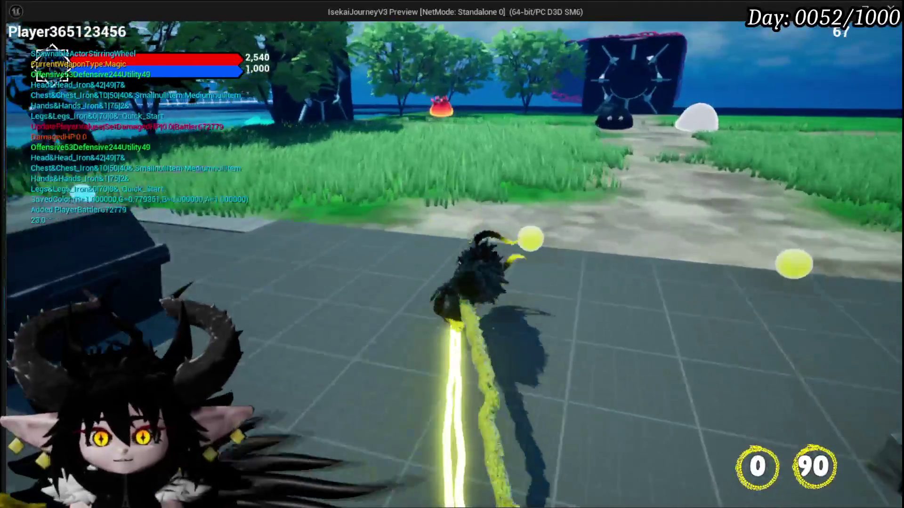
key(w)
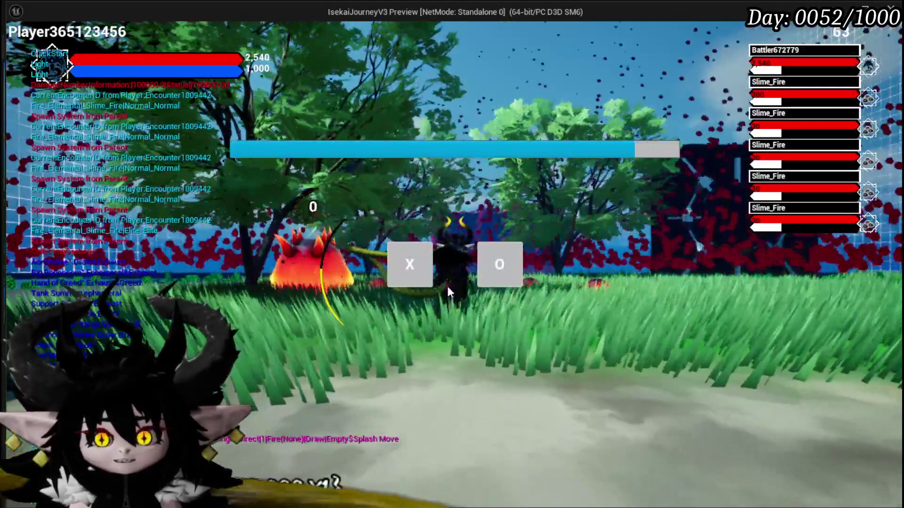
click(409, 265)
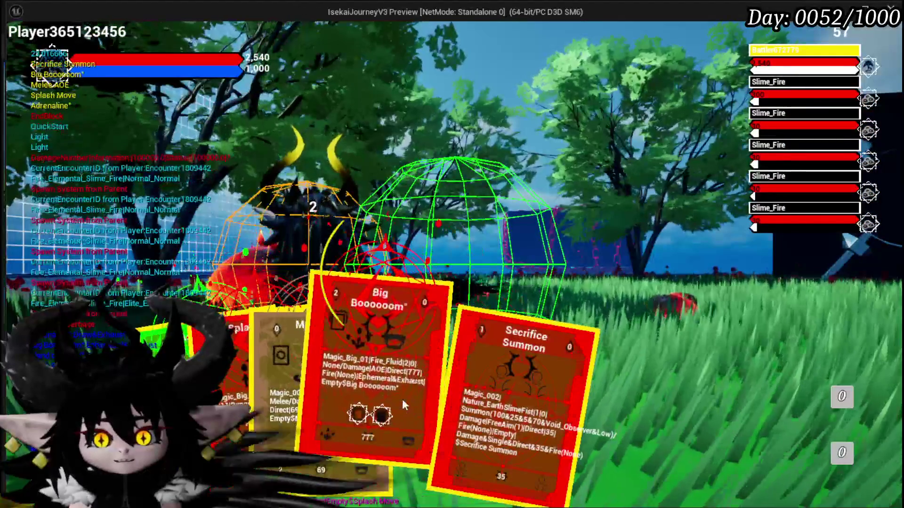
click(341, 327)
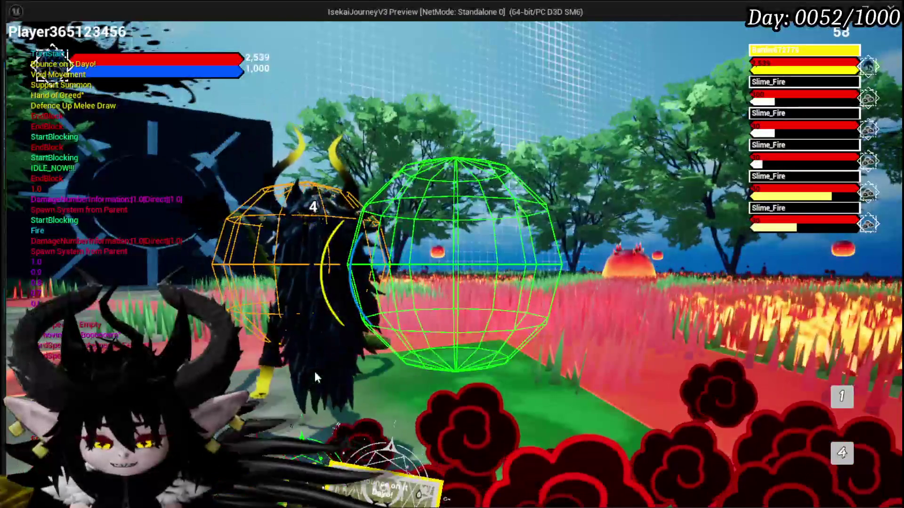
End the playtest and save the level.
mouse_move(371, 426)
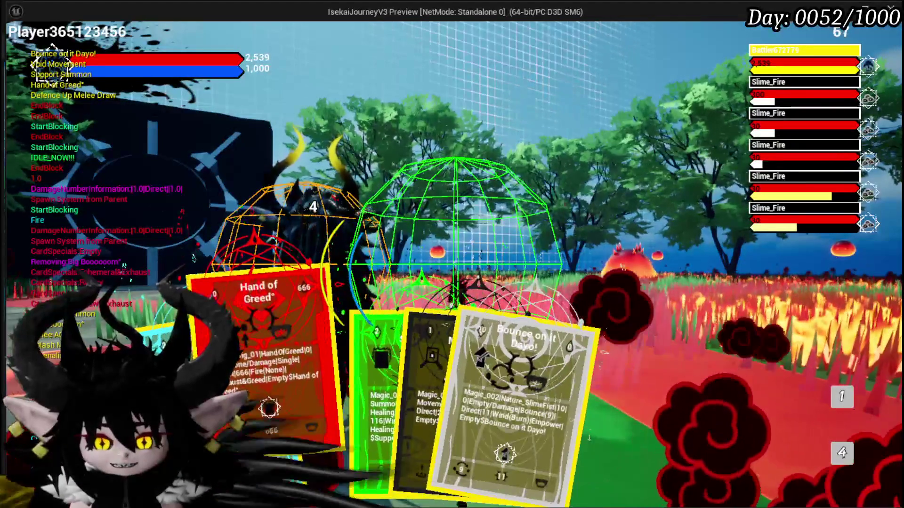
key(Escape)
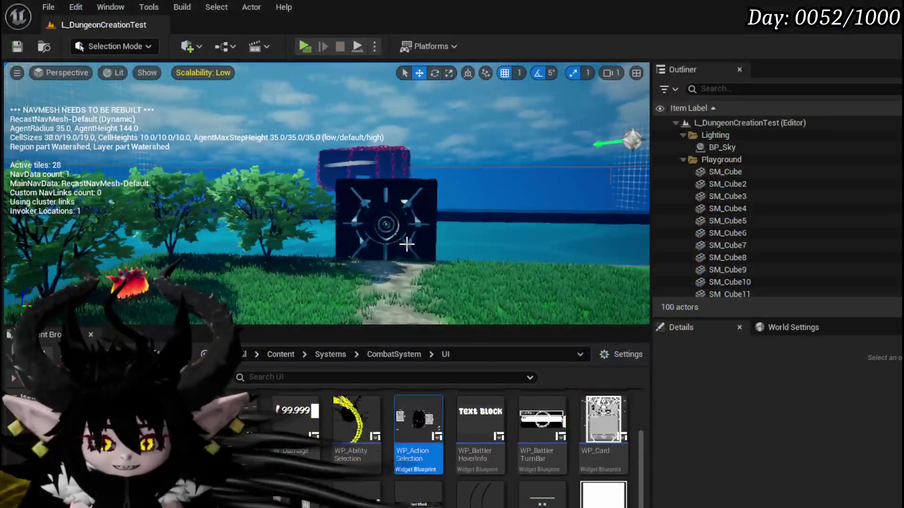
click(15, 47)
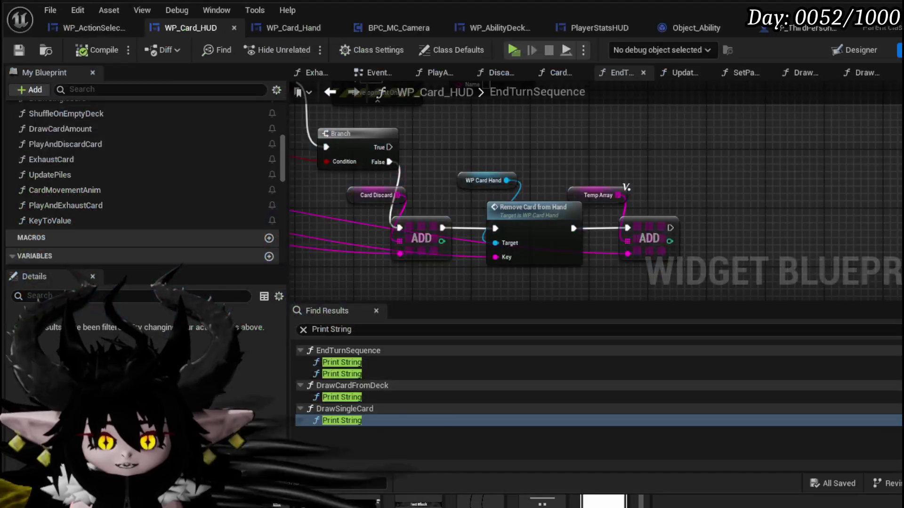
Move Clear Hand aside and wire For Each Loop Completed to the Current Hand Index SET.
mouse_move(469, 161)
mouse_down()
mouse_move(579, 203)
mouse_move(573, 215)
mouse_move(570, 202)
mouse_move(414, 127)
mouse_up()
scroll(494, 160, down, 2)
drag(728, 179, 542, 103)
scroll(605, 224, up, 3)
drag(625, 256, 588, 137)
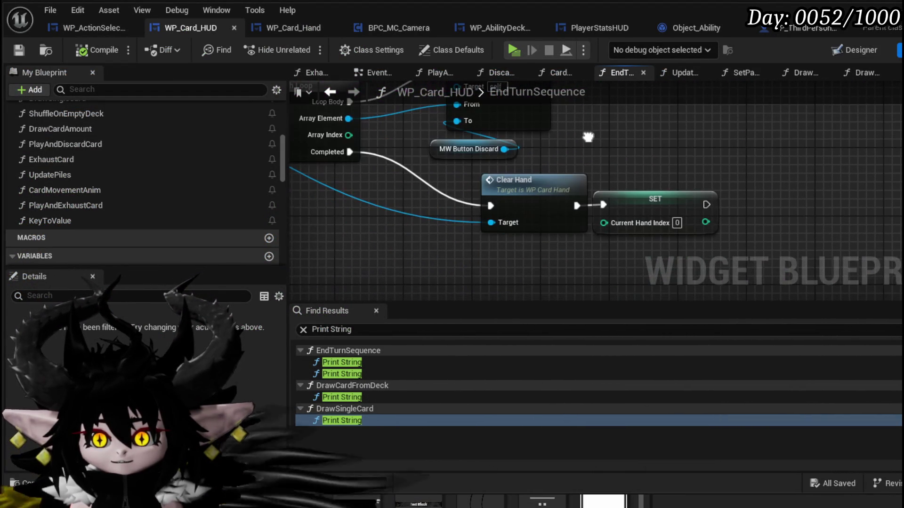
drag(514, 201, 437, 224)
mouse_move(361, 177)
mouse_down()
mouse_move(695, 299)
mouse_move(562, 207)
mouse_up()
drag(388, 163, 644, 215)
Compile and save the WP_Card_HUD blueprint.
scroll(621, 182, down, 3)
scroll(622, 182, up, 2)
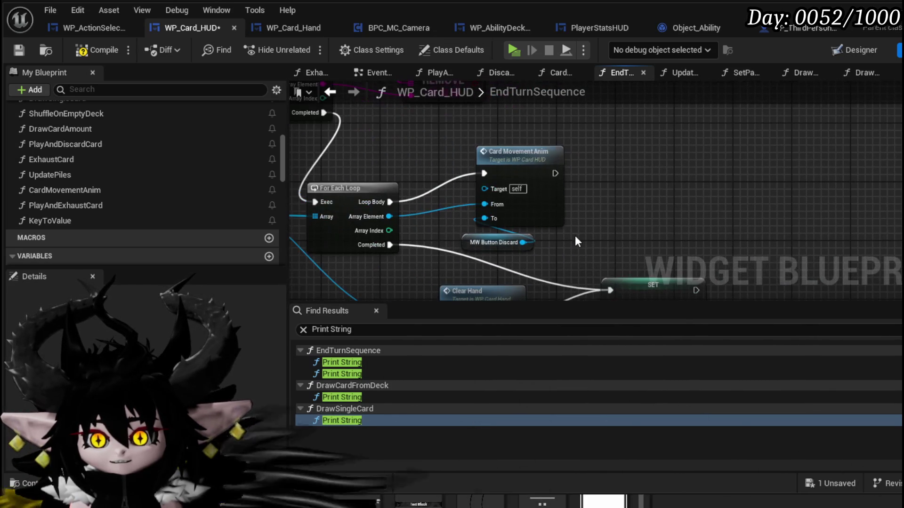
click(112, 46)
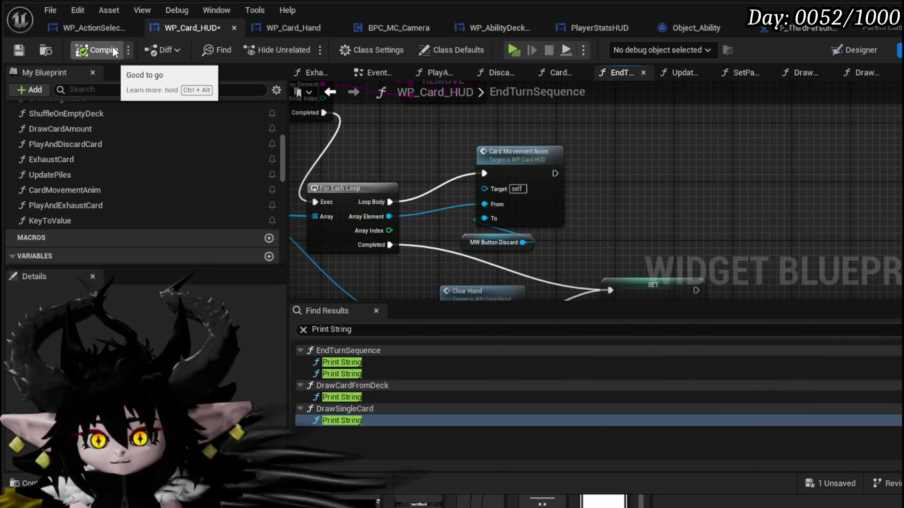
click(18, 49)
Shift the Card Widget Ref node left and save the blueprint.
mouse_move(439, 235)
mouse_down()
mouse_move(630, 230)
mouse_move(575, 223)
mouse_up()
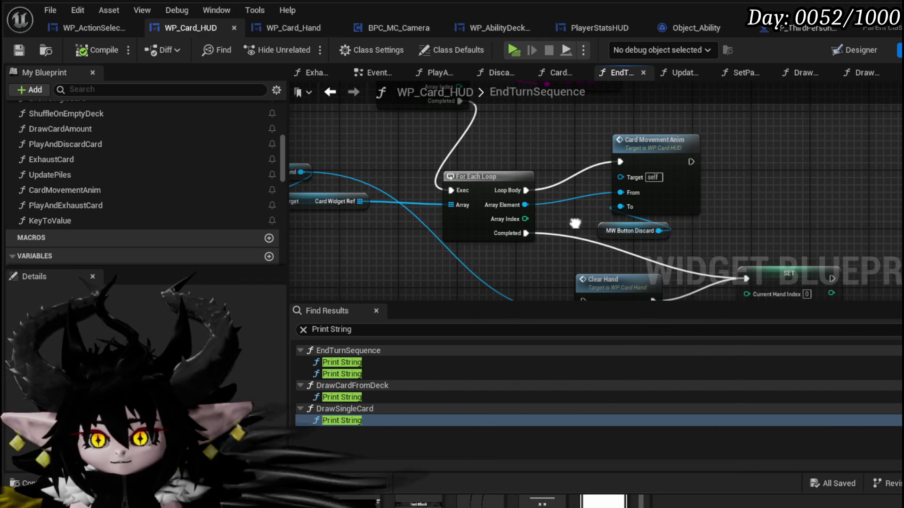
drag(575, 223, 655, 235)
drag(386, 219, 351, 219)
click(414, 190)
click(19, 50)
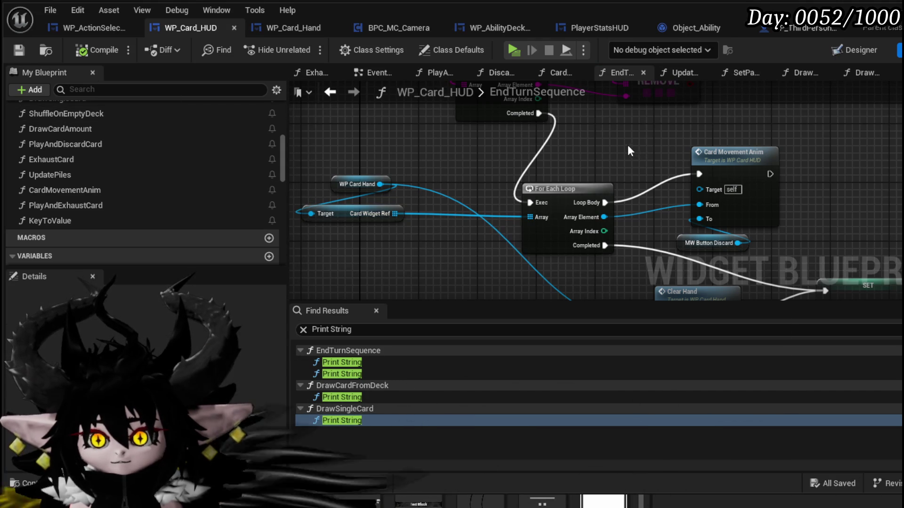
Wrap the loop and discard nodes in a 'This should be different' comment, then start a playtest.
drag(628, 146, 487, 103)
scroll(487, 108, down, 1)
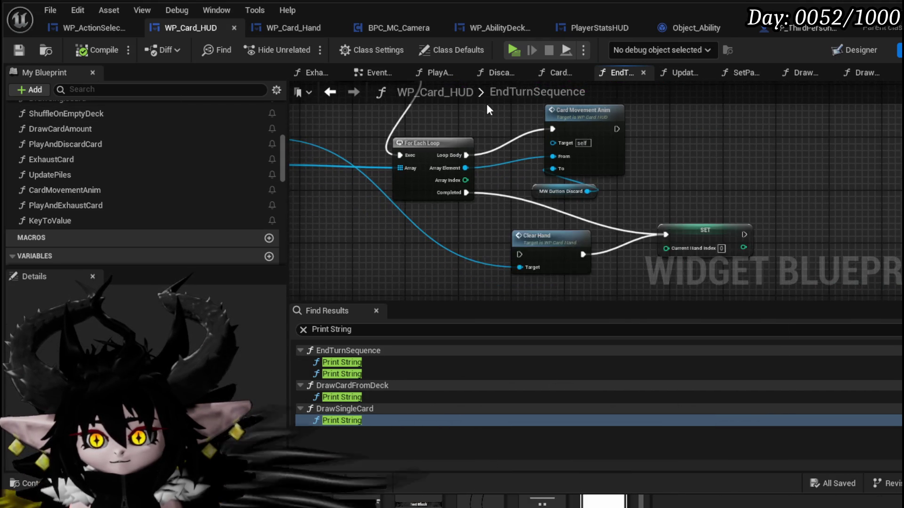
drag(698, 242, 673, 234)
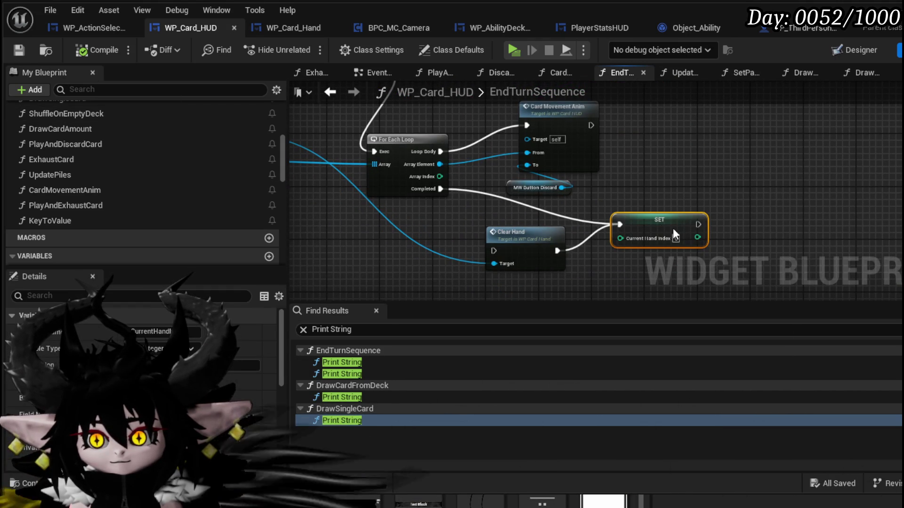
scroll(540, 200, down, 2)
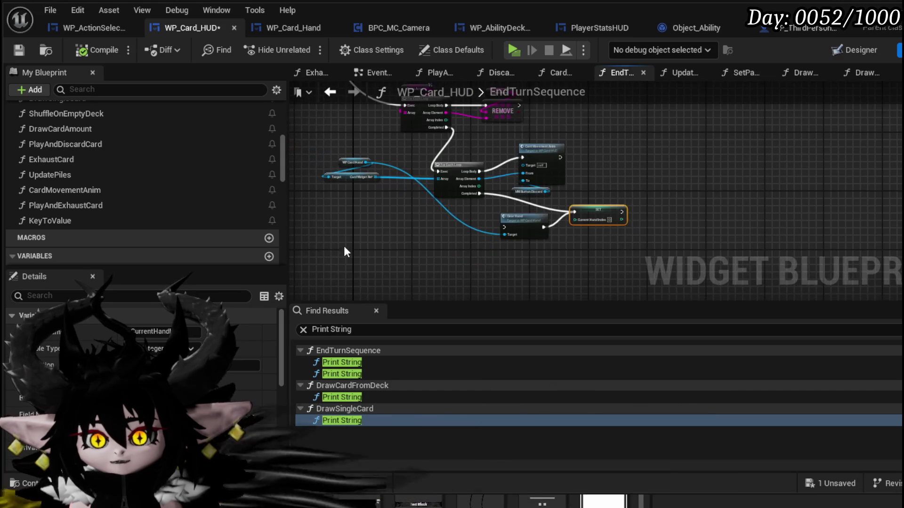
drag(551, 151, 589, 217)
text(c)
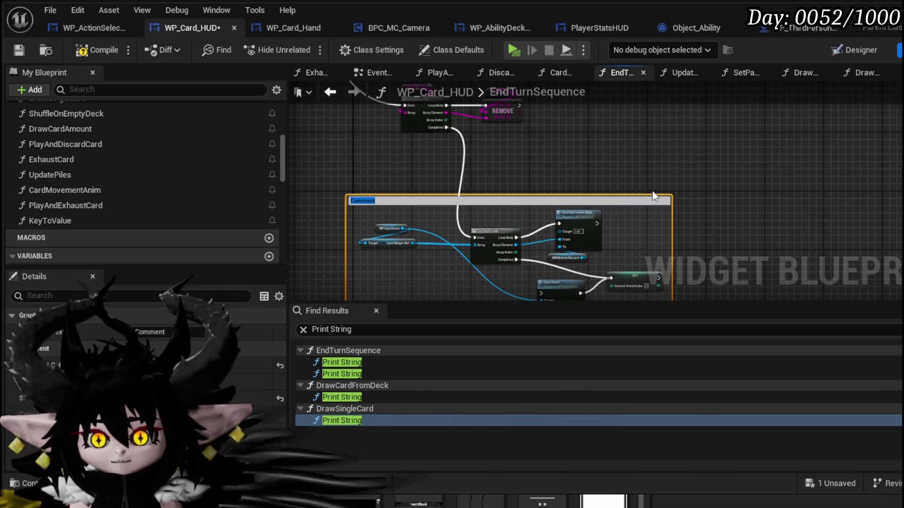
text(This )
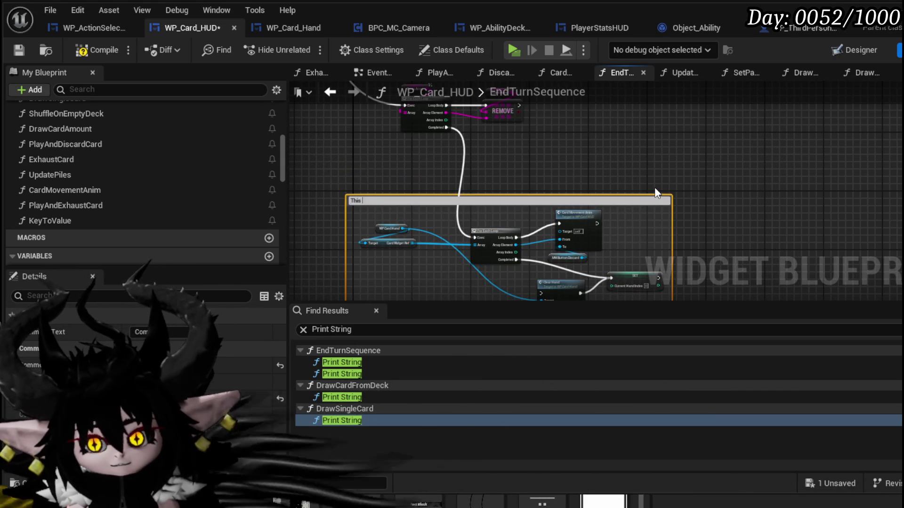
text(should be)
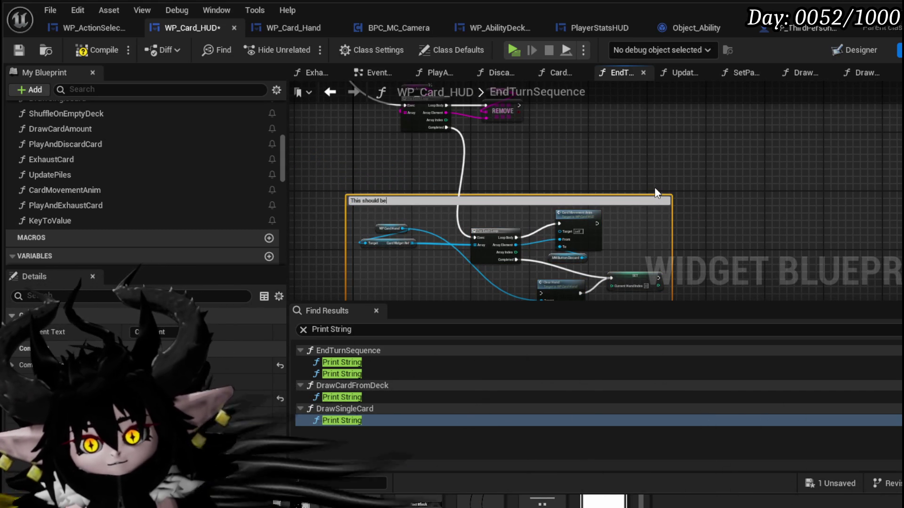
text( different)
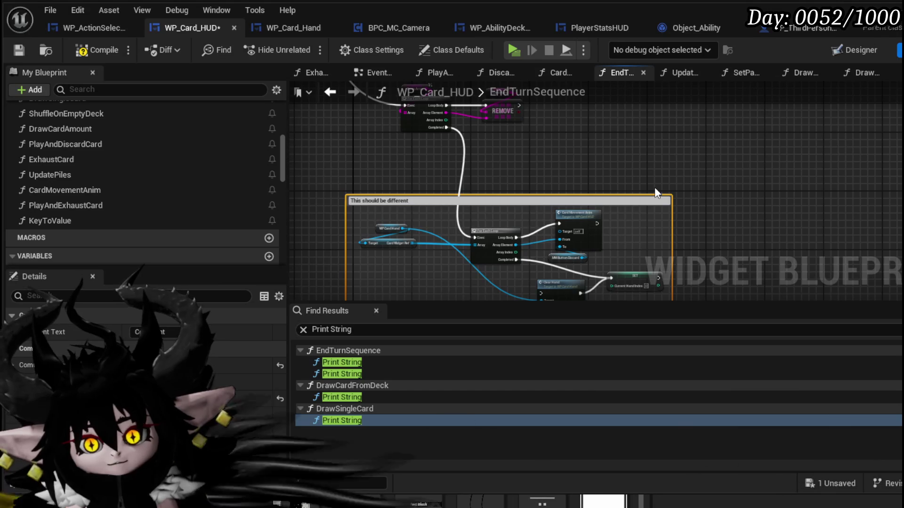
key(Return)
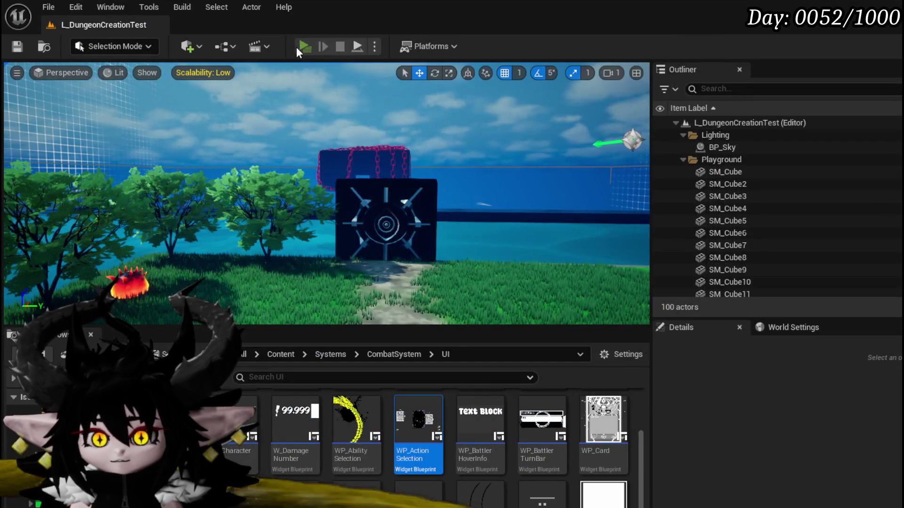
click(304, 47)
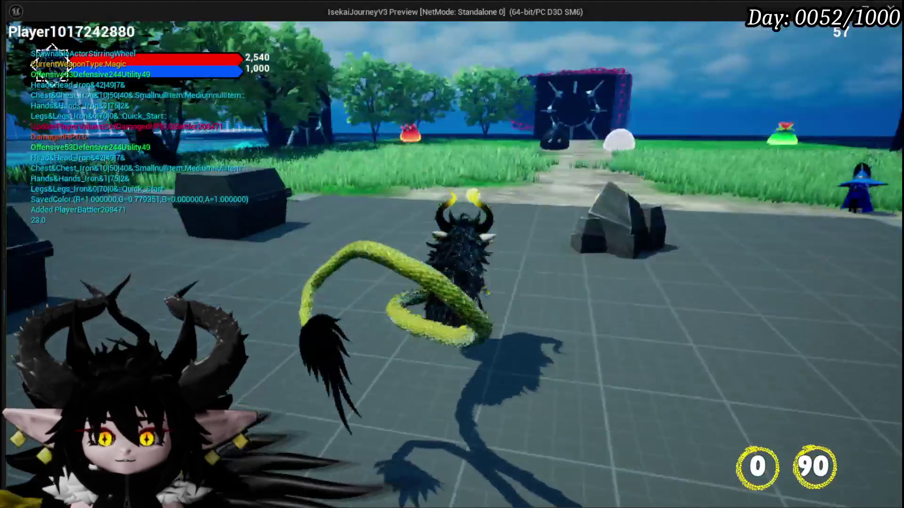
Run at the red spiky fire slime, attack it, and accept the battle prompt.
key(w)
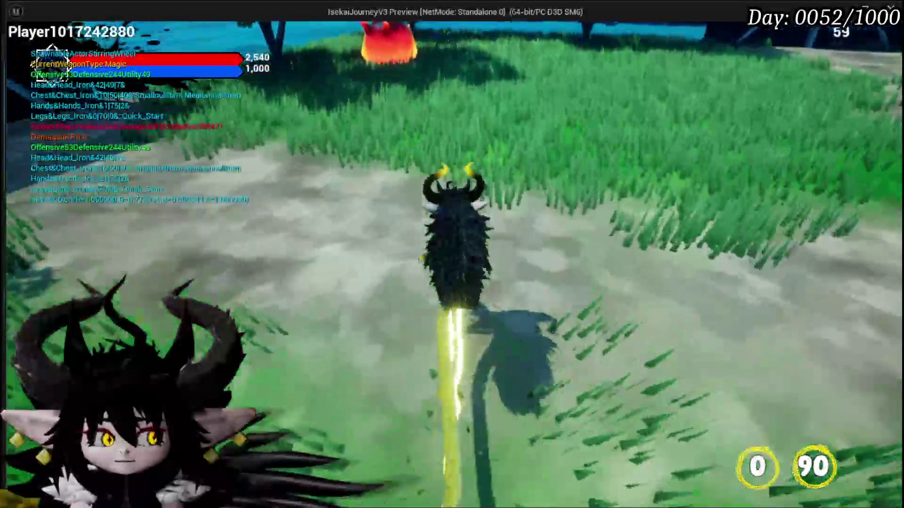
key(1)
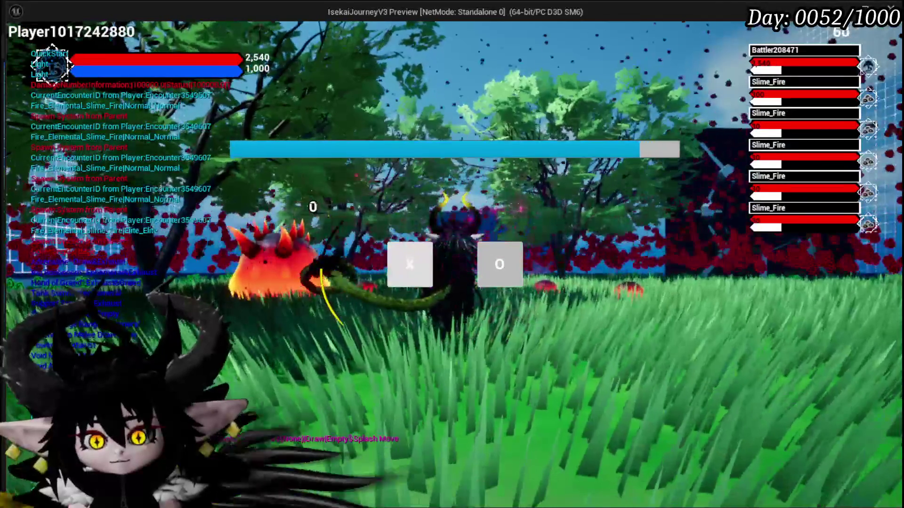
click(416, 260)
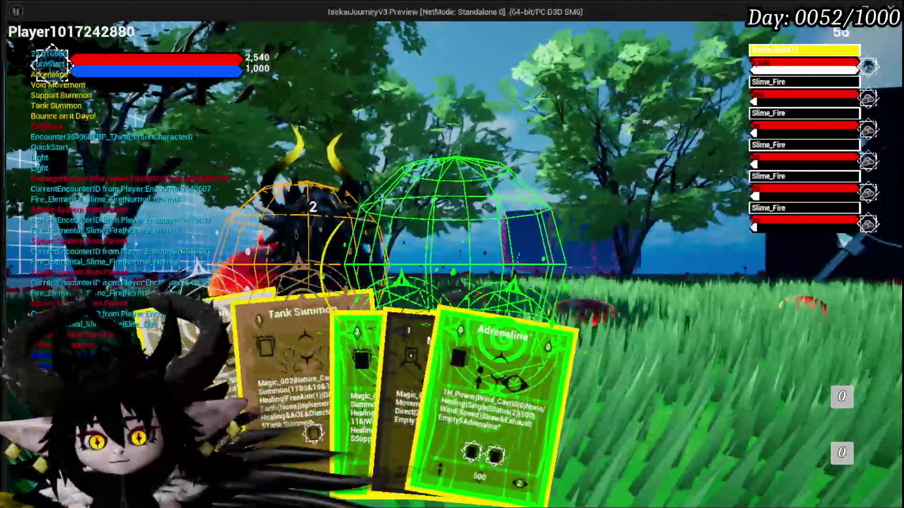
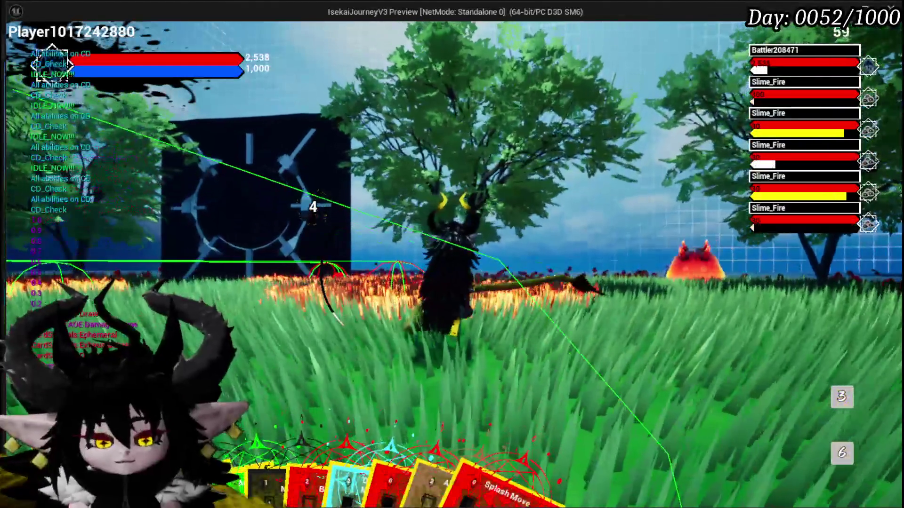
Stop the play test, save the level, and bring the WP_Card_HUD blueprint forward.
key(Escape)
click(18, 47)
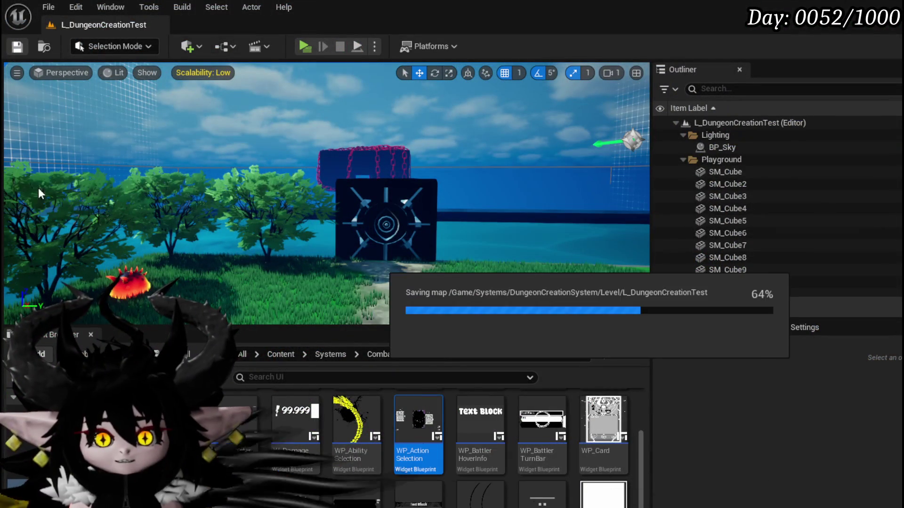
key(alt+Tab)
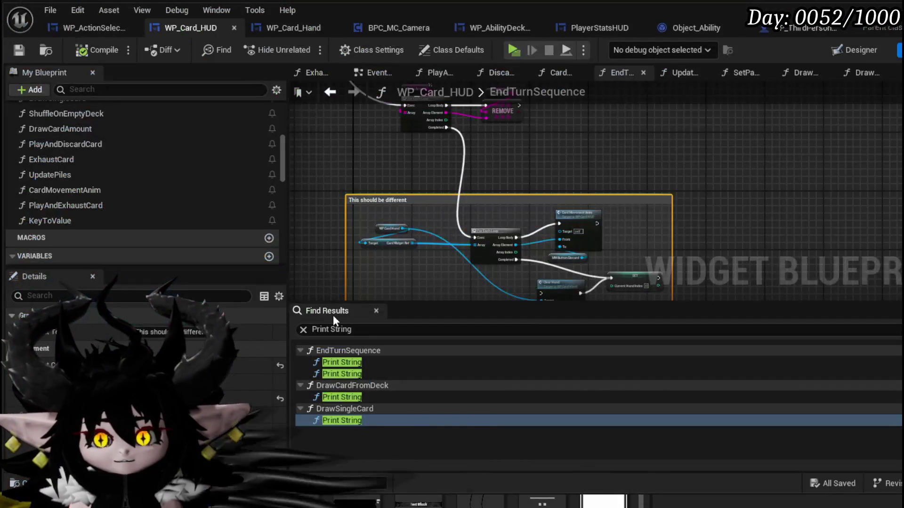
Shift the Temp Array node beside the hand nodes, then open the Remove Card from Hand function.
mouse_move(402, 180)
mouse_down()
mouse_move(410, 162)
mouse_move(447, 203)
mouse_move(494, 228)
mouse_move(484, 292)
mouse_move(532, 228)
mouse_up()
scroll(421, 227, up, 4)
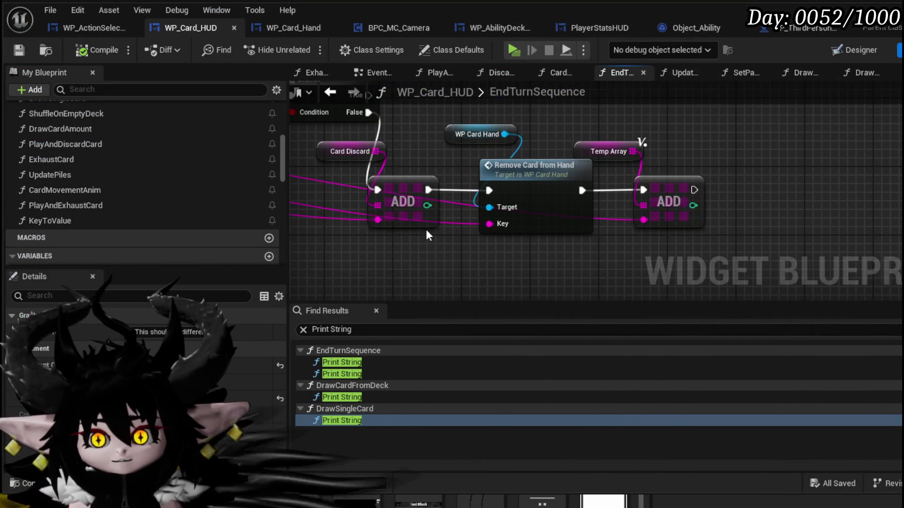
mouse_move(429, 230)
mouse_down()
mouse_move(453, 171)
mouse_move(481, 140)
mouse_up()
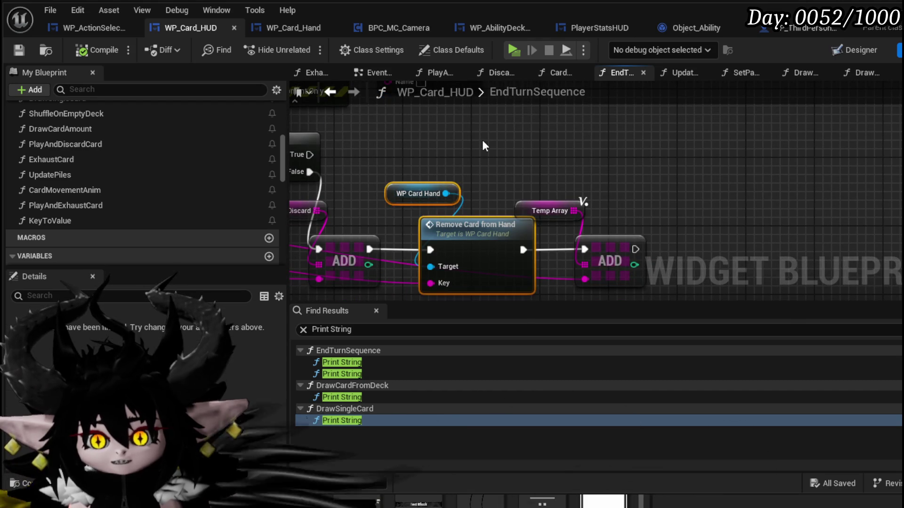
drag(534, 204, 586, 203)
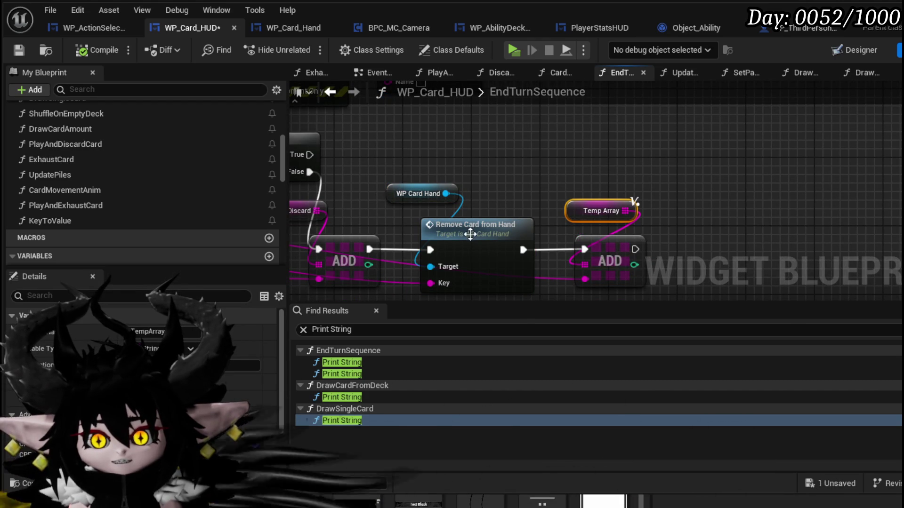
double_click(455, 236)
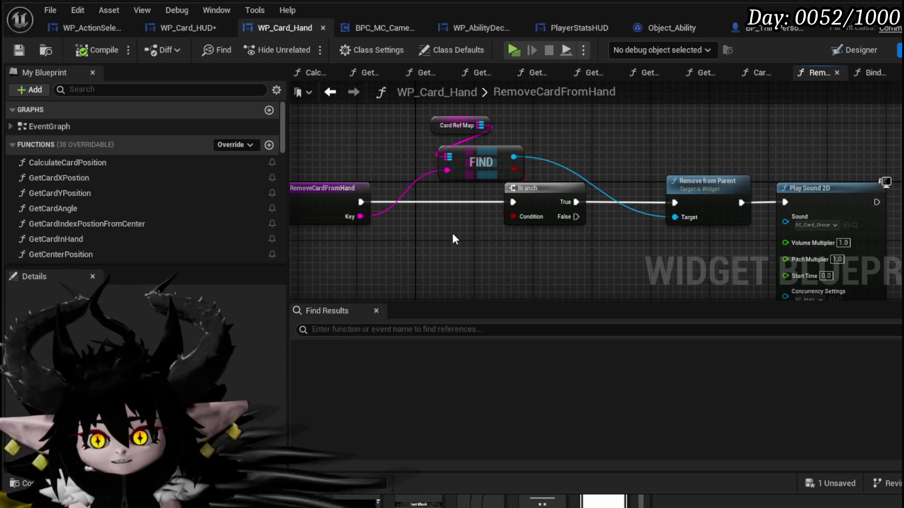
Move the Card Ref Map node left and down in RemoveCardFromHand.
click(429, 125)
mouse_move(426, 125)
mouse_down()
mouse_move(390, 133)
mouse_move(428, 153)
mouse_up()
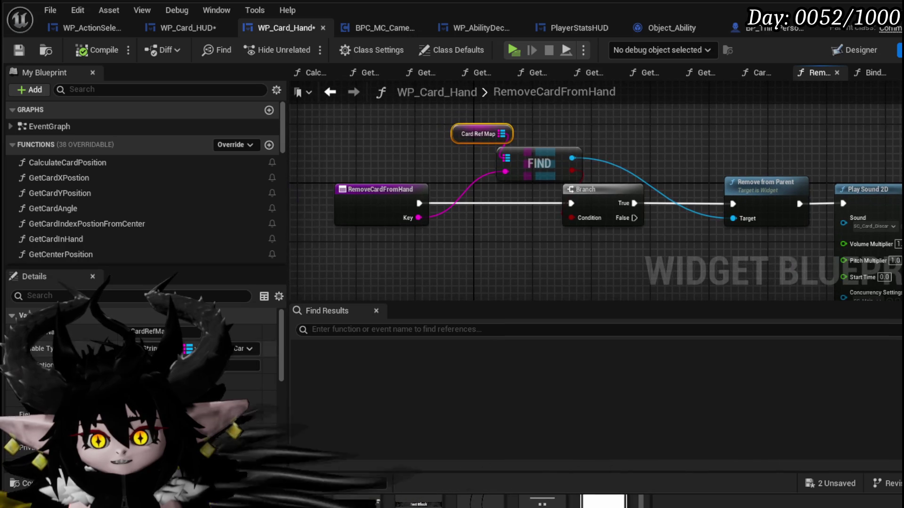
scroll(141, 376, down, 5)
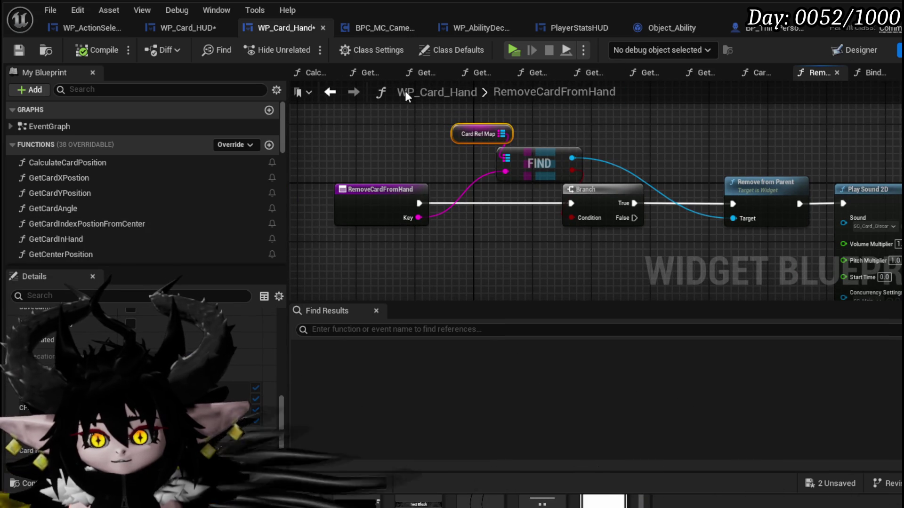
Review WP_Card_Hand's event graph around the CardHovered, CardUnhovered, Branch and Bind Event nodes.
click(331, 93)
scroll(375, 151, down, 5)
drag(424, 120, 428, 133)
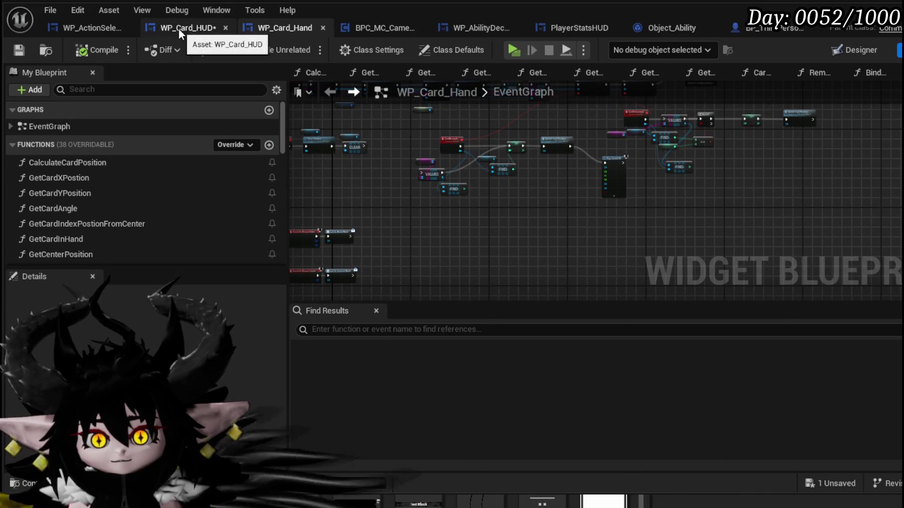
scroll(452, 172, up, 6)
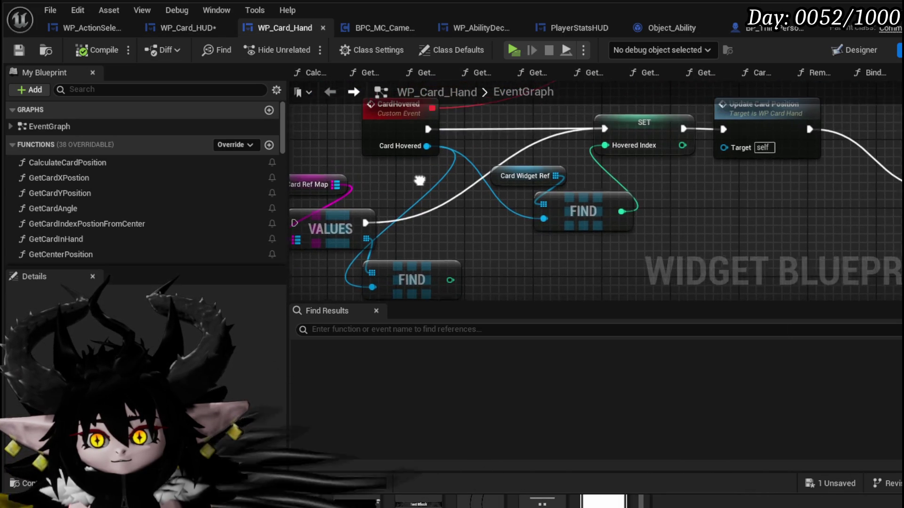
drag(416, 184, 477, 201)
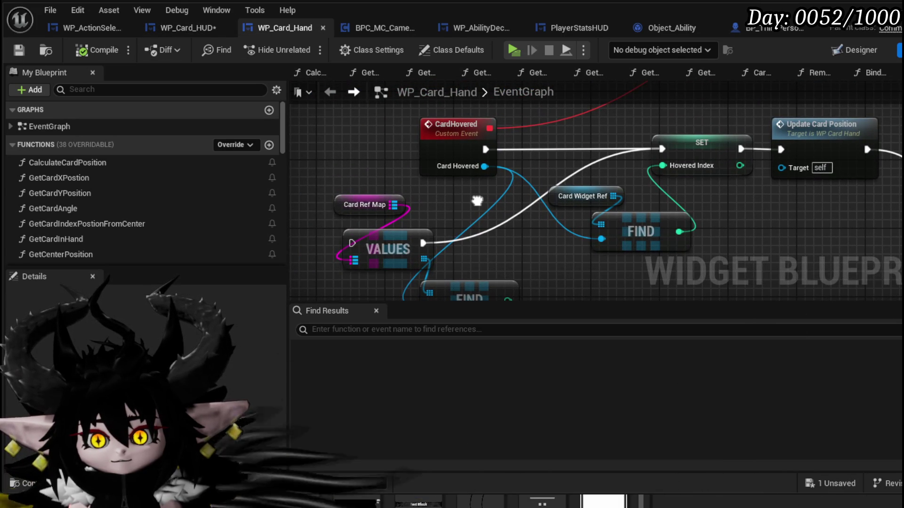
mouse_move(686, 132)
mouse_down()
mouse_move(570, 193)
mouse_move(402, 166)
mouse_move(428, 282)
mouse_move(438, 258)
mouse_move(498, 239)
mouse_move(533, 322)
mouse_move(522, 327)
mouse_move(533, 135)
mouse_up()
mouse_move(577, 271)
mouse_down()
mouse_move(543, 120)
mouse_move(446, 198)
mouse_move(418, 192)
mouse_move(688, 216)
mouse_move(546, 277)
mouse_up()
Inspect the card creation and ClearHand nodes, save all blueprints, and return to WP_Card_HUD.
scroll(543, 120, down, 1)
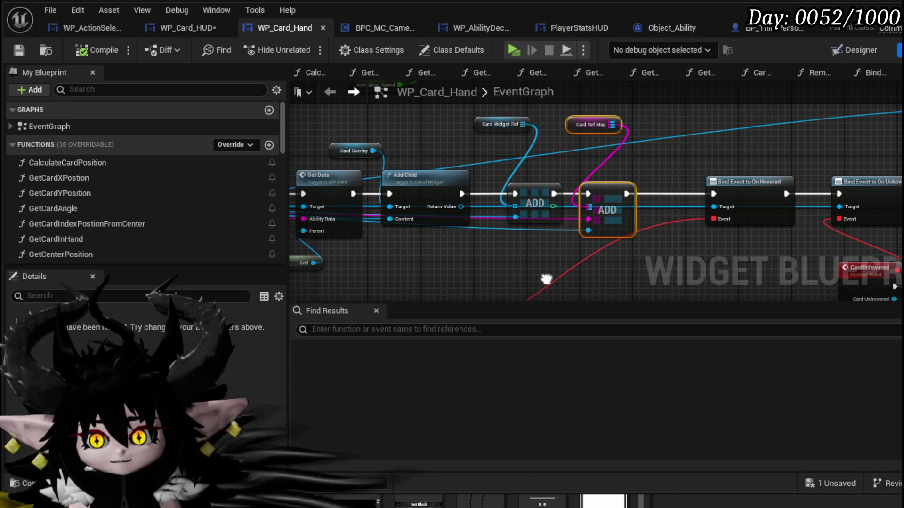
mouse_move(546, 278)
mouse_down()
mouse_move(903, 248)
mouse_move(536, 264)
mouse_up()
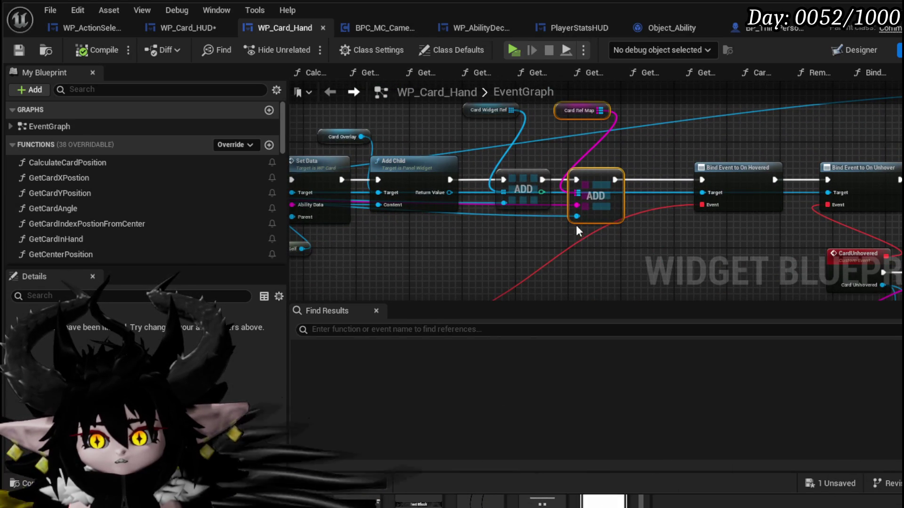
scroll(539, 222, down, 6)
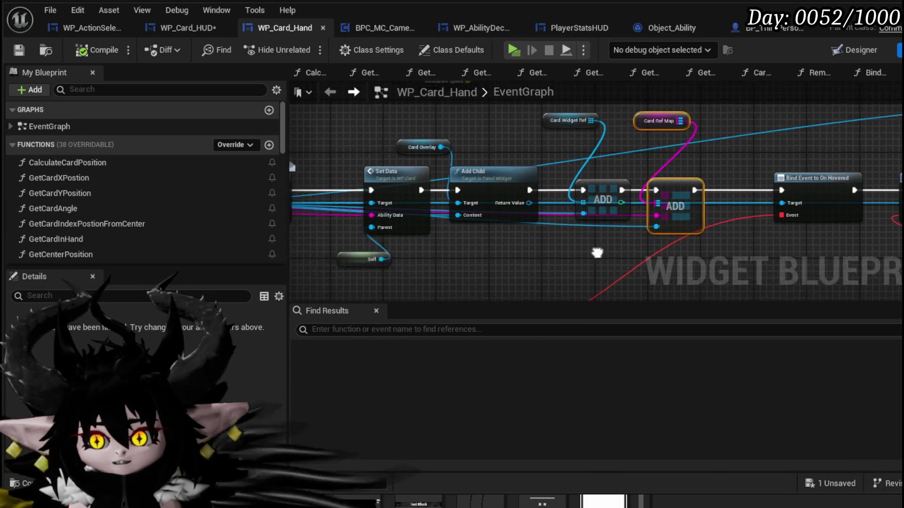
scroll(539, 222, up, 5)
drag(682, 225, 585, 255)
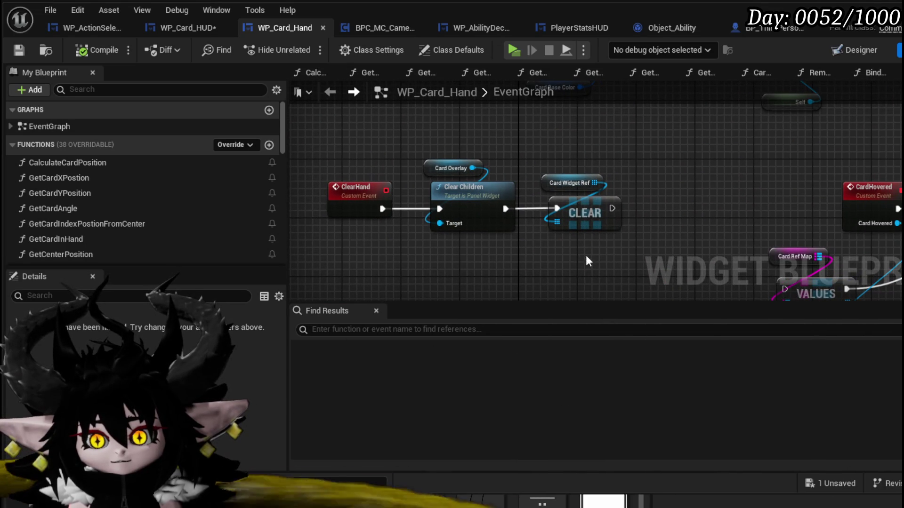
click(171, 24)
click(18, 50)
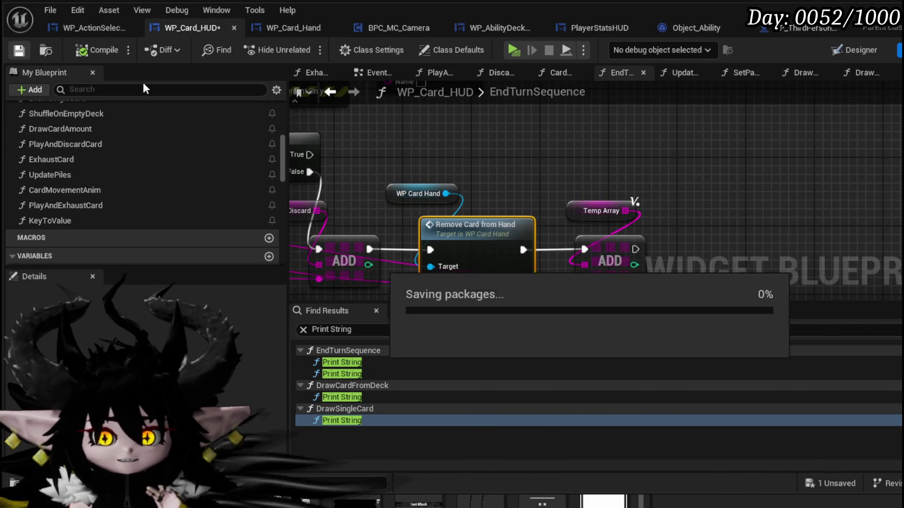
Shift the WP Card Hand and Card Widget Ref nodes right, then jump to the ClearHand event.
mouse_move(622, 147)
mouse_down()
mouse_move(711, 194)
mouse_move(793, 95)
mouse_move(737, 135)
mouse_move(515, 123)
mouse_up()
scroll(552, 202, up, 3)
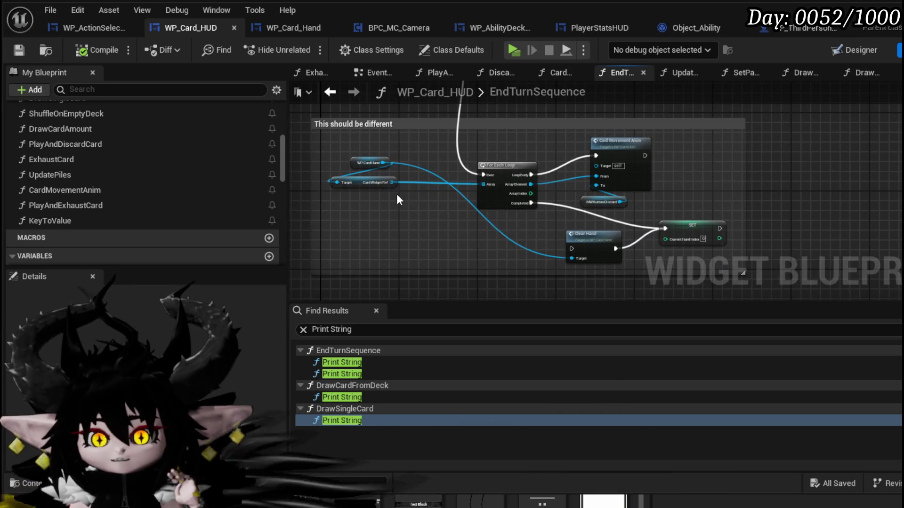
drag(336, 213, 353, 142)
drag(349, 185, 393, 192)
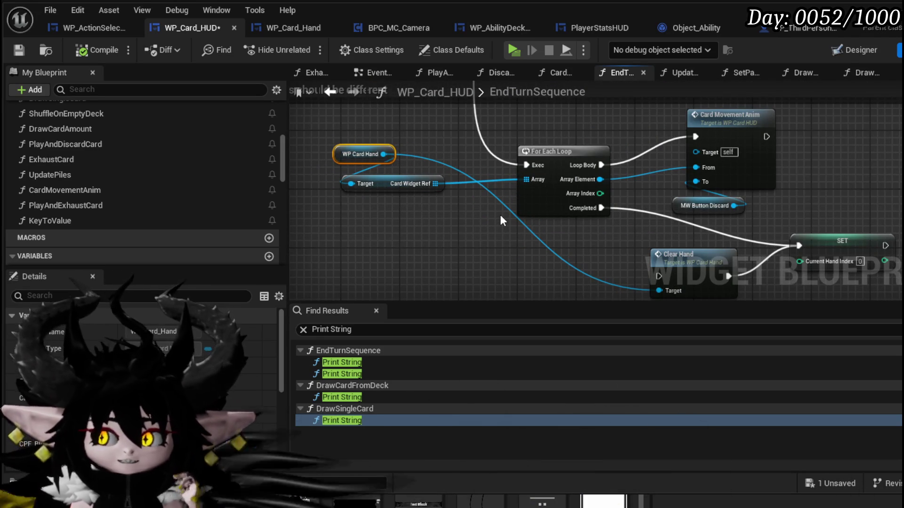
drag(500, 215, 453, 156)
double_click(641, 207)
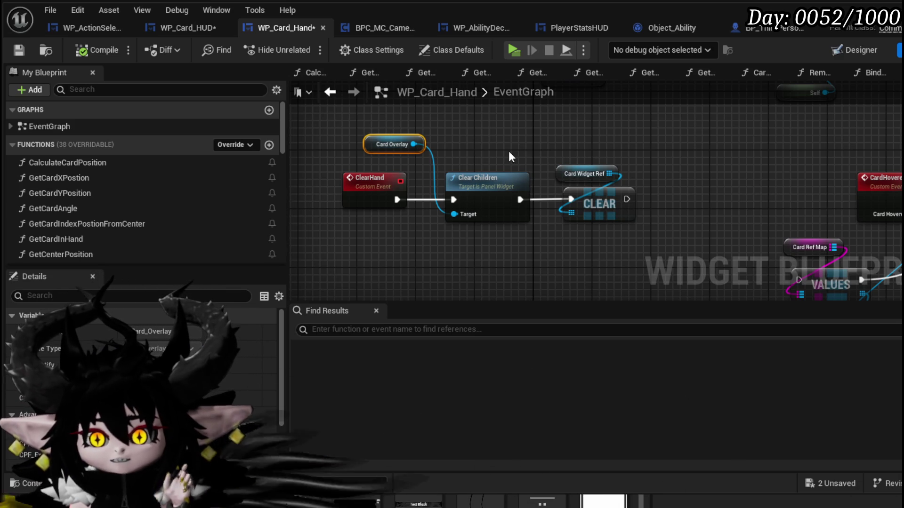
Add a Remove Child node on Card Overlay in the ClearHand graph.
drag(509, 154, 484, 188)
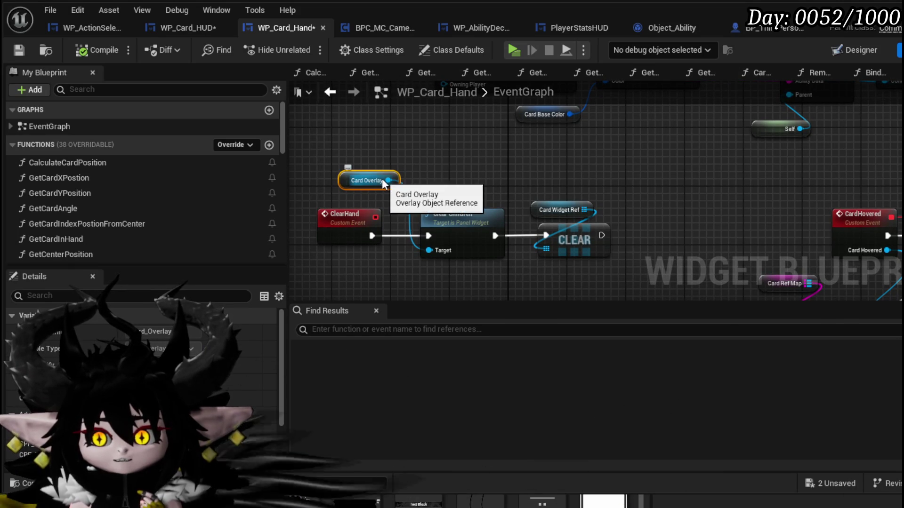
drag(388, 180, 480, 170)
text(clear)
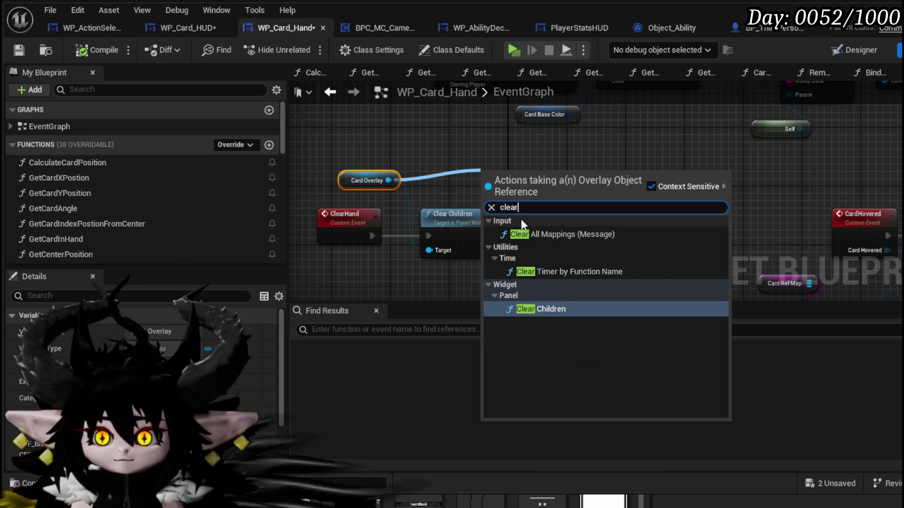
key(BackSpace)
key(BackSpace)
key(BackSpace)
text(Remove)
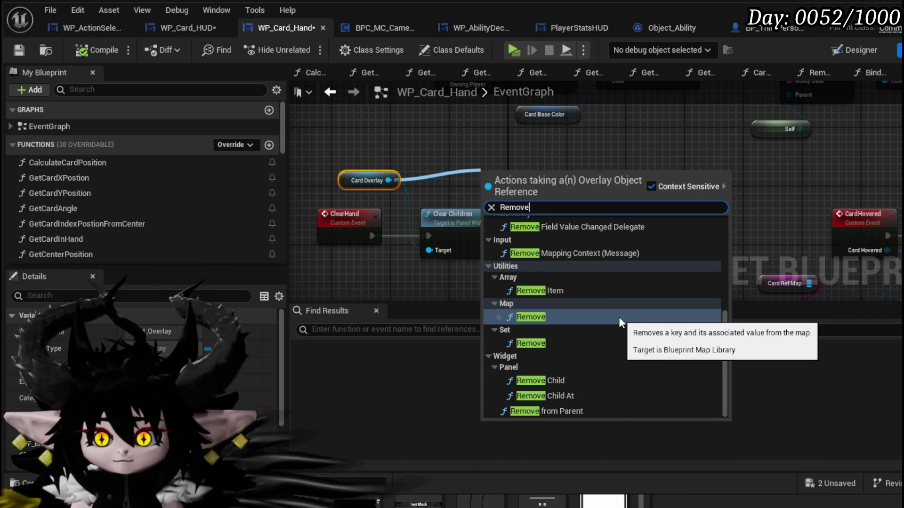
click(557, 382)
drag(542, 189, 682, 166)
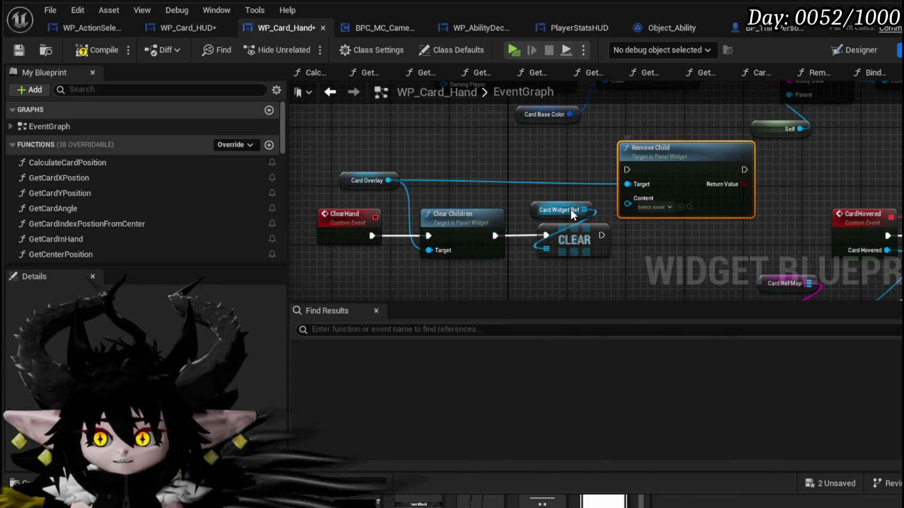
Add a GET node from Card Widget Ref feeding Remove Child's Content pin.
drag(545, 205, 538, 205)
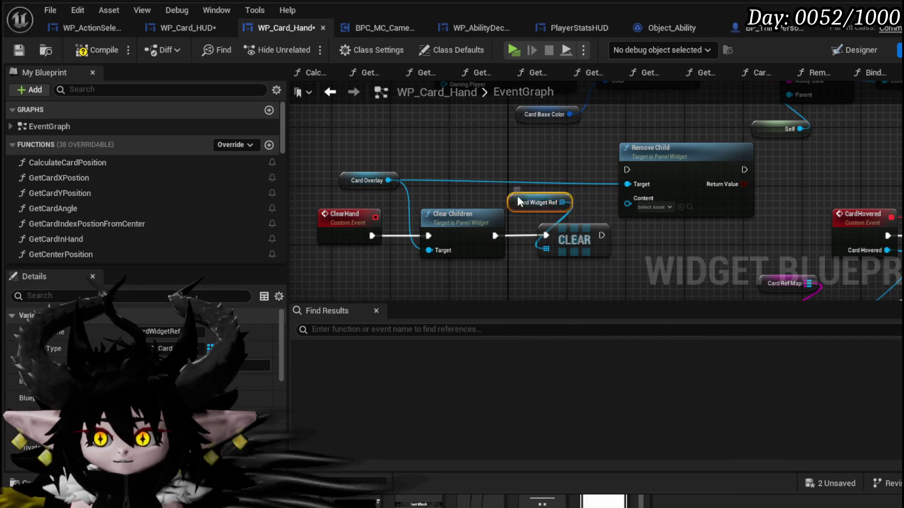
drag(471, 200, 502, 171)
text(get)
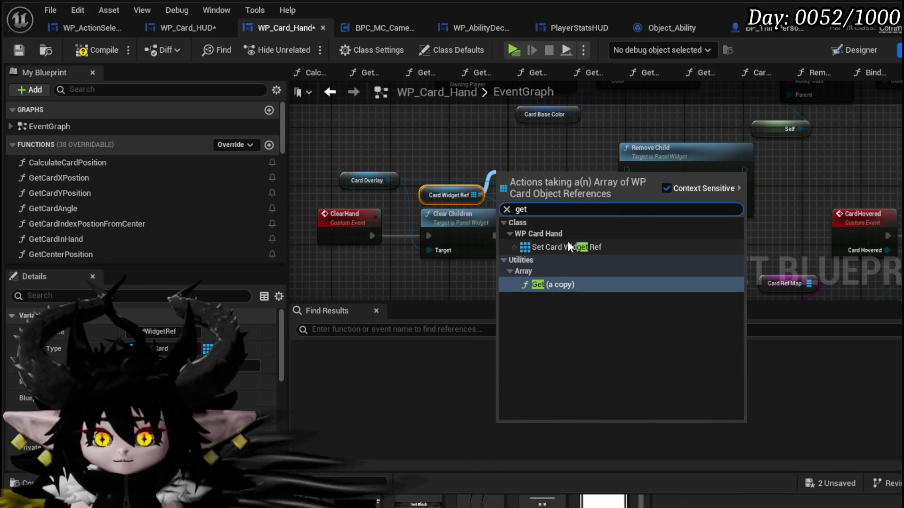
click(554, 284)
mouse_move(568, 188)
mouse_down()
mouse_move(639, 203)
mouse_move(628, 198)
mouse_up()
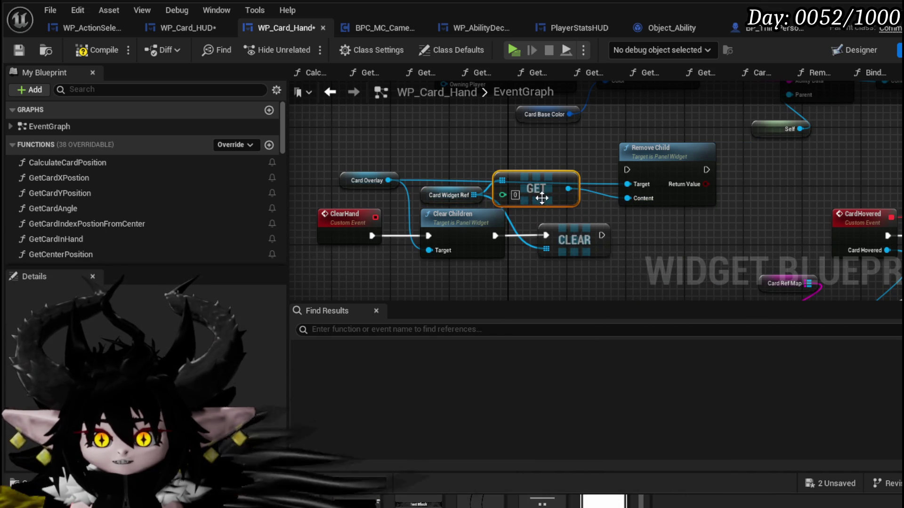
drag(555, 184, 548, 178)
drag(474, 195, 428, 159)
key(Escape)
mouse_move(546, 181)
mouse_down()
mouse_move(540, 166)
mouse_move(538, 174)
mouse_up()
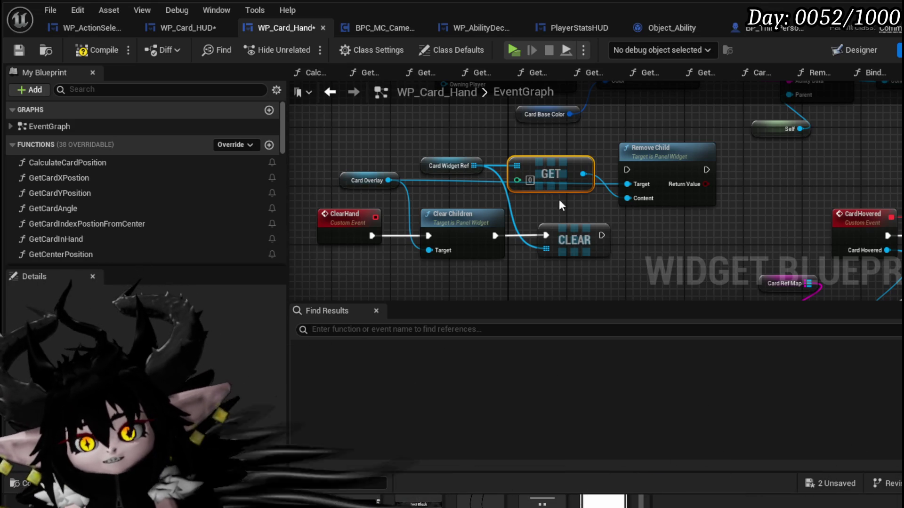
Delete the GET and Remove Child nodes again, keeping the Card Widget Ref node.
scroll(555, 193, down, 5)
scroll(575, 155, up, 4)
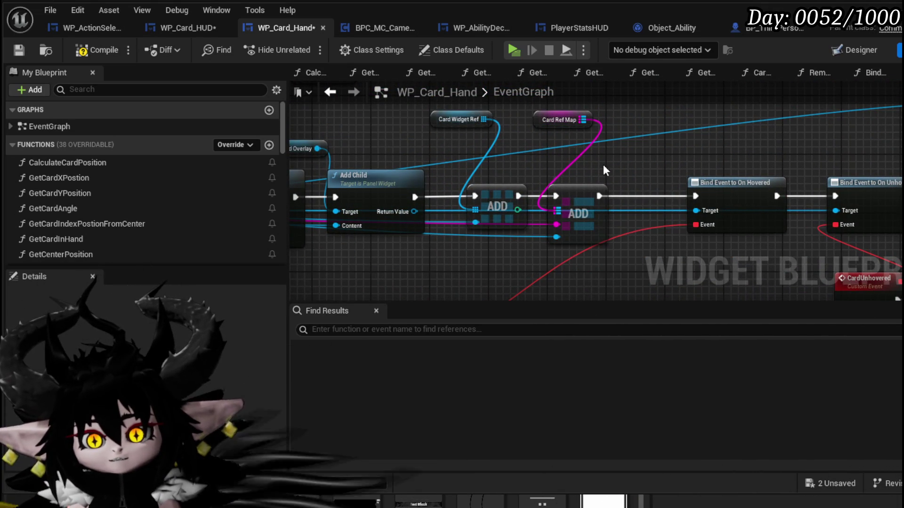
scroll(566, 153, down, 2)
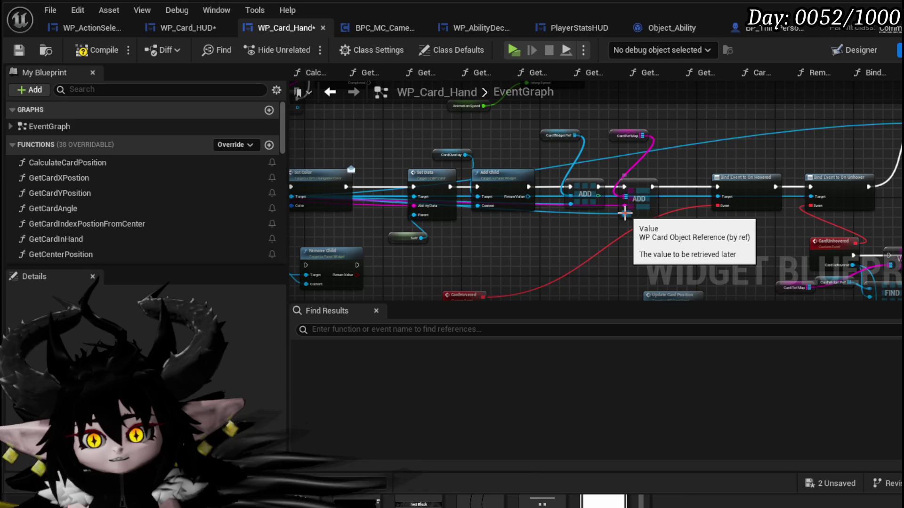
scroll(550, 223, up, 3)
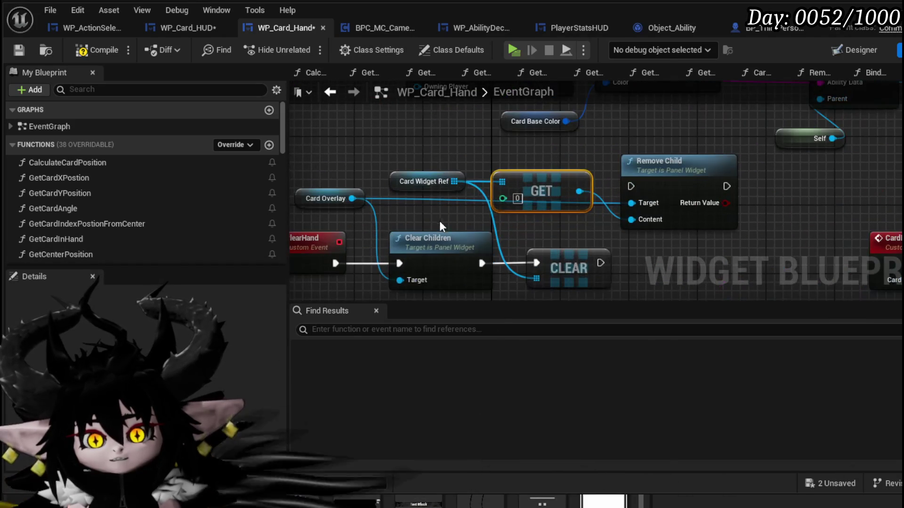
key(Delete)
click(668, 162)
key(Delete)
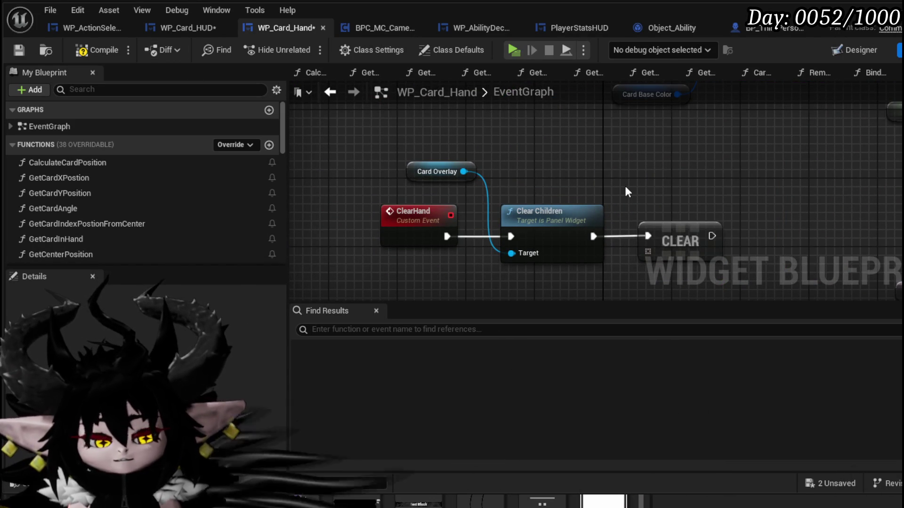
key(ctrl+z)
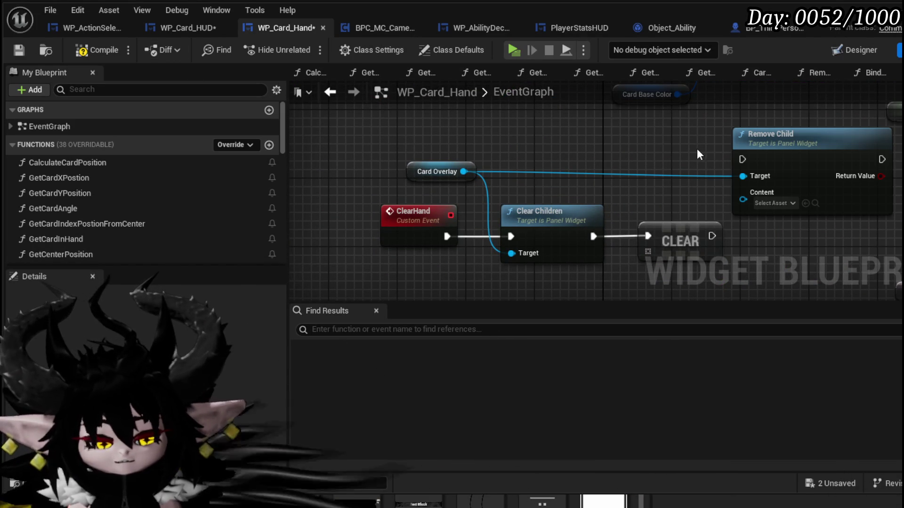
key(ctrl+z)
drag(640, 133, 788, 165)
key(Delete)
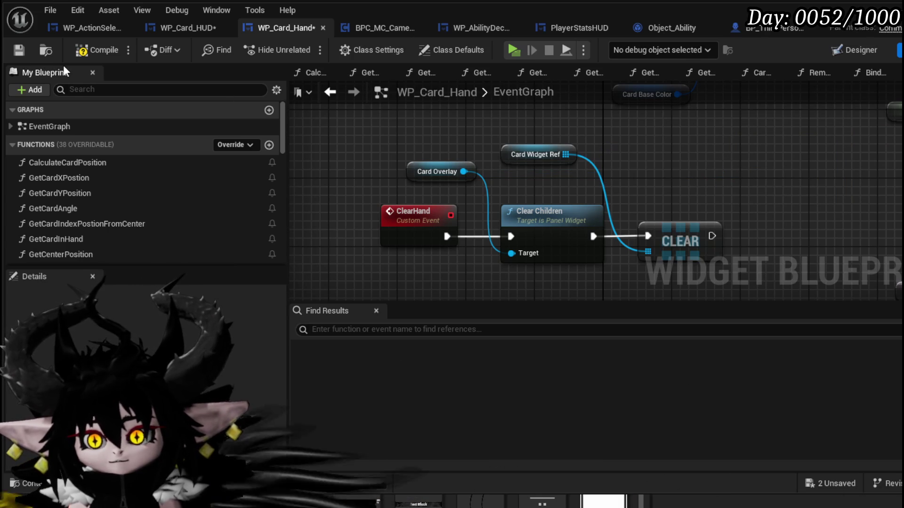
Compile and save WP_Card_Hand.
click(99, 42)
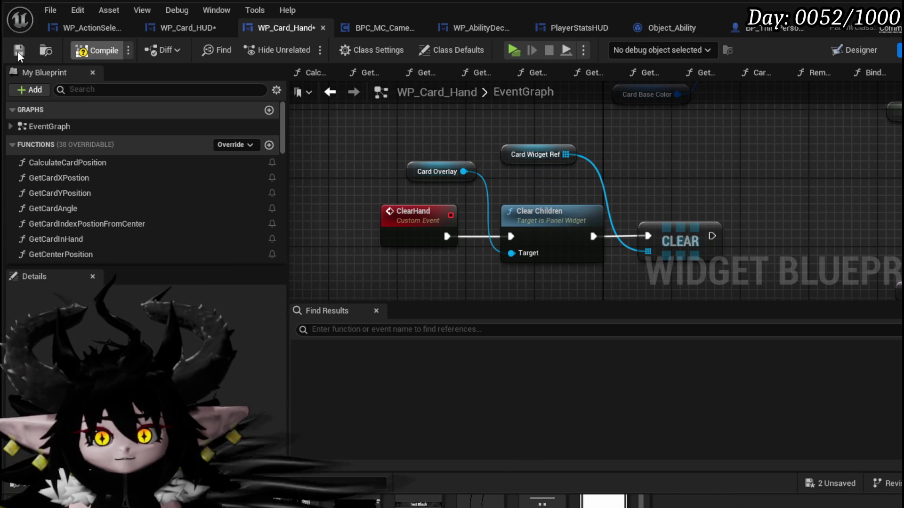
click(18, 51)
mouse_move(801, 161)
mouse_down()
mouse_move(448, 161)
mouse_move(772, 264)
mouse_up()
Add a Set Timer by Function Name node to WP_Card_HUD's EndTurnSequence graph.
click(23, 53)
click(175, 29)
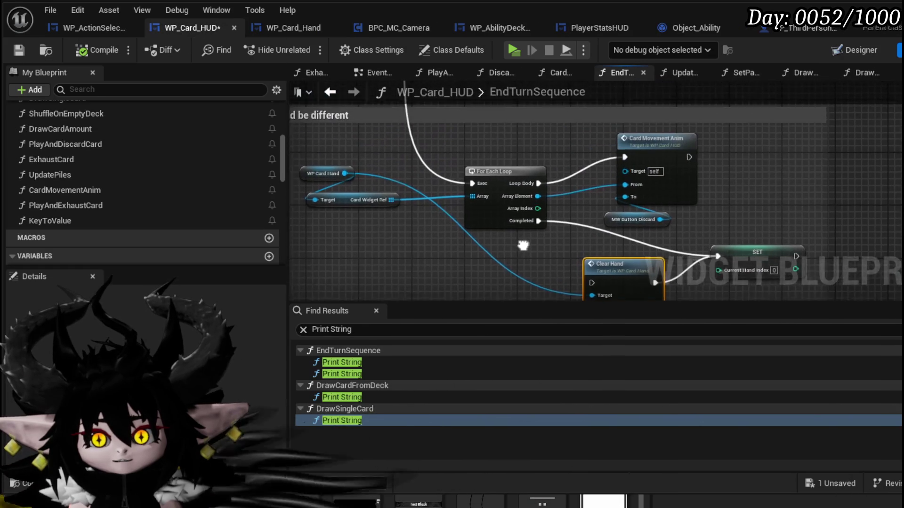
drag(382, 252, 870, 124)
click(397, 227)
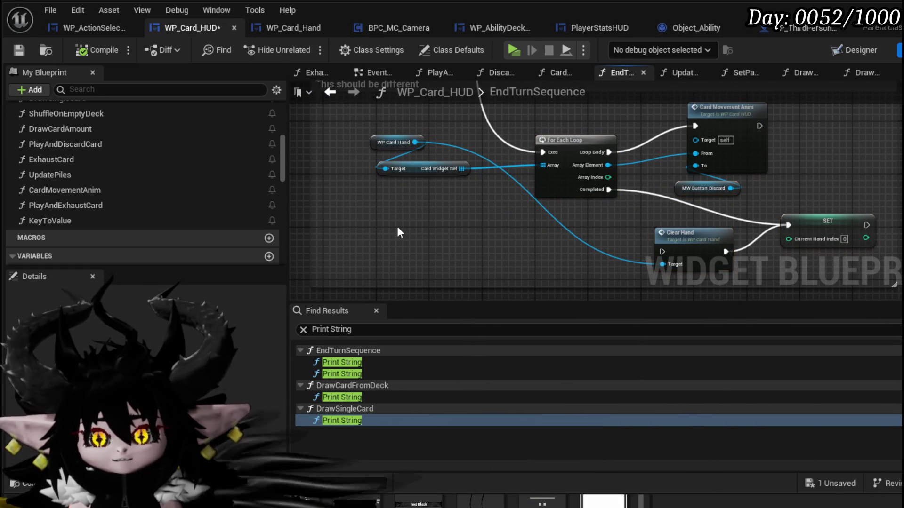
mouse_move(375, 229)
mouse_down()
mouse_move(335, 251)
mouse_move(349, 245)
mouse_move(366, 252)
mouse_move(406, 217)
mouse_up()
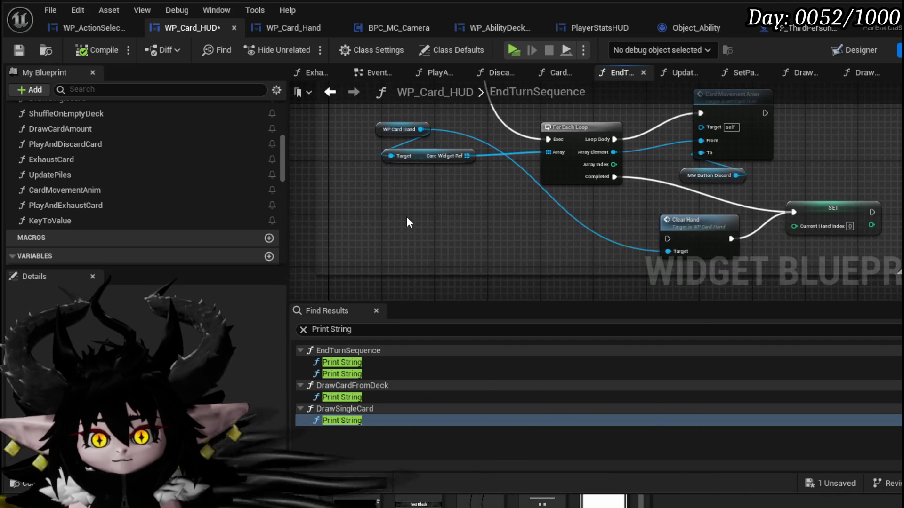
right_click(406, 217)
text(Se)
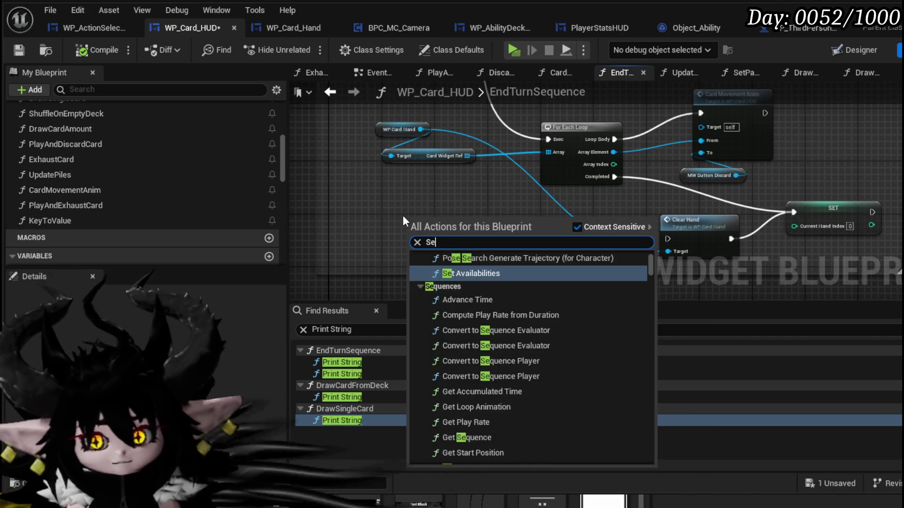
text(t Fie)
key(BackSpace)
key(BackSpace)
text(u)
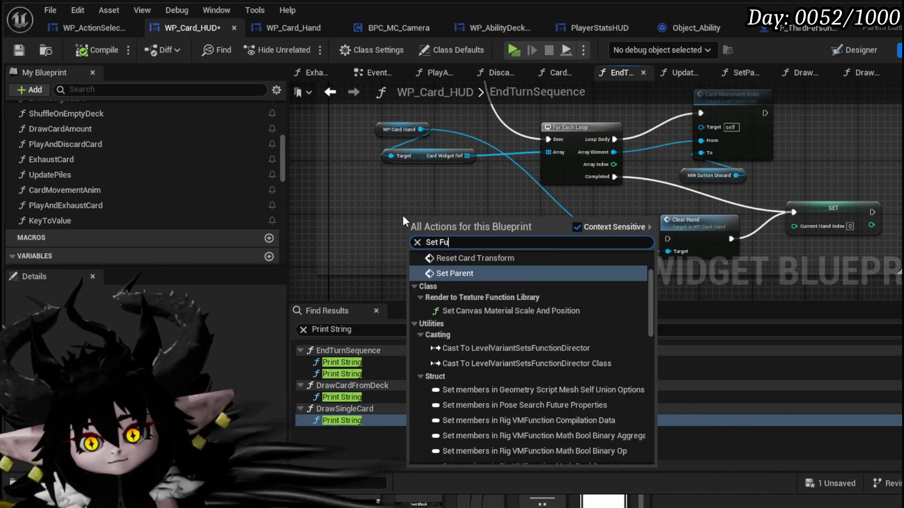
text(nction)
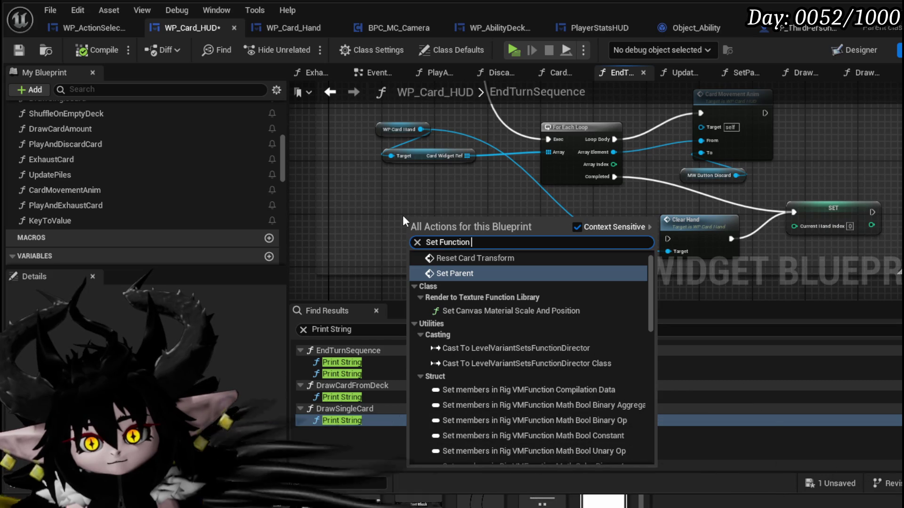
text( timer)
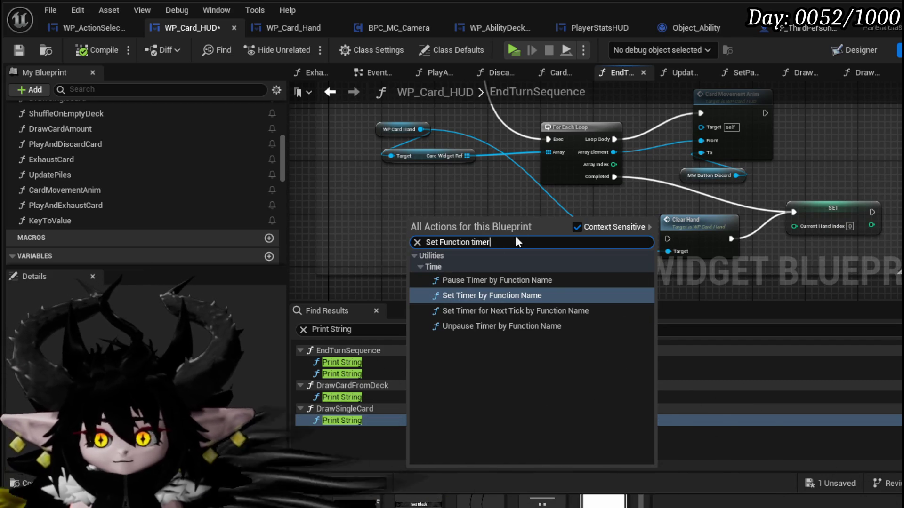
click(488, 296)
Give the timer Time 1.0 with Looping ticked, then compile and save WP_Card_HUD.
drag(485, 256, 531, 236)
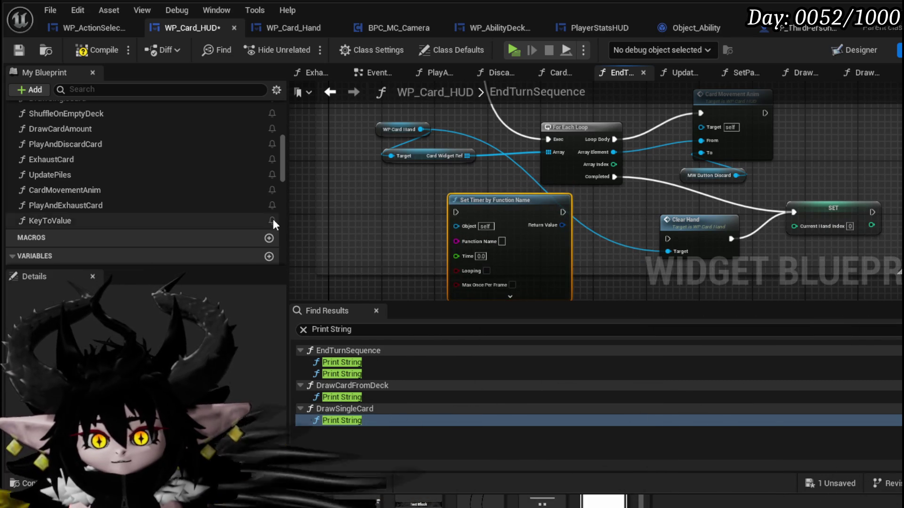
scroll(106, 199, up, 2)
scroll(106, 194, up, 5)
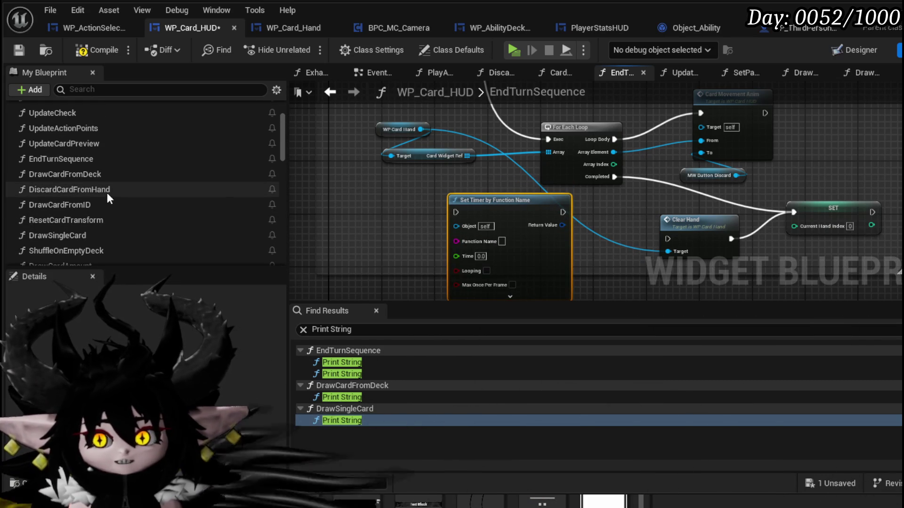
scroll(145, 201, down, 5)
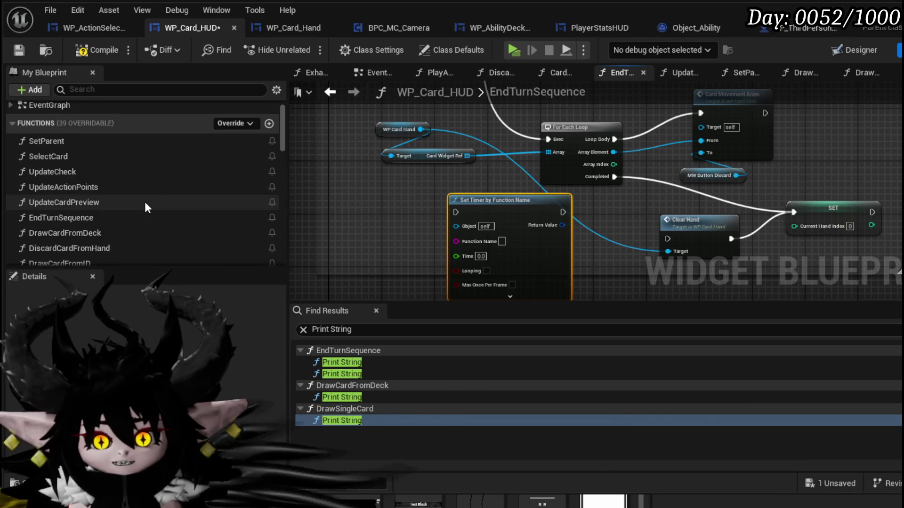
scroll(145, 208, down, 3)
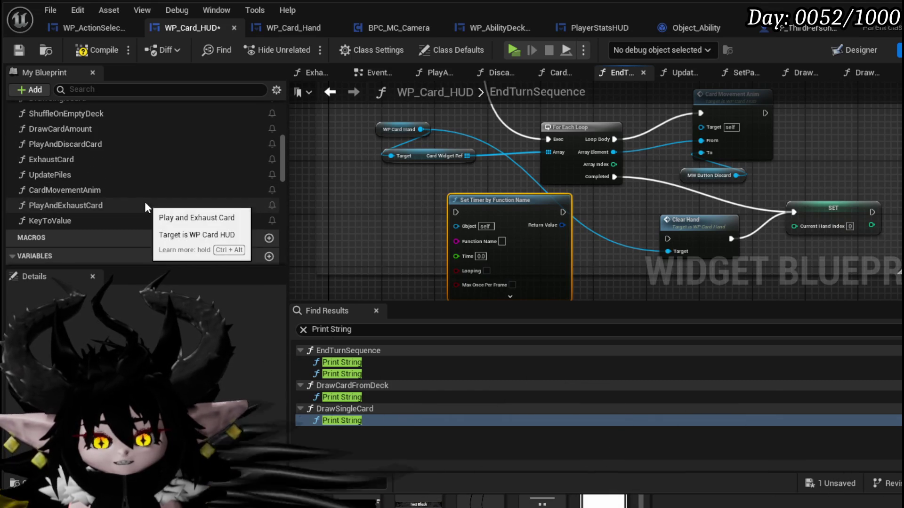
scroll(482, 260, up, 2)
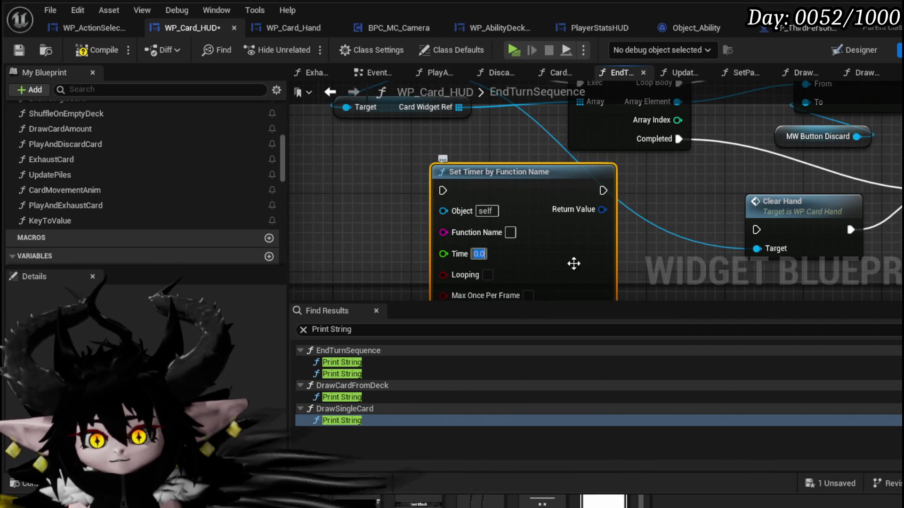
text(1)
click(487, 275)
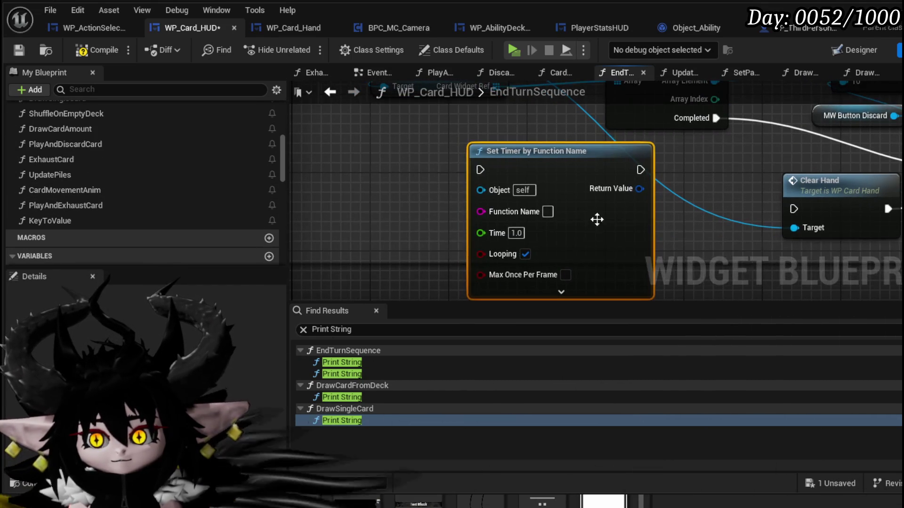
click(97, 50)
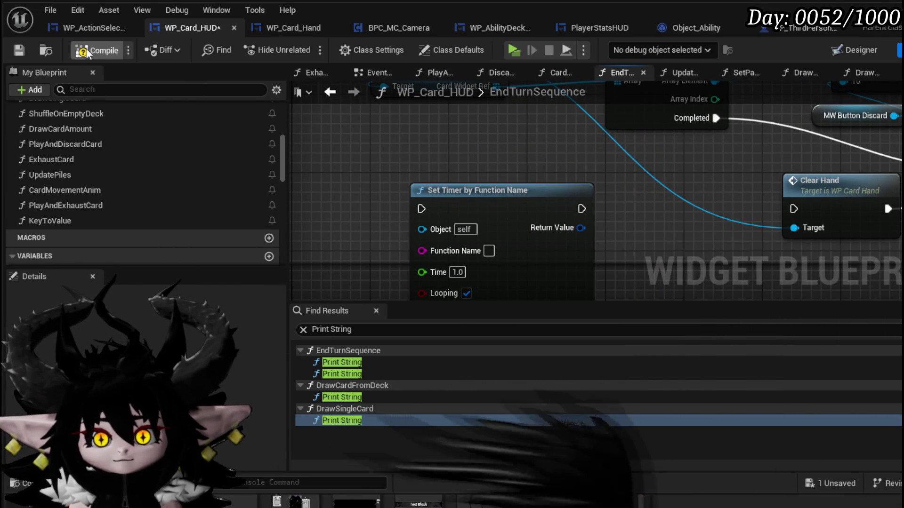
click(19, 50)
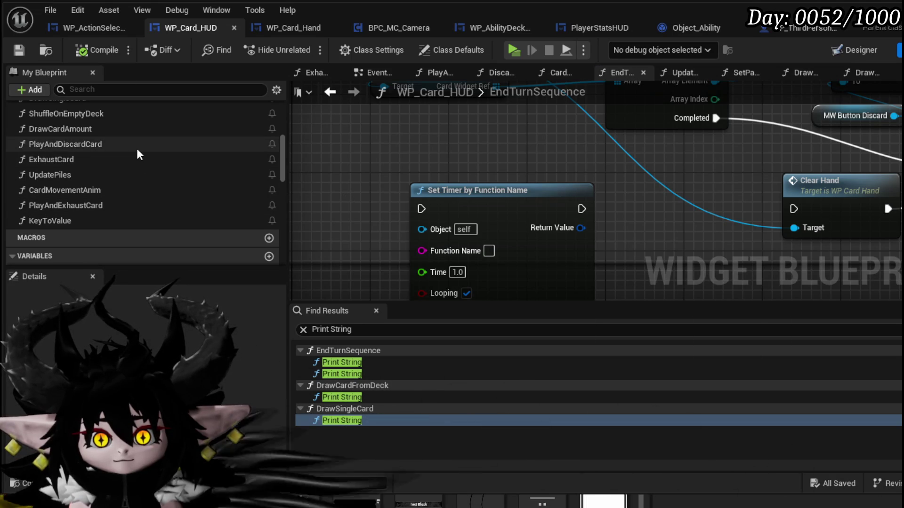
Open the CardMovementAnim function graph from the loop.
scroll(137, 151, up, 2)
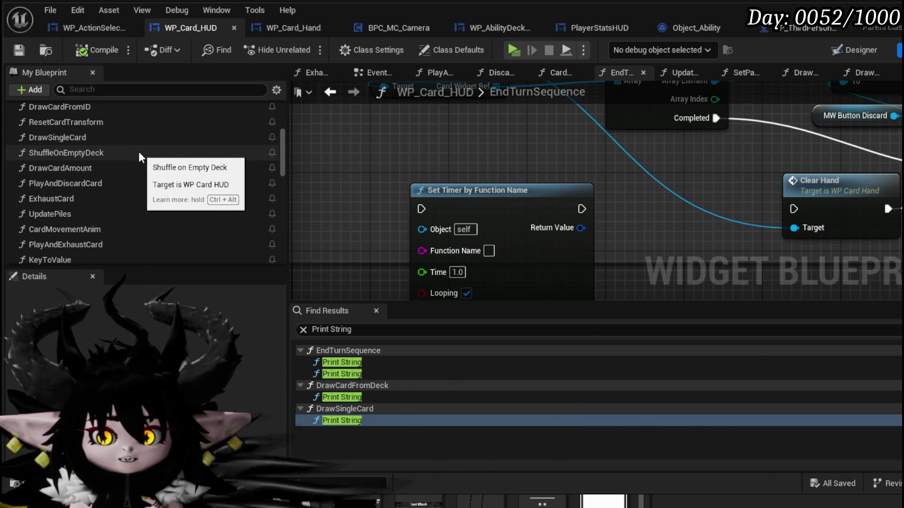
mouse_move(894, 146)
mouse_down()
mouse_move(555, 225)
mouse_move(605, 289)
mouse_up()
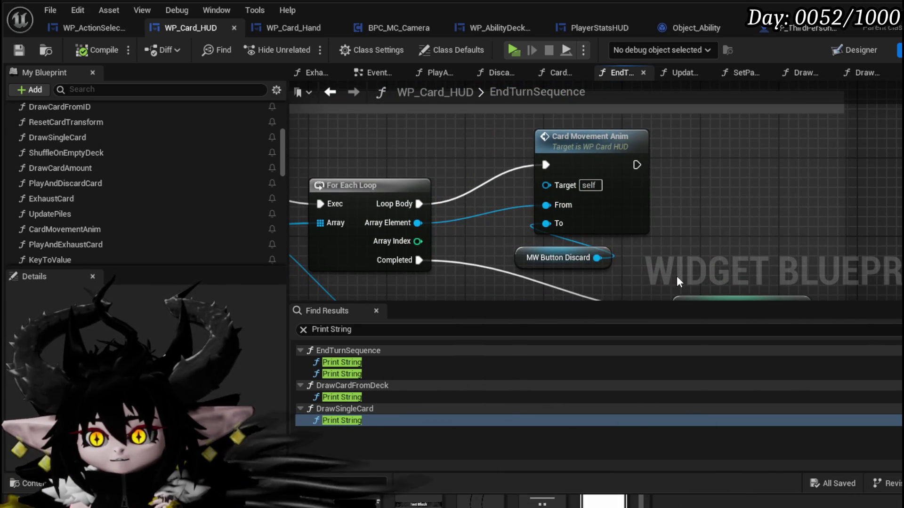
double_click(605, 194)
scroll(603, 193, up, 4)
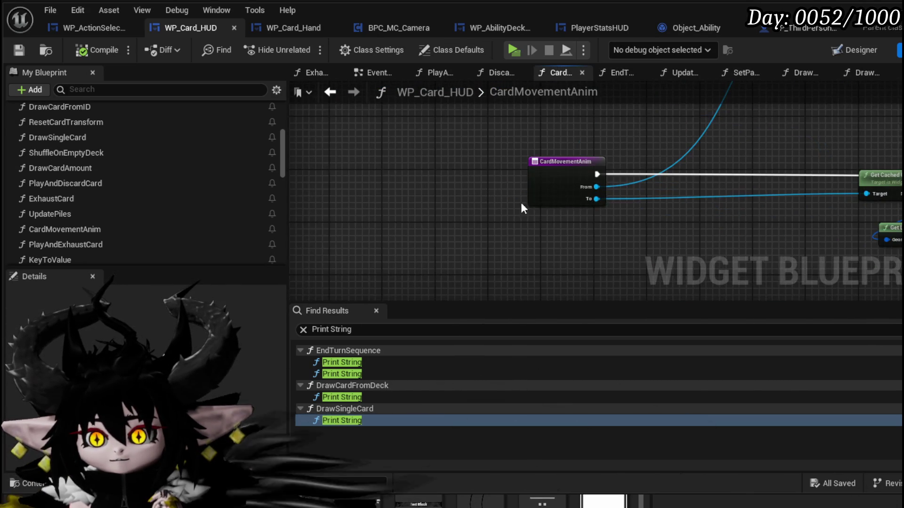
scroll(603, 179, up, 3)
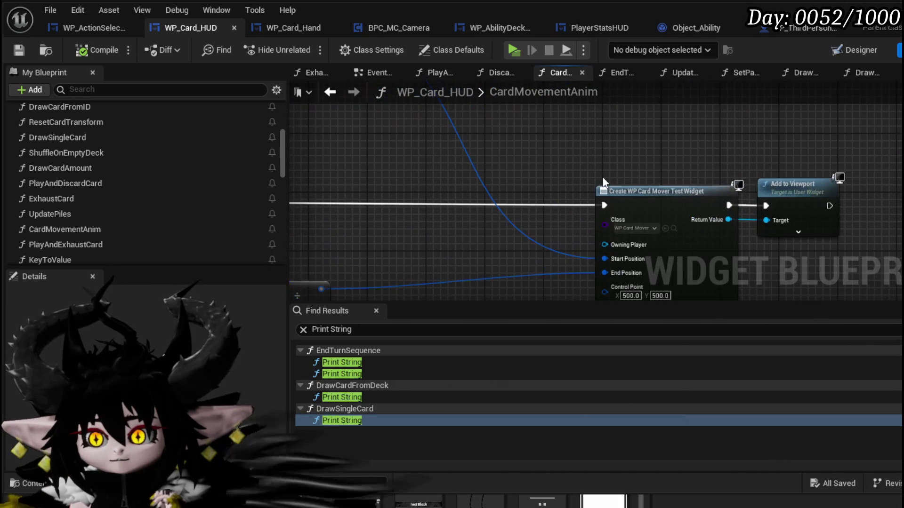
scroll(603, 183, down, 3)
mouse_move(523, 167)
mouse_down()
mouse_move(758, 171)
mouse_move(779, 215)
mouse_move(899, 182)
mouse_up()
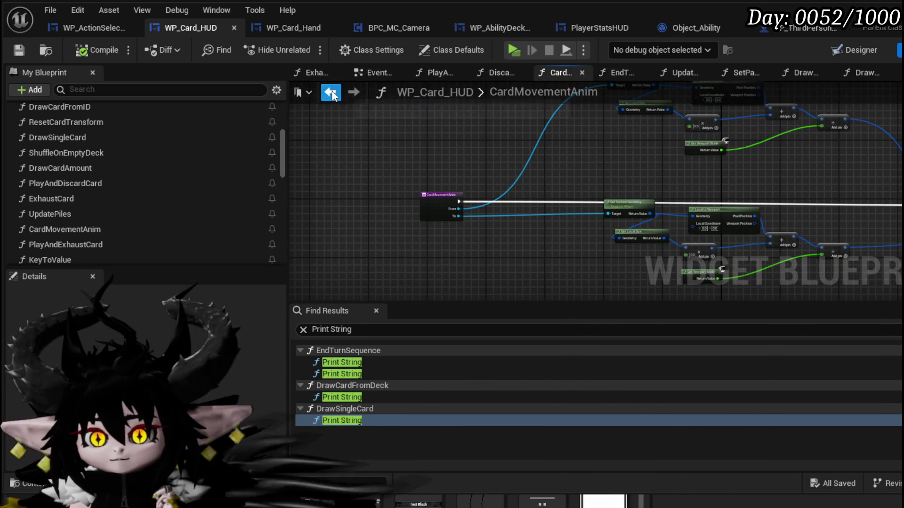
click(330, 92)
scroll(437, 189, down, 3)
mouse_move(621, 237)
mouse_down()
mouse_move(679, 177)
mouse_move(527, 196)
mouse_move(487, 212)
mouse_up()
scroll(276, 131, up, 5)
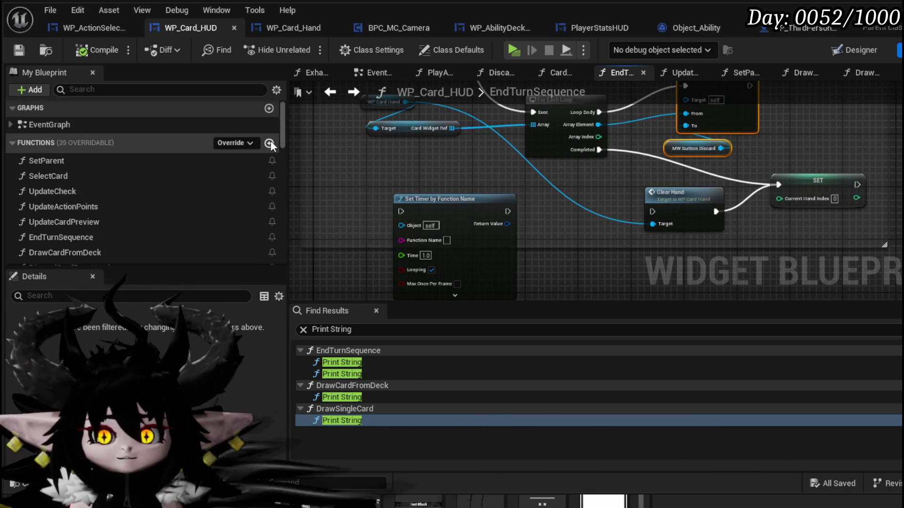
Create a new WP_Card_HUD function named CardEndTurnAnimation.
click(271, 140)
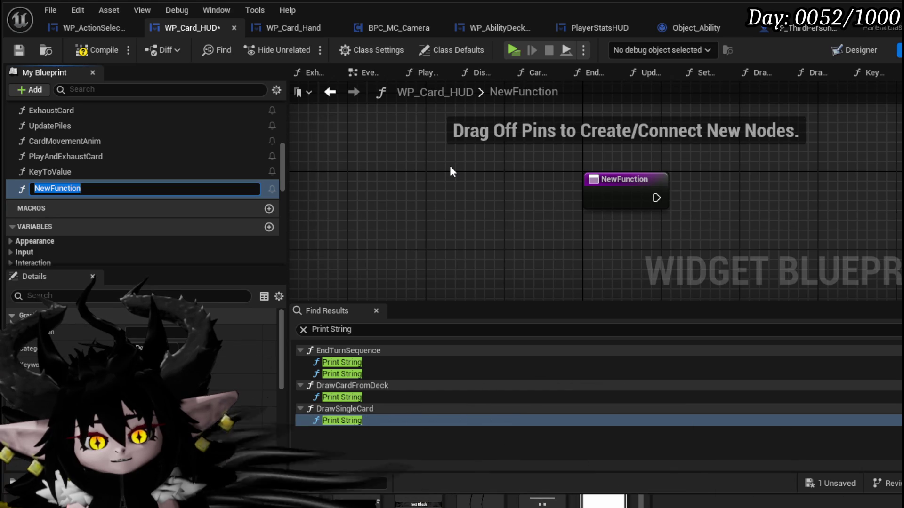
text(Card)
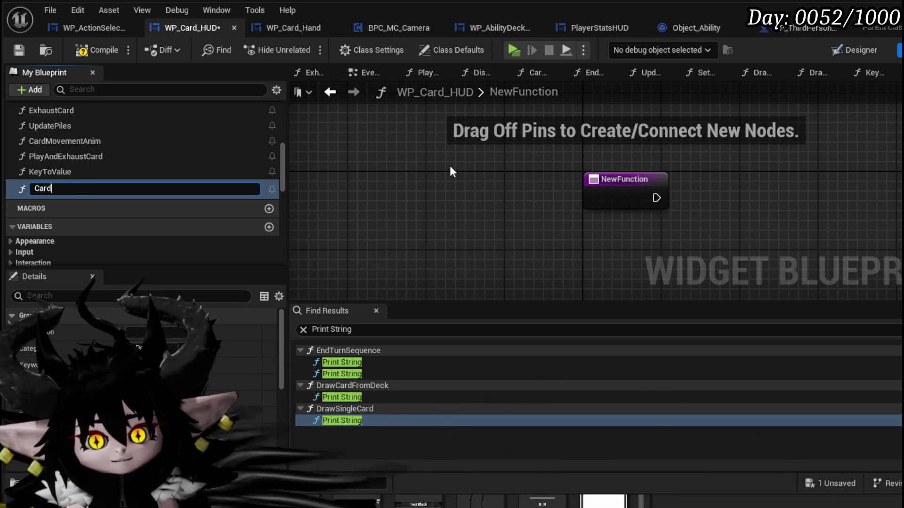
text(E)
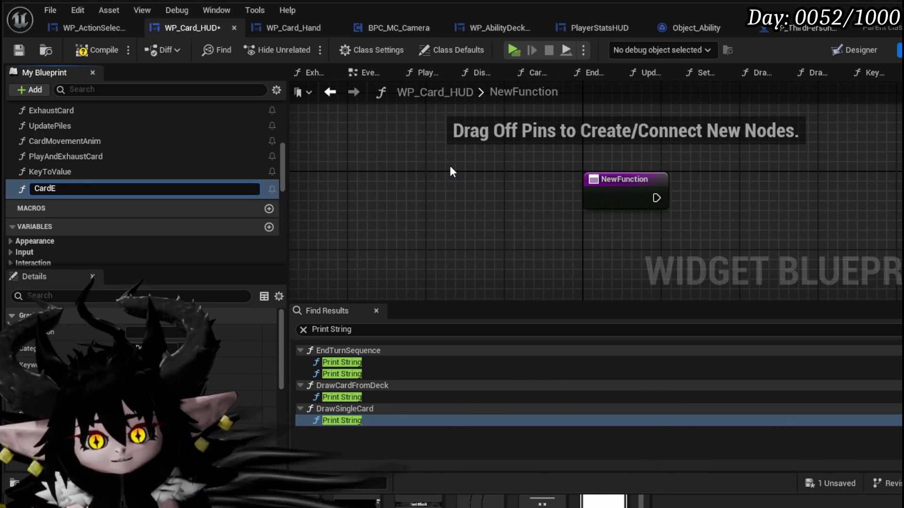
text(ndTur)
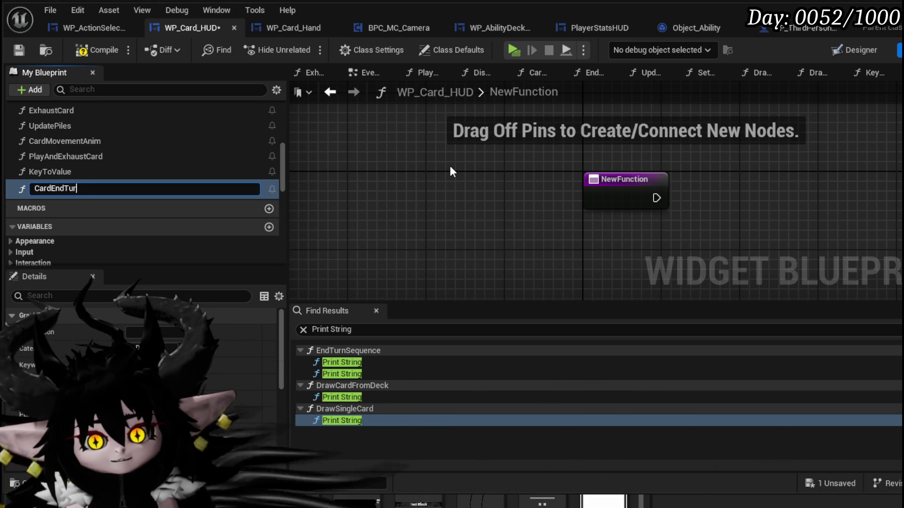
text(nAnimation)
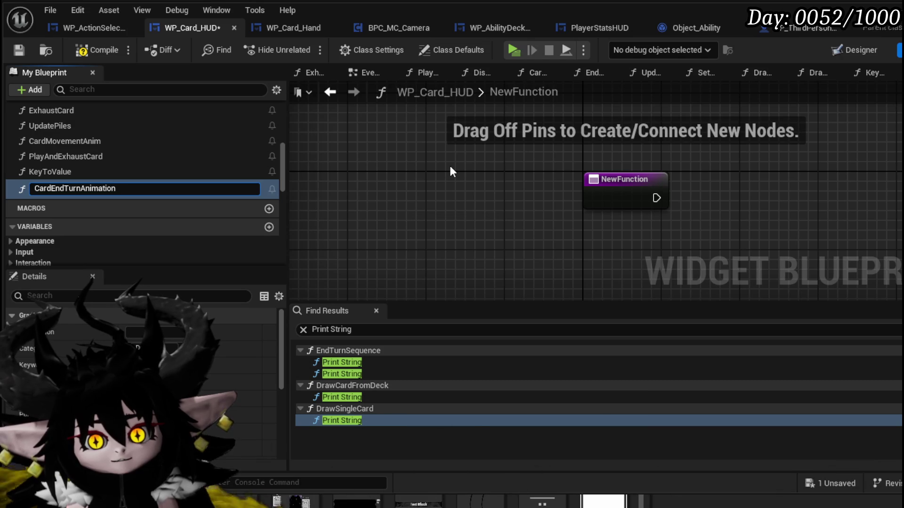
key(Return)
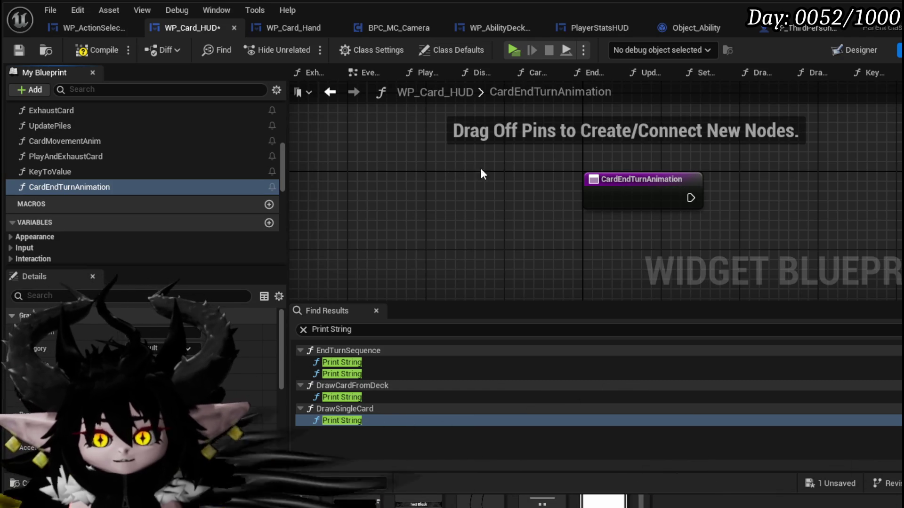
Paste the Card Movement Anim call, feed MW Button Discard into To, and compile and save.
key(ctrl+v)
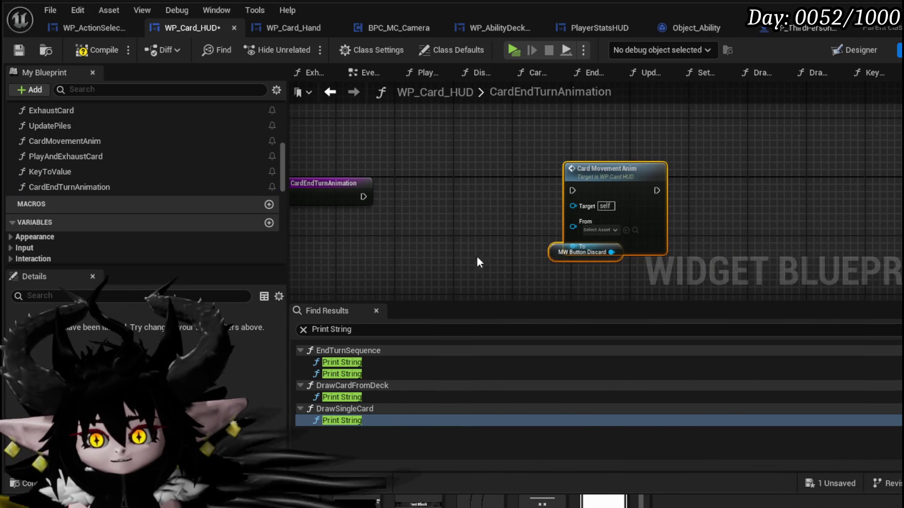
drag(567, 259, 589, 281)
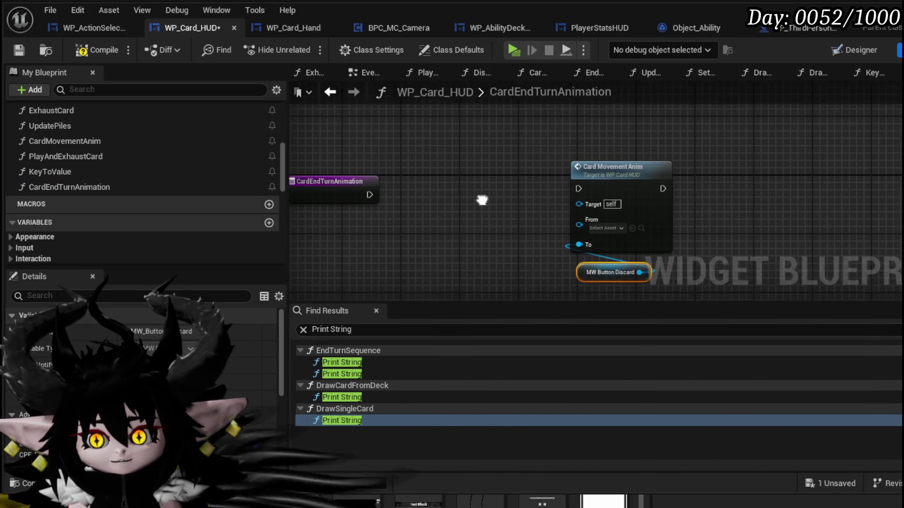
drag(395, 170, 343, 155)
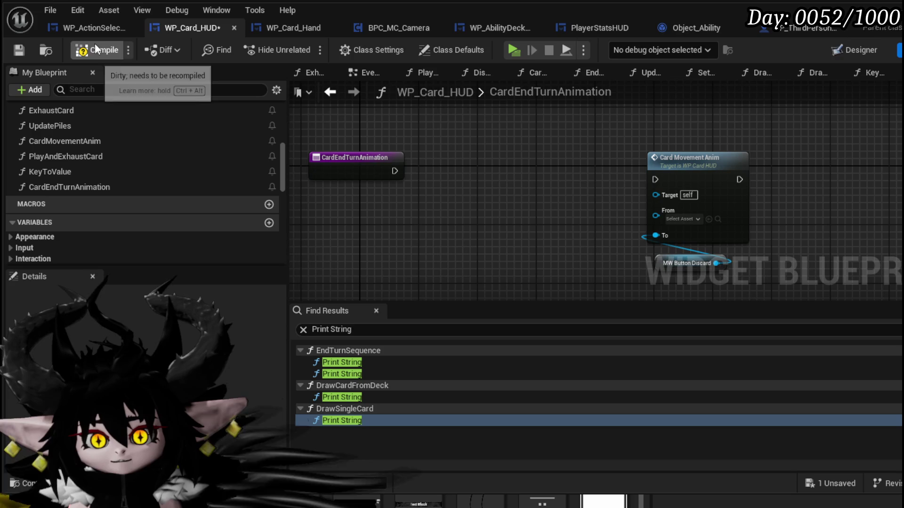
click(20, 50)
scroll(219, 203, down, 5)
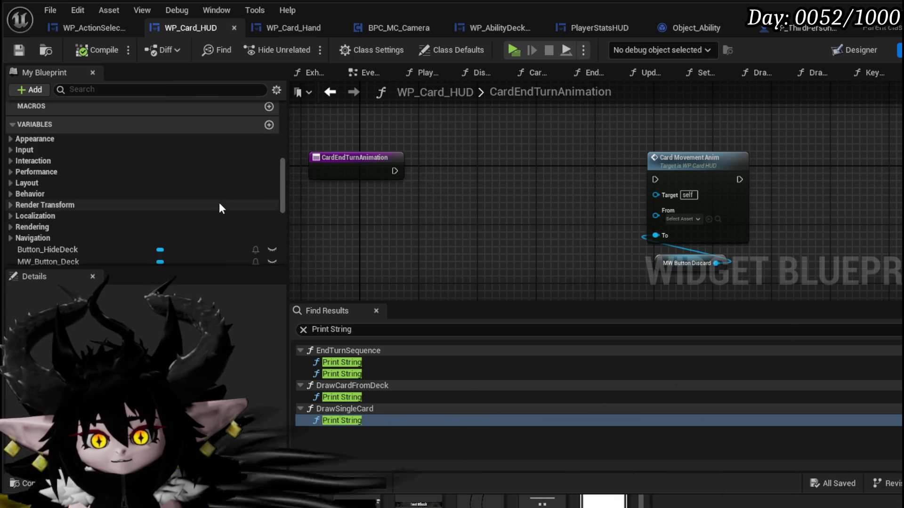
Back in EndTurnSequence, move the execution wire from For Each Loop onto Set Timer by Function Name.
scroll(219, 203, down, 10)
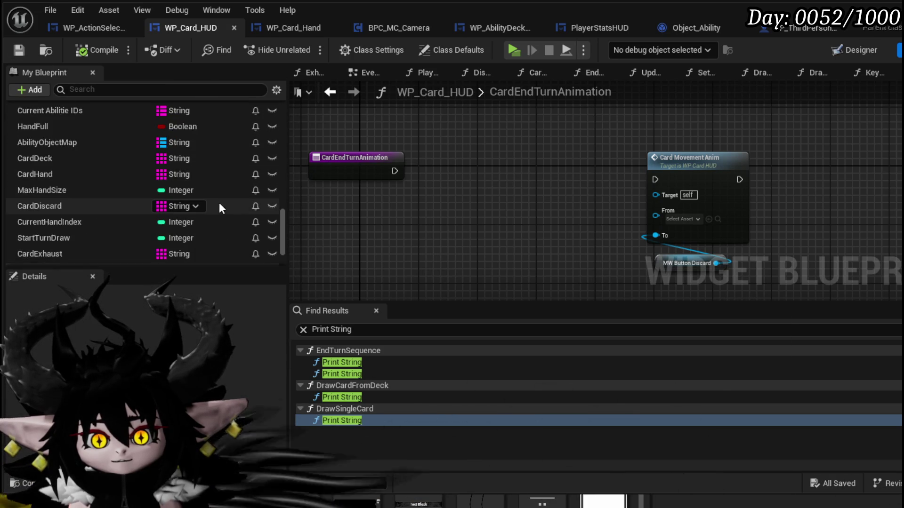
scroll(219, 202, up, 3)
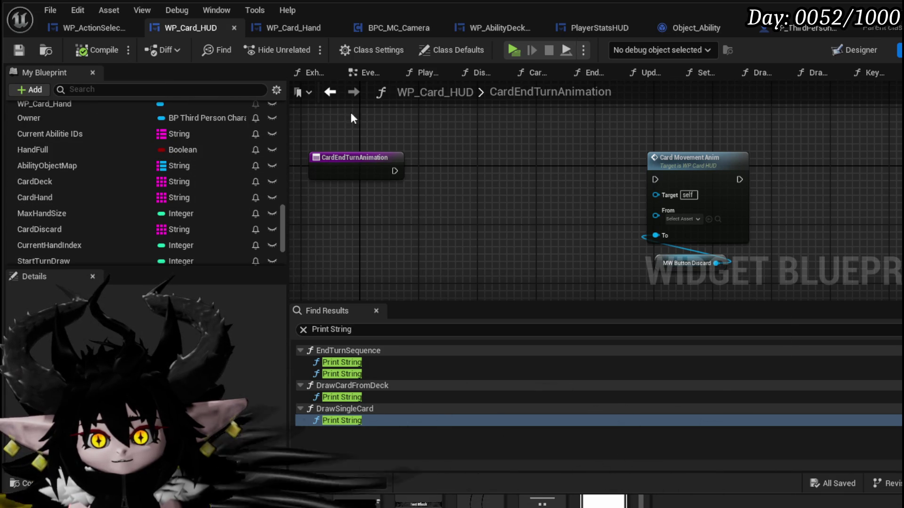
click(333, 93)
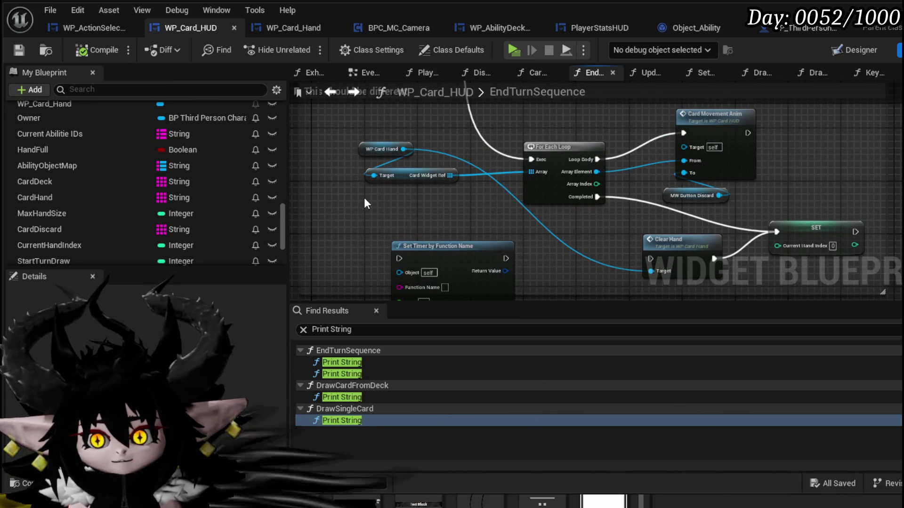
drag(364, 192, 417, 147)
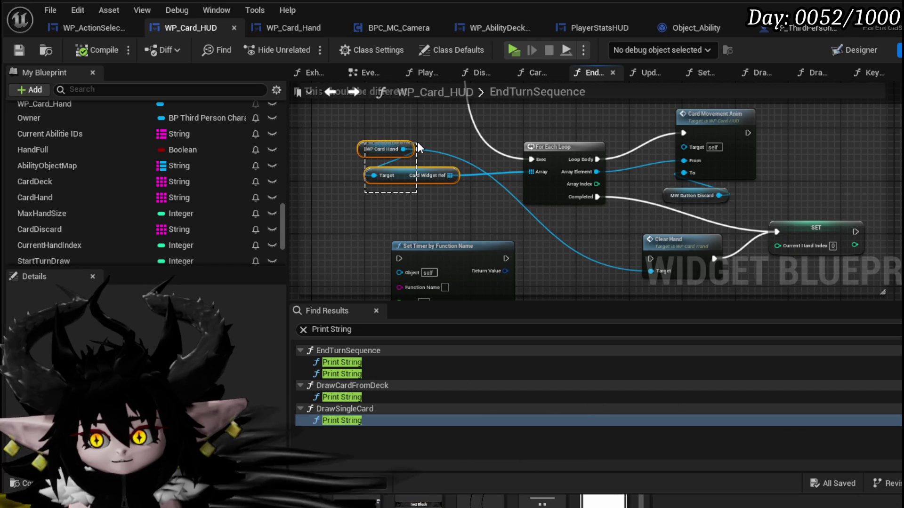
drag(418, 146, 419, 146)
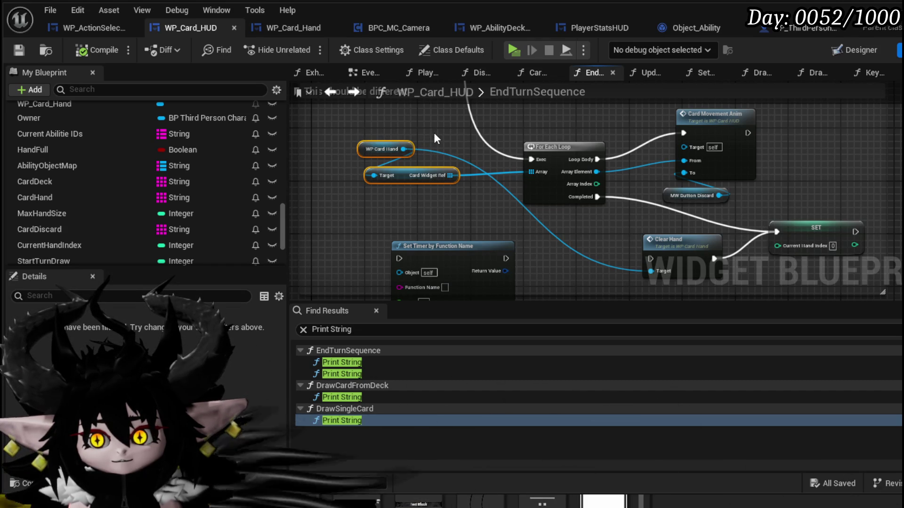
drag(488, 192, 440, 142)
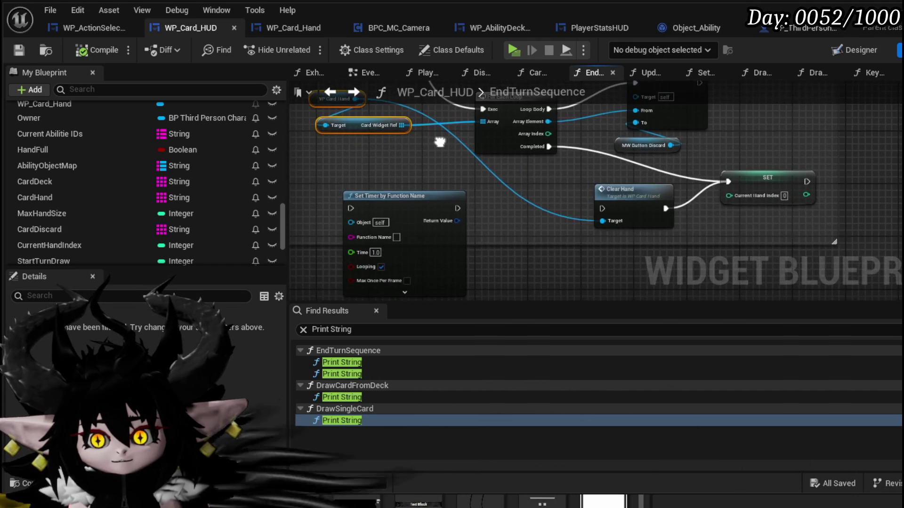
drag(297, 150, 333, 177)
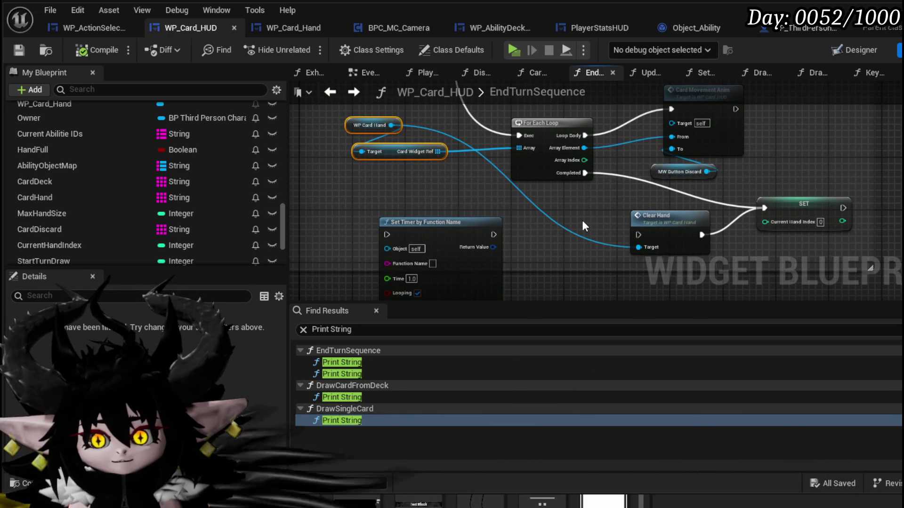
mouse_move(519, 156)
mouse_down()
mouse_move(571, 138)
mouse_move(443, 215)
mouse_up()
scroll(162, 185, up, 5)
scroll(153, 186, up, 5)
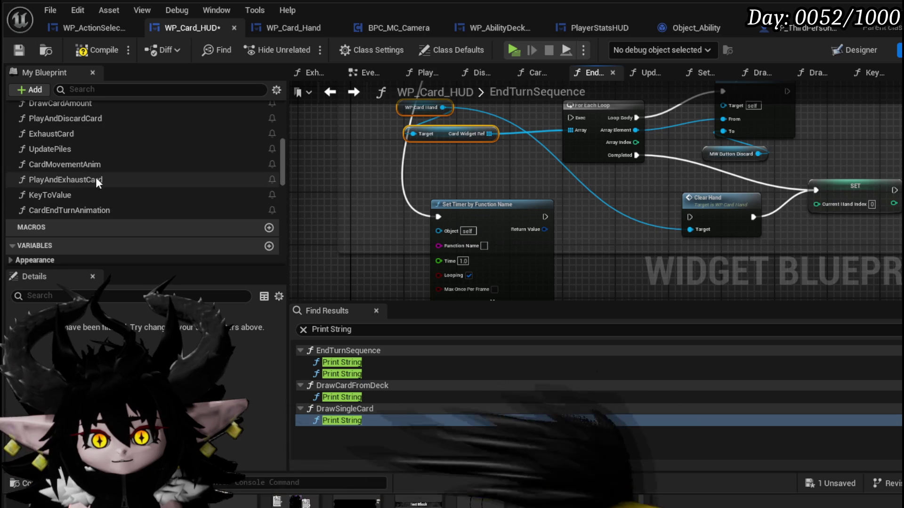
Set the timer's Function Name to CardEndTurnAnimation, then compile and save.
right_click(78, 210)
click(134, 263)
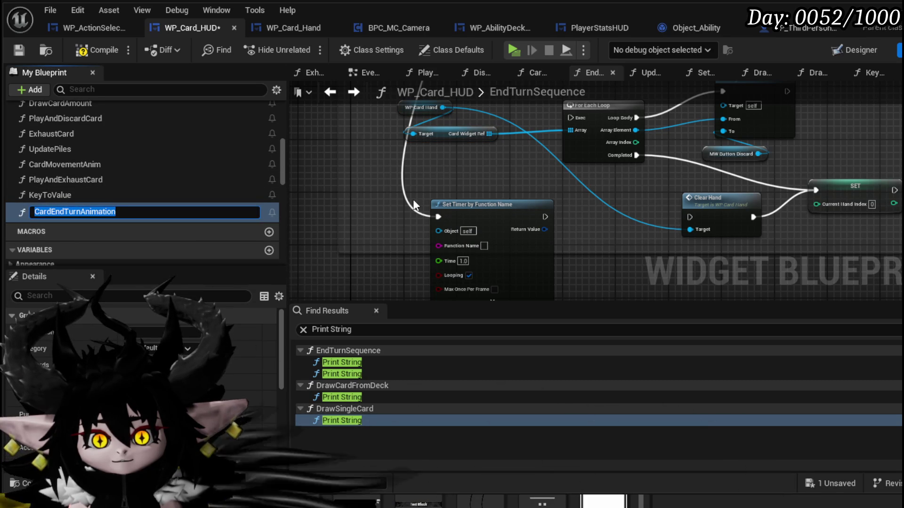
key(ctrl+c)
click(484, 246)
key(ctrl+v)
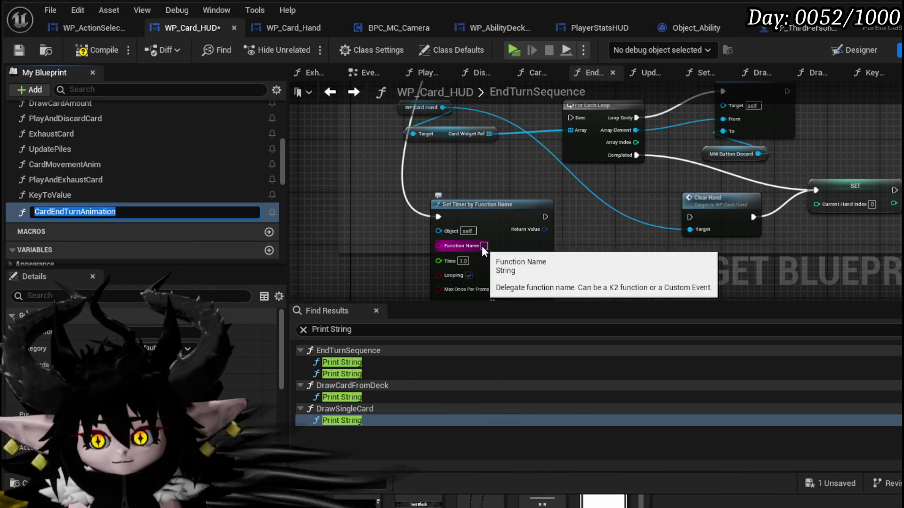
click(475, 168)
drag(473, 171, 467, 197)
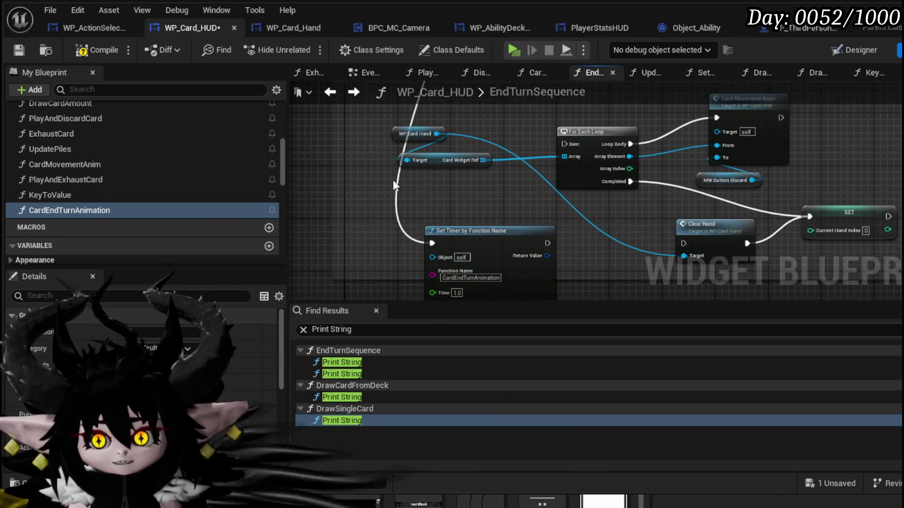
drag(393, 183, 453, 117)
click(97, 50)
key(ctrl+s)
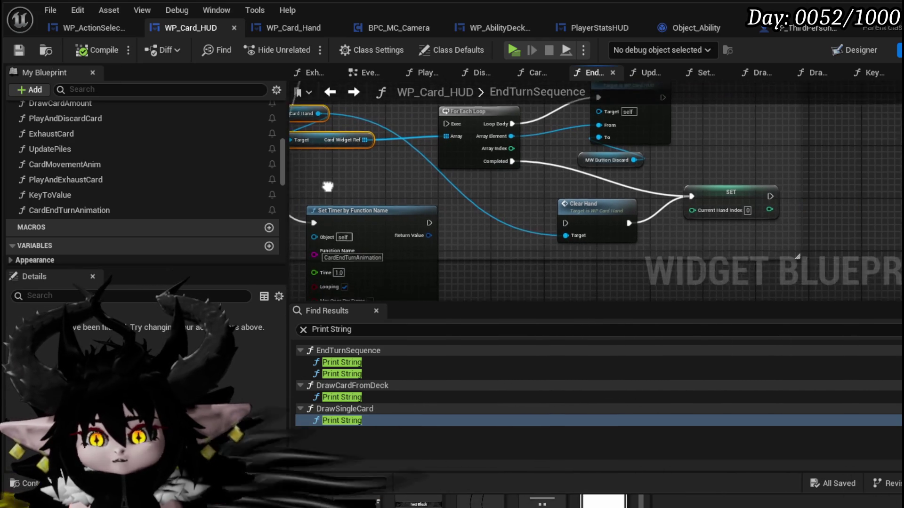
Promote the timer's Return Value to a variable named ClearHandAnimationHandler.
right_click(411, 232)
click(462, 271)
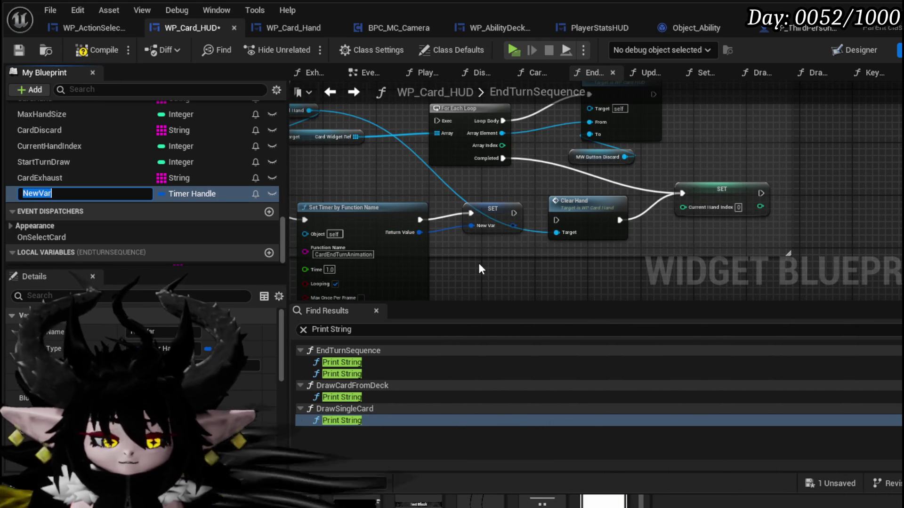
text(Clear)
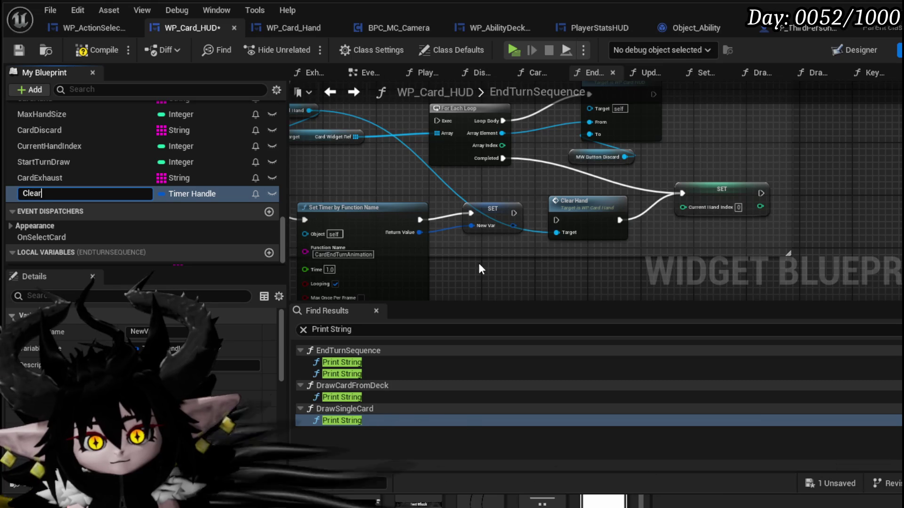
text(HandHandler)
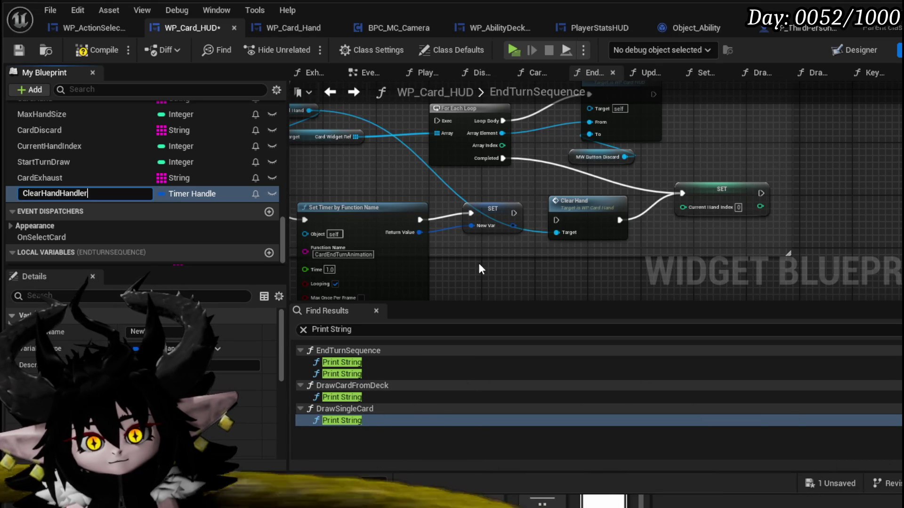
key(Left)
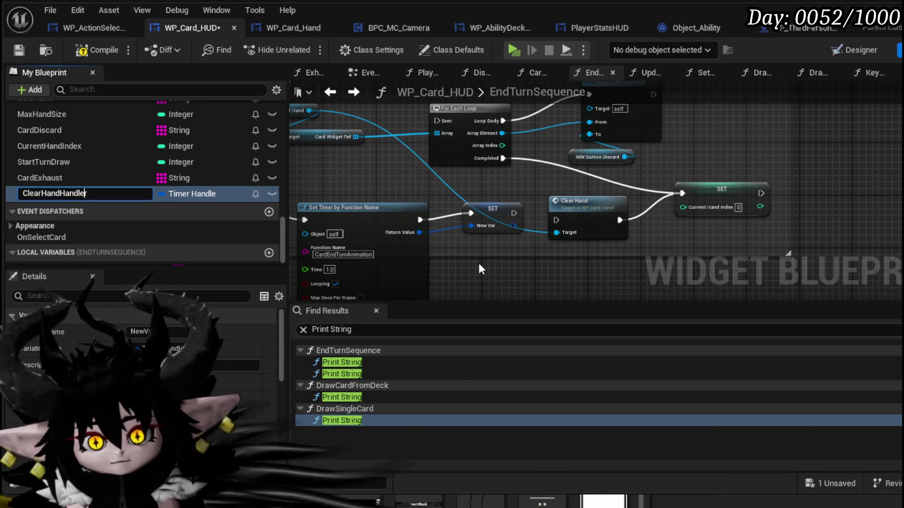
text(An)
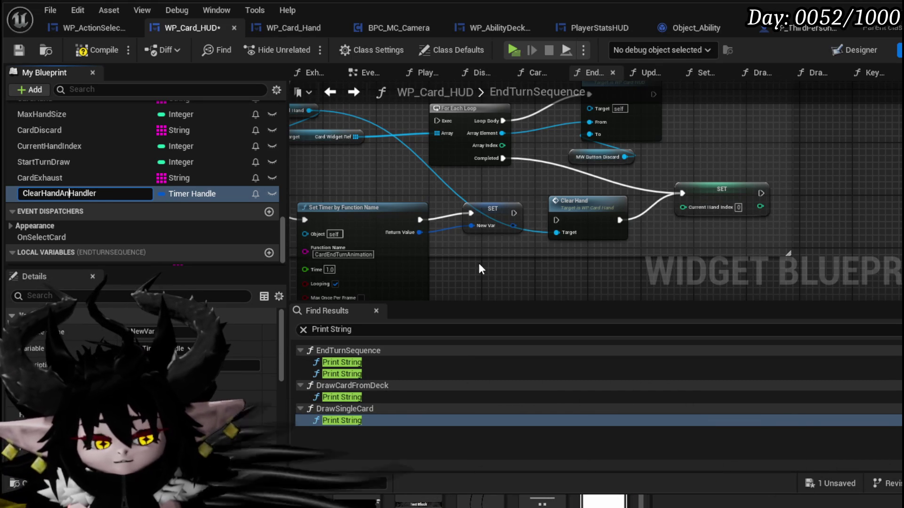
text(on)
key(Return)
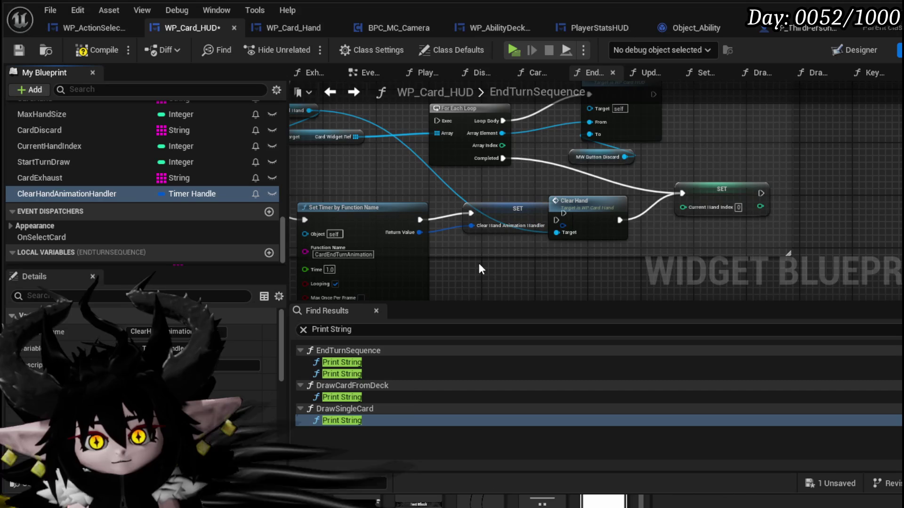
Rearrange the SET handle and Clear Hand nodes, compile and save, then open CardEndTurnAnimation.
drag(491, 225, 469, 228)
drag(580, 211, 619, 211)
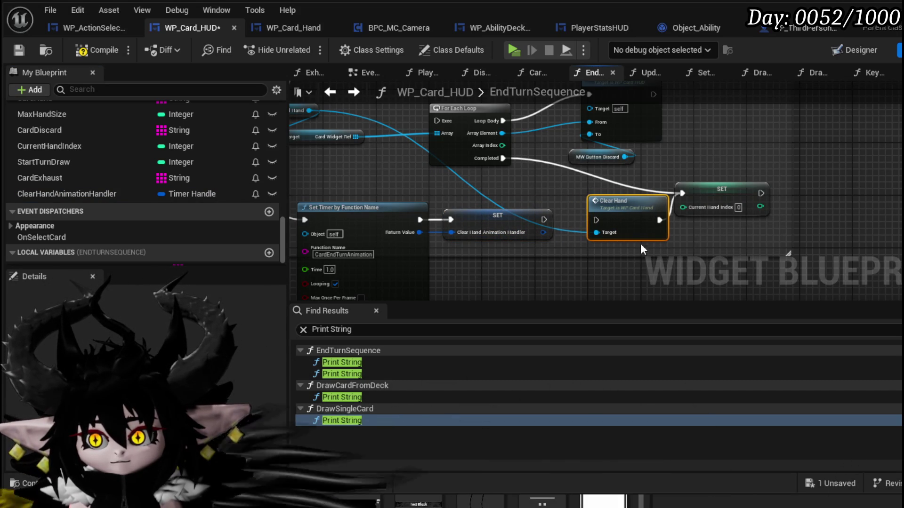
ctrl+click(720, 191)
drag(505, 202, 652, 240)
drag(454, 188, 507, 141)
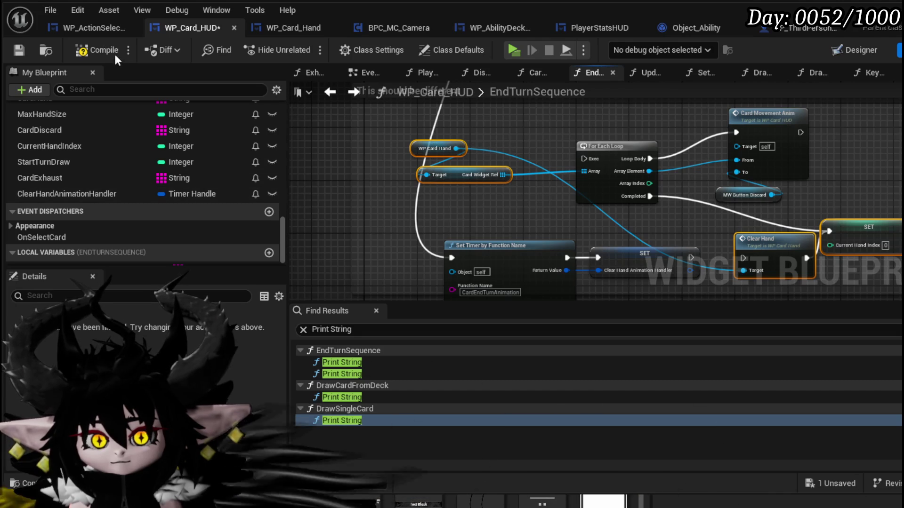
click(22, 49)
scroll(102, 150, up, 5)
scroll(102, 149, up, 3)
double_click(97, 131)
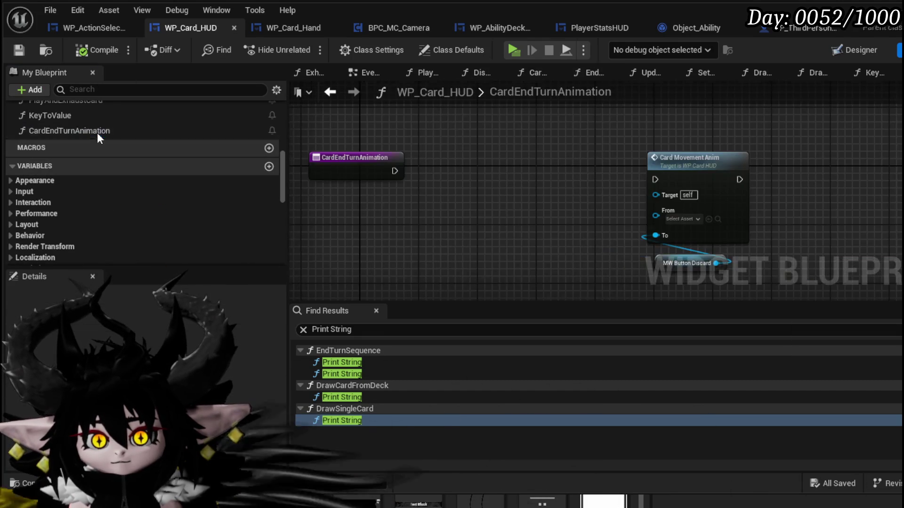
Paste the hand nodes and feed a GET (a copy) of Card Widget Ref into Card Movement Anim's From.
key(ctrl+v)
drag(413, 206, 480, 191)
text(get)
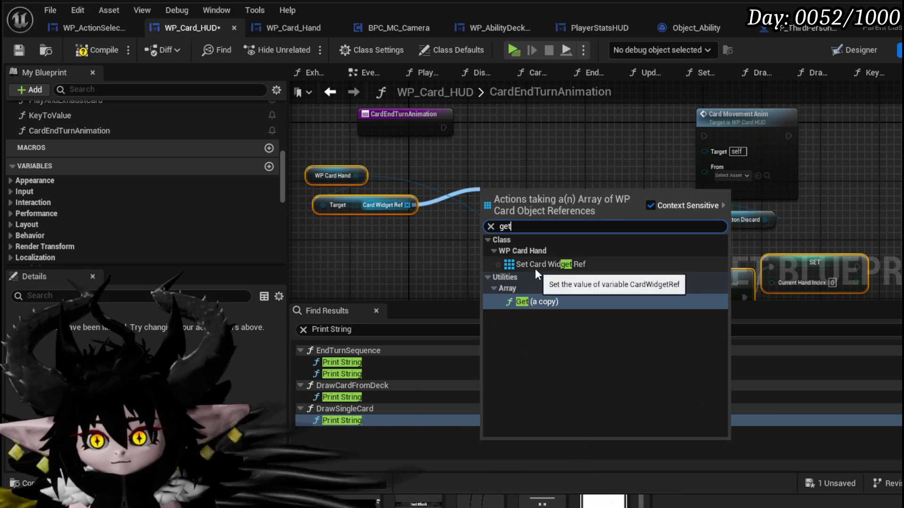
click(536, 301)
drag(549, 206, 704, 172)
mouse_move(548, 163)
mouse_down()
mouse_move(419, 132)
mouse_move(535, 144)
mouse_up()
drag(507, 186, 505, 184)
Add a REMOVE on Card Widget Ref after Card Movement Anim, starting Card Movement Anim from the entry.
drag(363, 185, 490, 147)
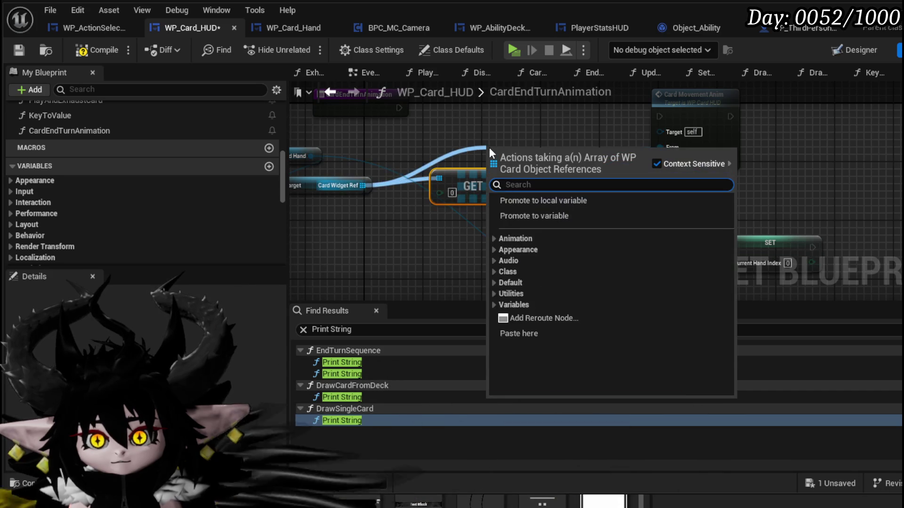
text(Remove)
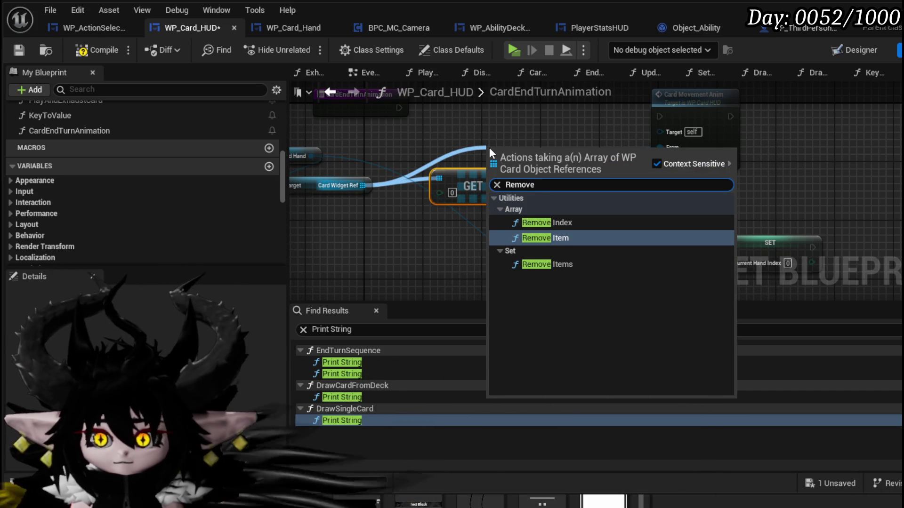
click(553, 231)
mouse_move(438, 188)
mouse_down()
mouse_move(762, 141)
mouse_move(732, 142)
mouse_up()
drag(624, 143, 693, 150)
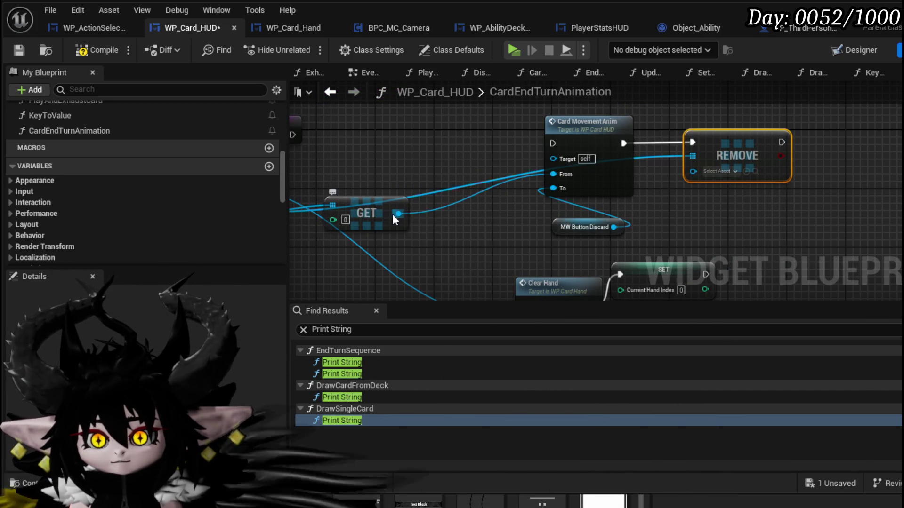
drag(411, 151, 673, 158)
drag(696, 241, 683, 134)
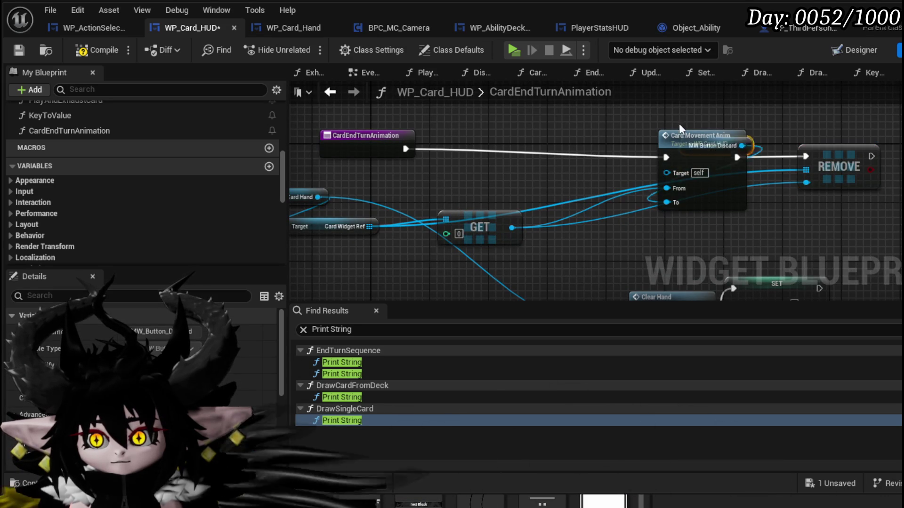
Reposition the GET, WP Card Hand and Card Widget Ref nodes near Card Movement Anim.
click(470, 171)
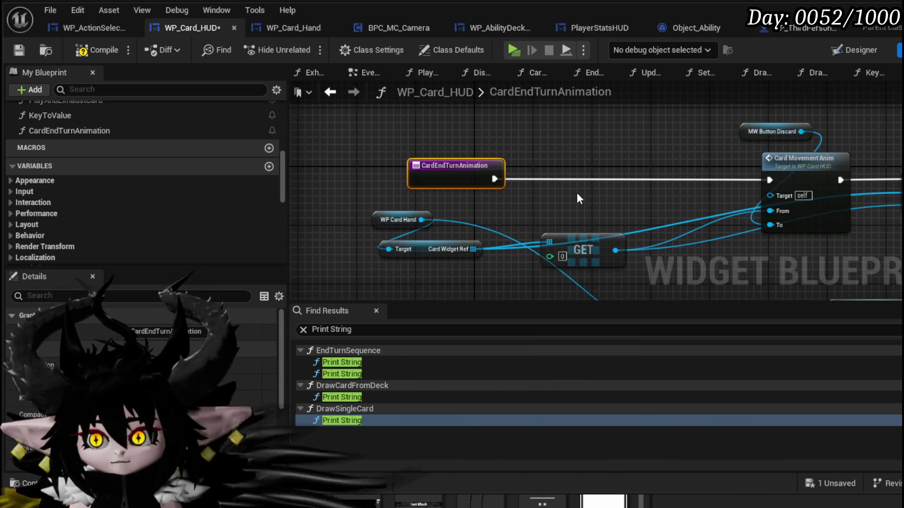
drag(498, 214, 557, 266)
click(329, 218)
mouse_move(328, 217)
mouse_down()
mouse_move(559, 160)
mouse_move(486, 120)
mouse_up()
mouse_move(531, 167)
mouse_down()
mouse_move(397, 235)
mouse_move(580, 275)
mouse_up()
drag(398, 179, 456, 176)
Add an Is Empty check on Card Widget Ref driving a Branch condition.
text(Empty)
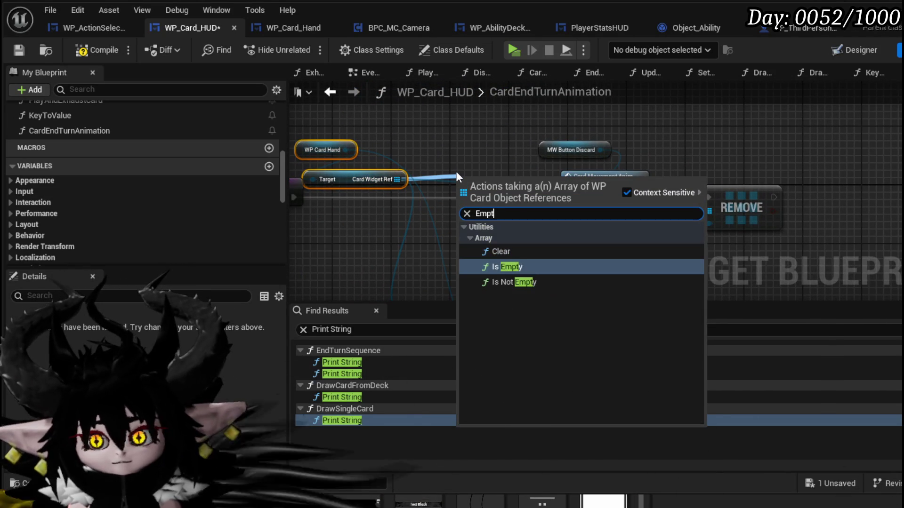
click(507, 266)
drag(512, 267, 384, 261)
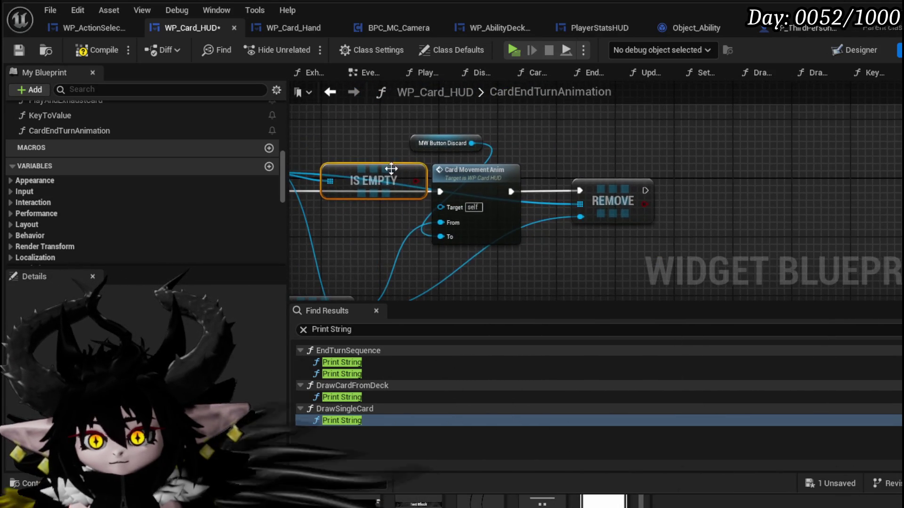
mouse_move(394, 177)
mouse_down()
mouse_move(616, 152)
mouse_move(678, 165)
mouse_move(690, 206)
mouse_move(687, 193)
mouse_up()
Place Clear Hand and SET beside the Branch and run Clear Hand from its True path.
drag(682, 212, 660, 116)
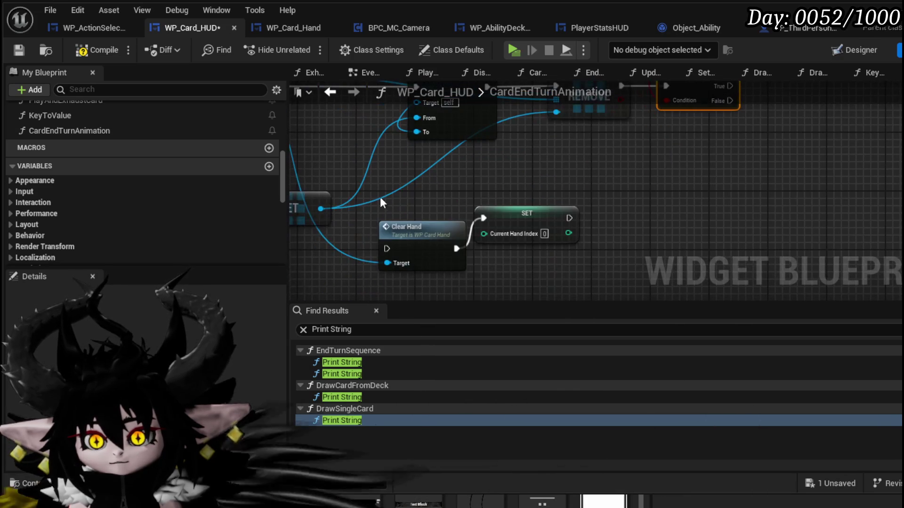
drag(453, 183, 668, 168)
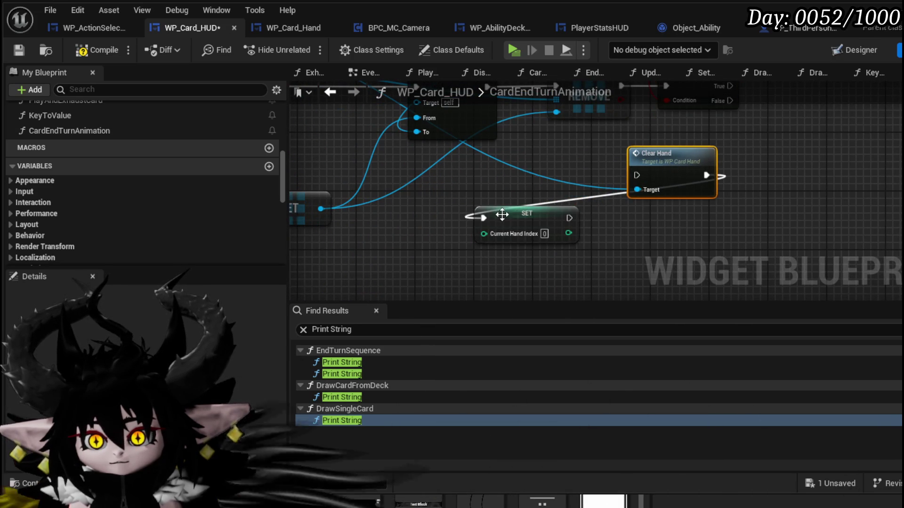
drag(526, 213, 848, 146)
drag(665, 136, 524, 203)
drag(537, 237, 682, 143)
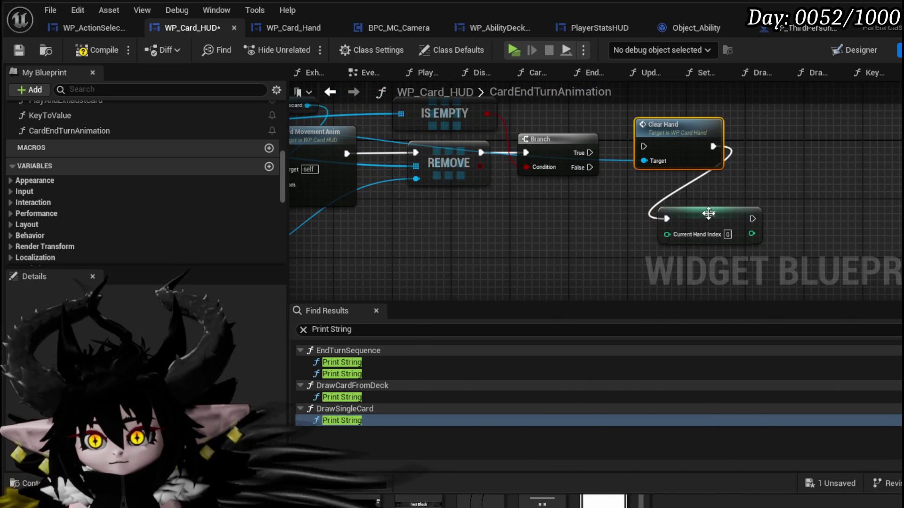
drag(704, 212, 792, 117)
mouse_move(590, 152)
mouse_down()
mouse_move(607, 160)
mouse_move(649, 145)
mouse_move(671, 123)
mouse_up()
shift+click(671, 131)
mouse_move(656, 156)
mouse_down()
mouse_move(763, 194)
mouse_move(746, 171)
mouse_up()
drag(485, 207, 484, 258)
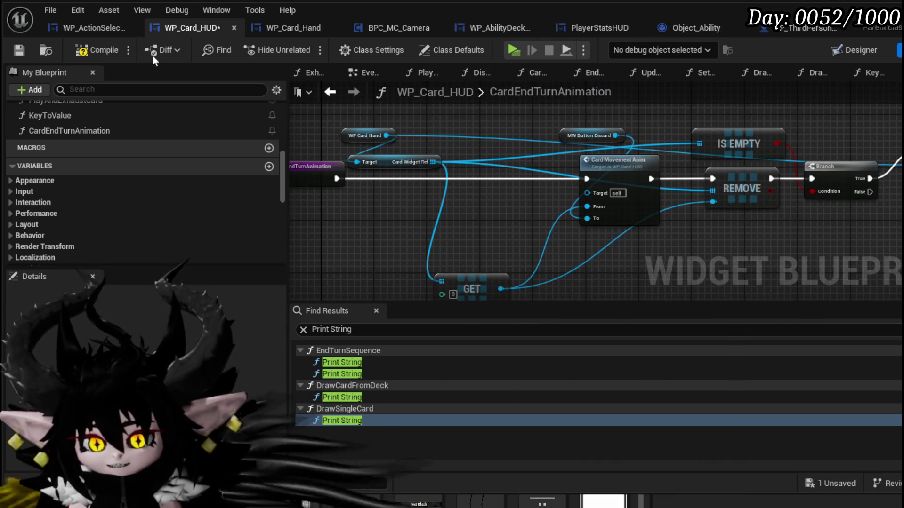
Save and compile the blueprint, then review the wiring and tidy the GET node.
click(18, 49)
drag(466, 292, 460, 251)
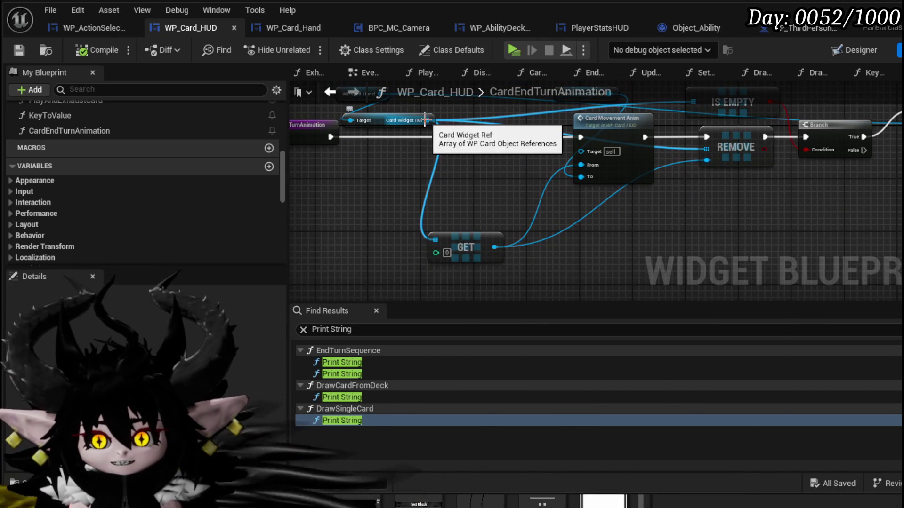
mouse_move(486, 183)
mouse_down()
mouse_move(477, 191)
mouse_move(491, 231)
mouse_move(433, 236)
mouse_move(539, 264)
mouse_up()
mouse_move(432, 175)
mouse_down()
mouse_move(371, 165)
mouse_move(503, 169)
mouse_move(424, 145)
mouse_up()
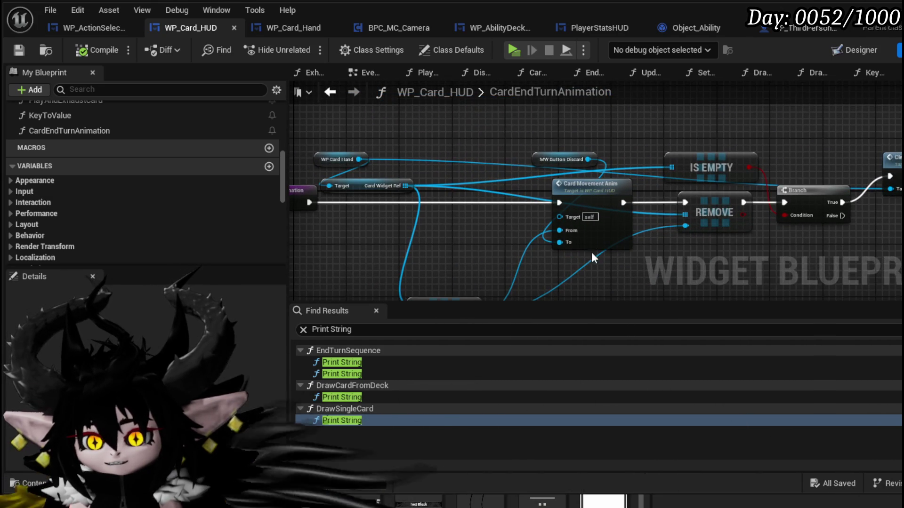
drag(453, 253, 472, 221)
mouse_move(448, 287)
mouse_down()
mouse_move(436, 207)
mouse_move(419, 239)
mouse_up()
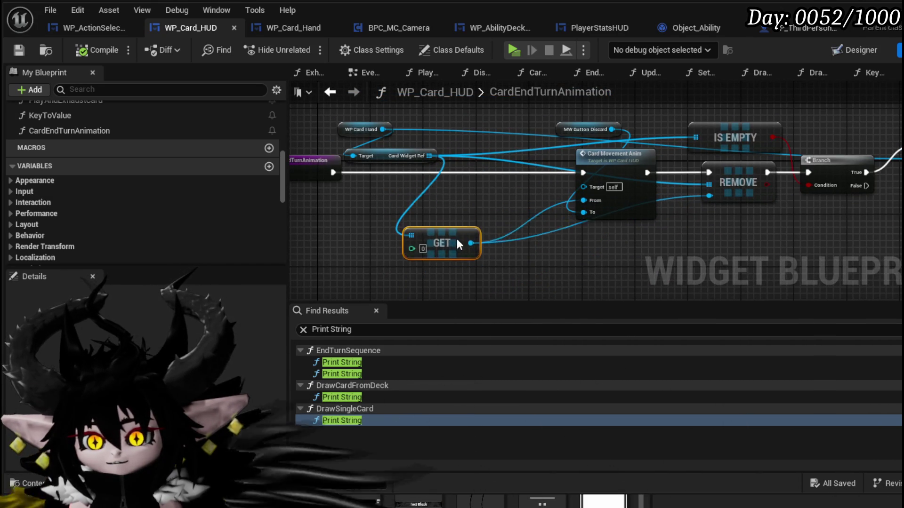
drag(467, 206, 497, 251)
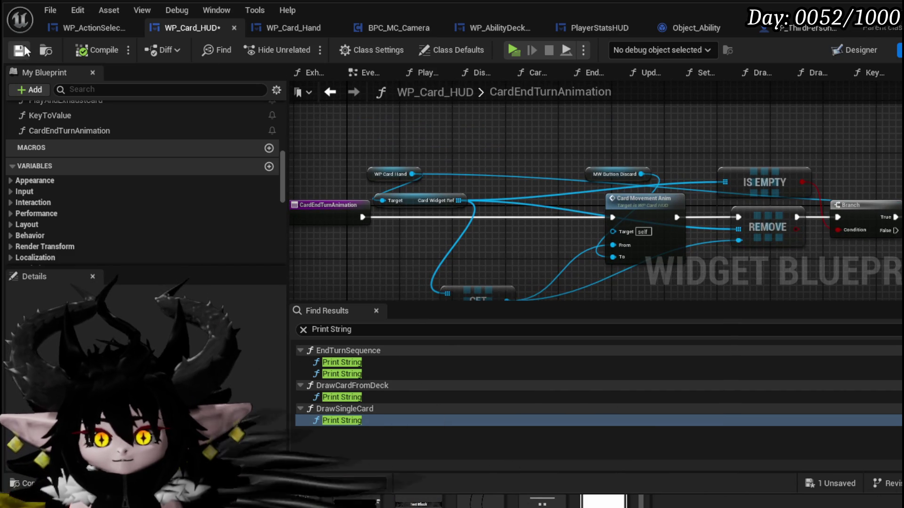
Change the Set Timer by Function Name Time in EndTurnSequence from 1.0 to 0.5, compile, and reopen CardEndTurnAnimation.
drag(447, 235, 451, 278)
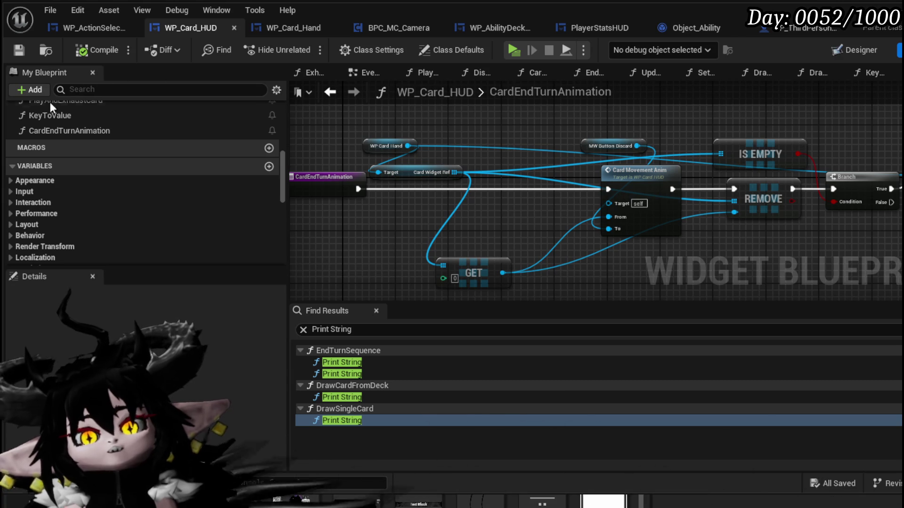
scroll(116, 134, up, 3)
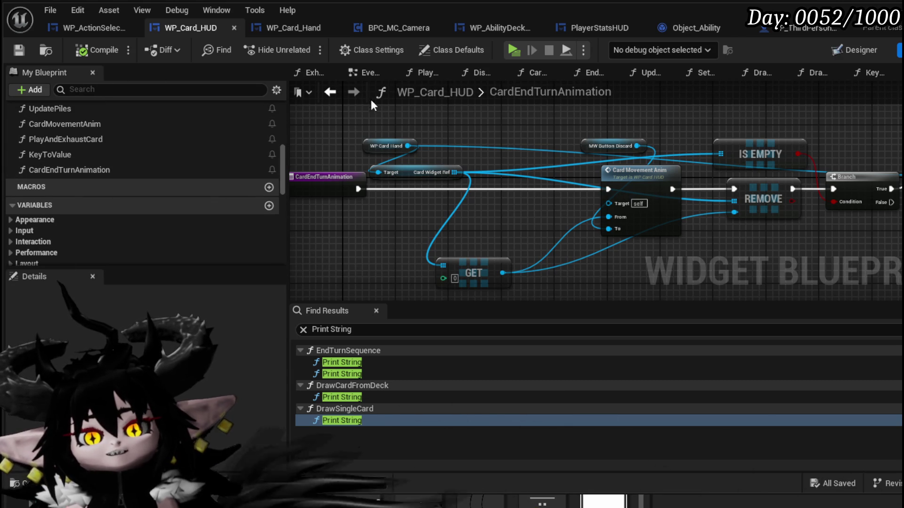
click(332, 92)
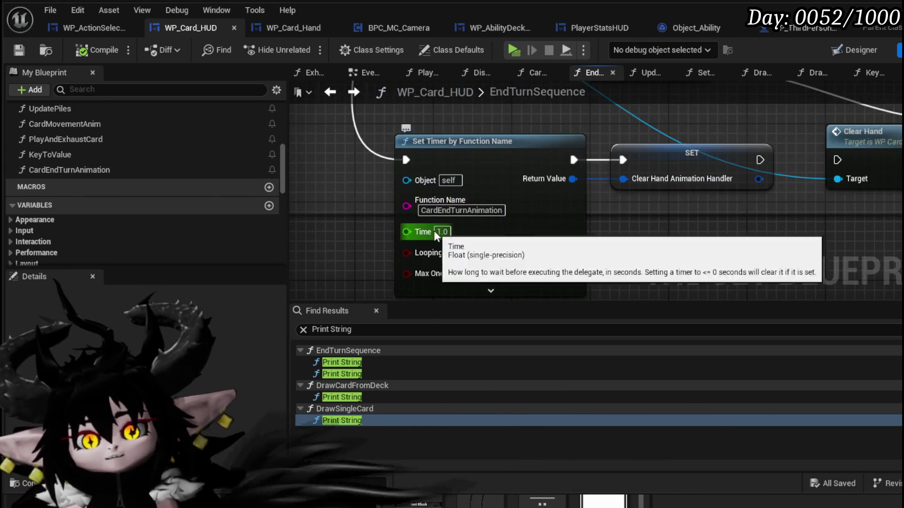
text(0.5)
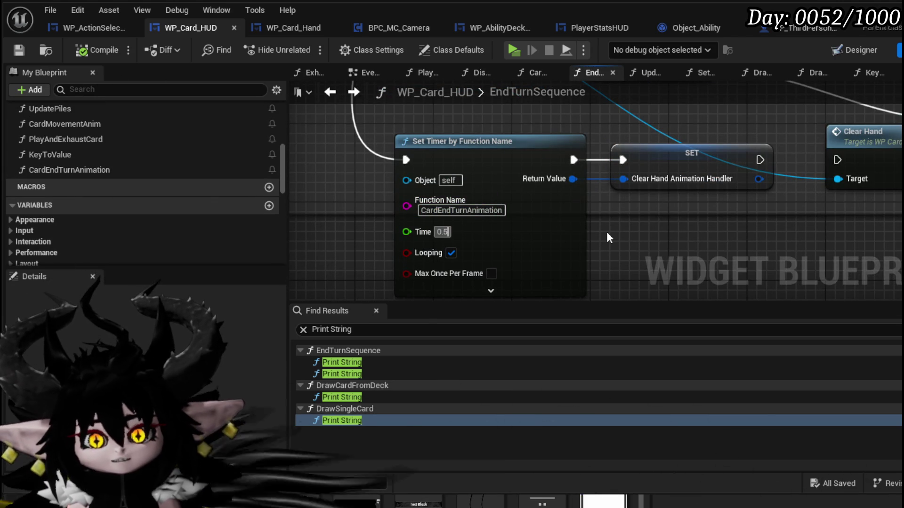
click(104, 50)
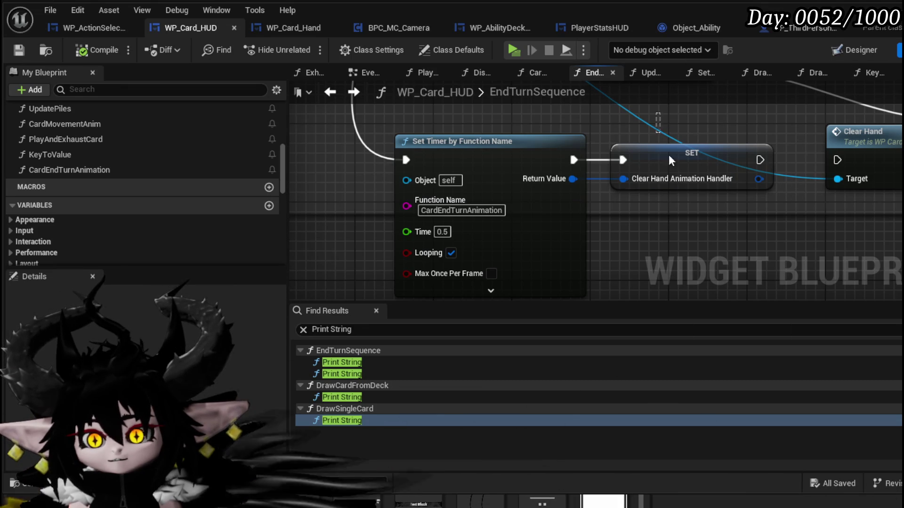
double_click(79, 171)
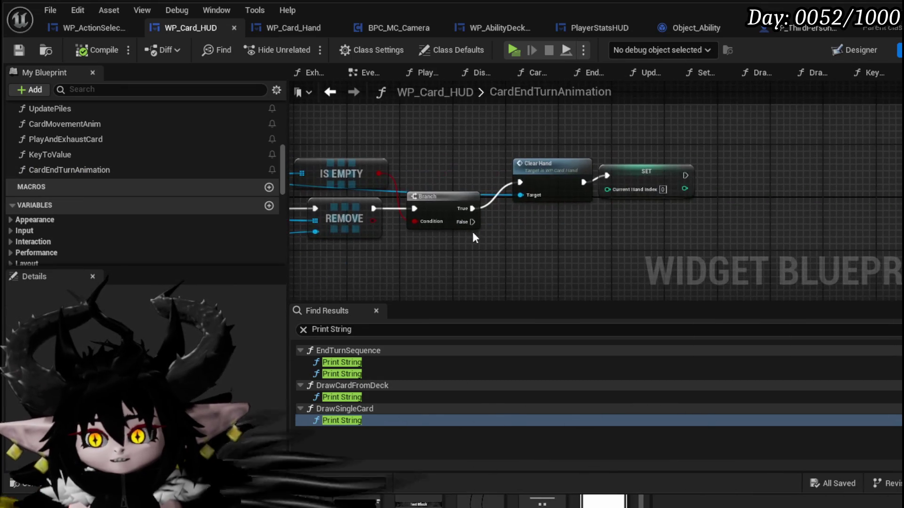
drag(738, 180, 574, 208)
Add a ClearHandAnimationHandler getter feeding a Clear and Invalidate Timer by Handle node after SET.
scroll(132, 176, down, 5)
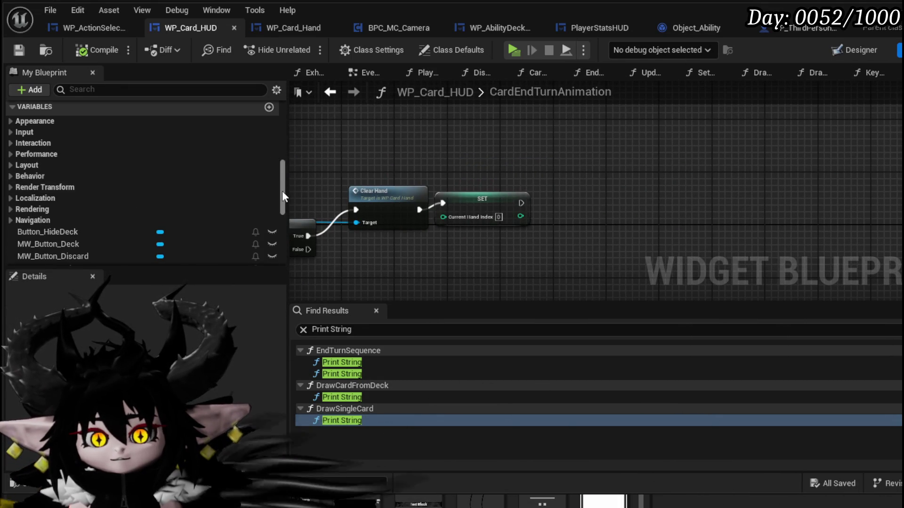
drag(284, 201, 277, 255)
drag(111, 199, 432, 149)
click(464, 167)
mouse_move(508, 146)
mouse_down()
mouse_move(554, 193)
mouse_move(590, 199)
mouse_up()
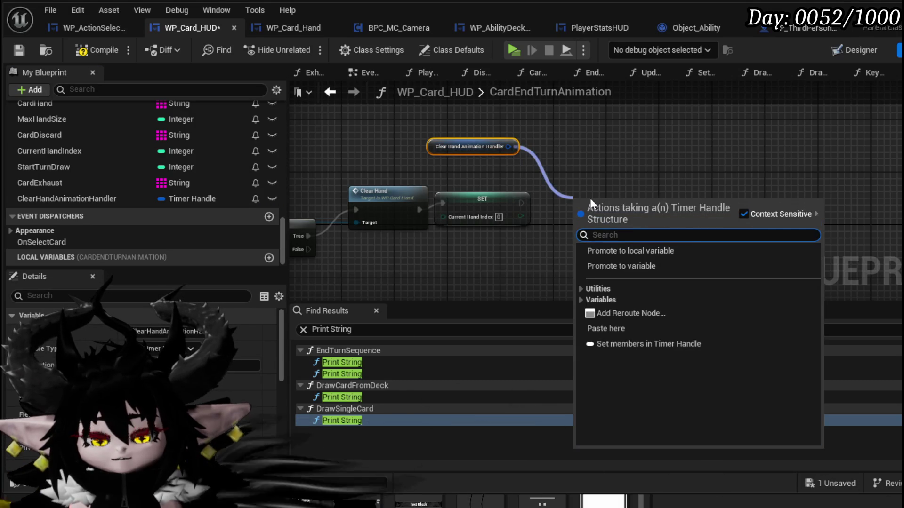
text(clear)
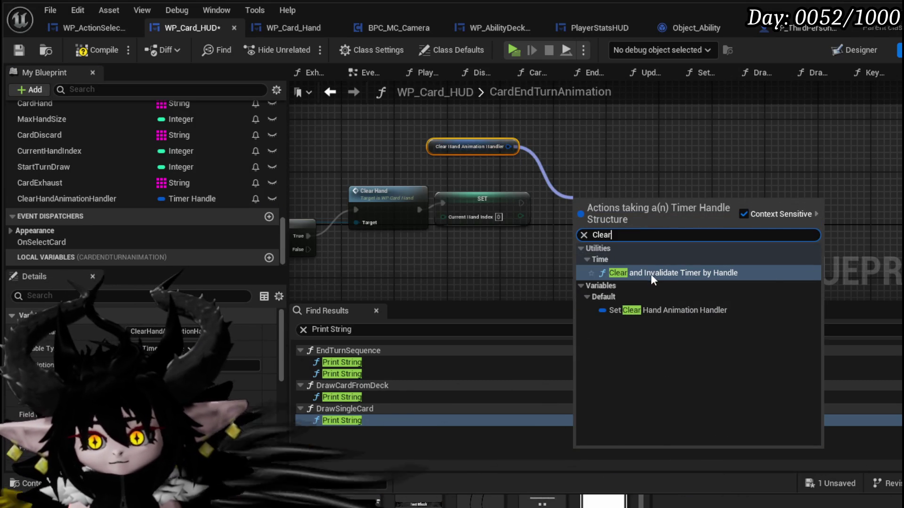
click(651, 273)
drag(601, 211, 588, 204)
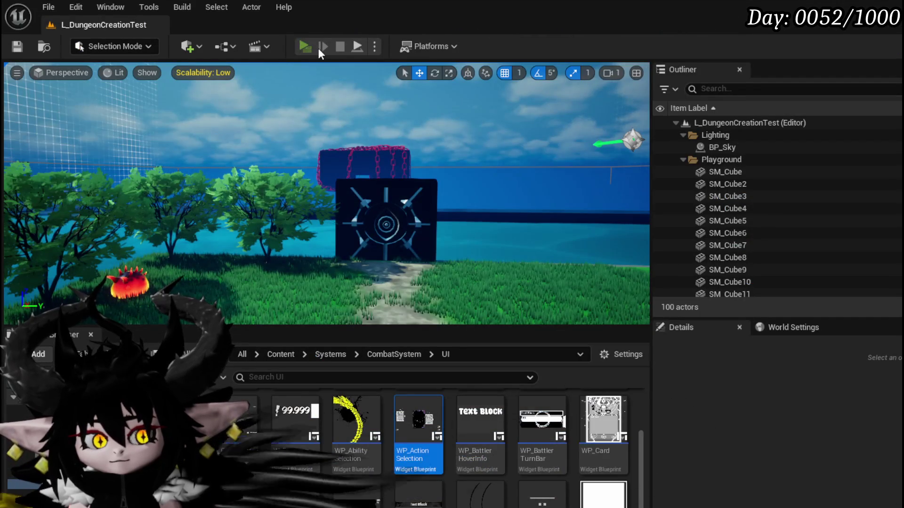
Play-test by attacking the fire slime and entering the battle, then stop with Esc.
click(318, 48)
key(w)
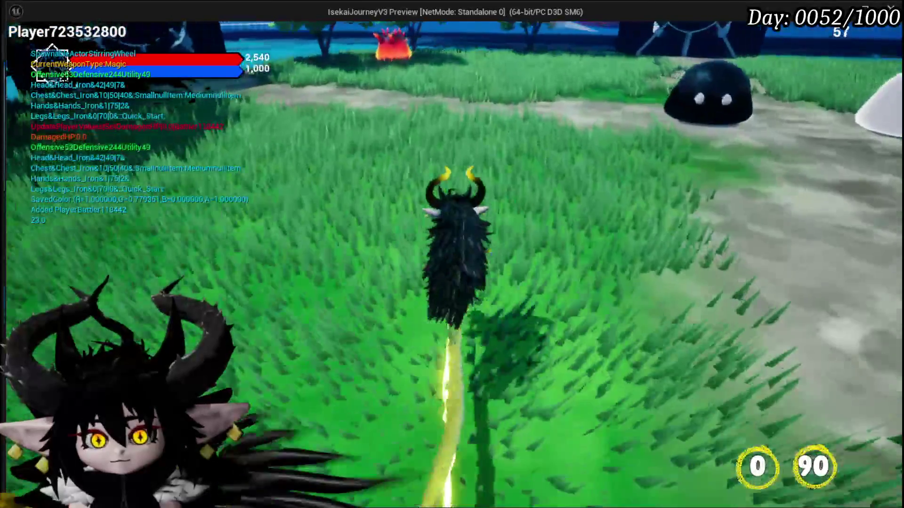
mouse_move(452, 255)
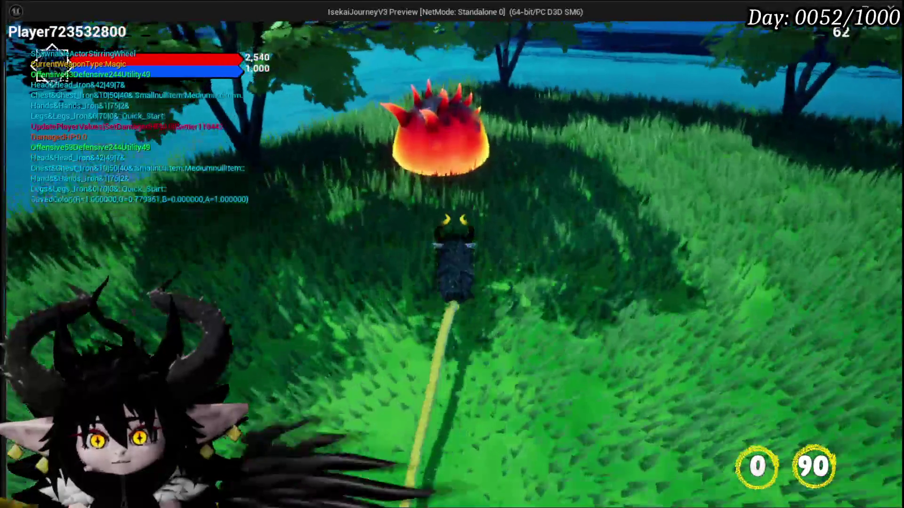
click(452, 254)
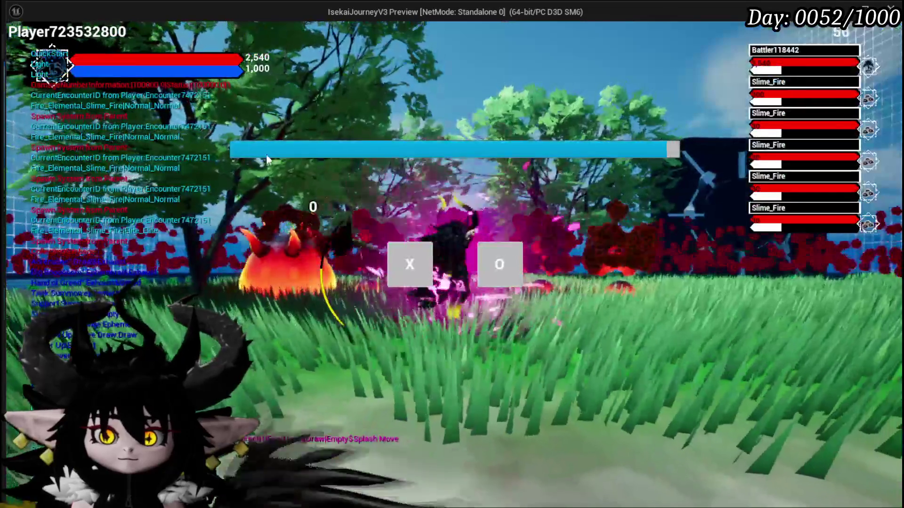
click(408, 245)
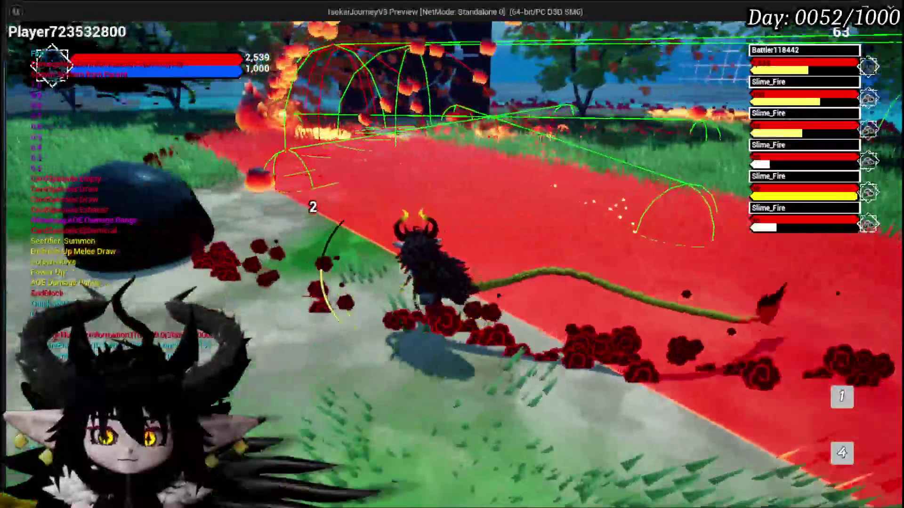
key(Escape)
key(ctrl+s)
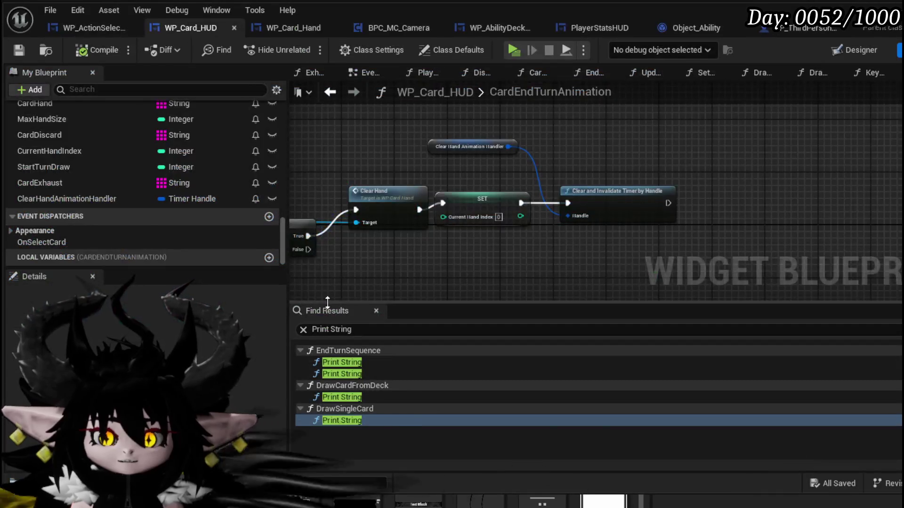
drag(696, 184, 766, 198)
drag(437, 190, 528, 251)
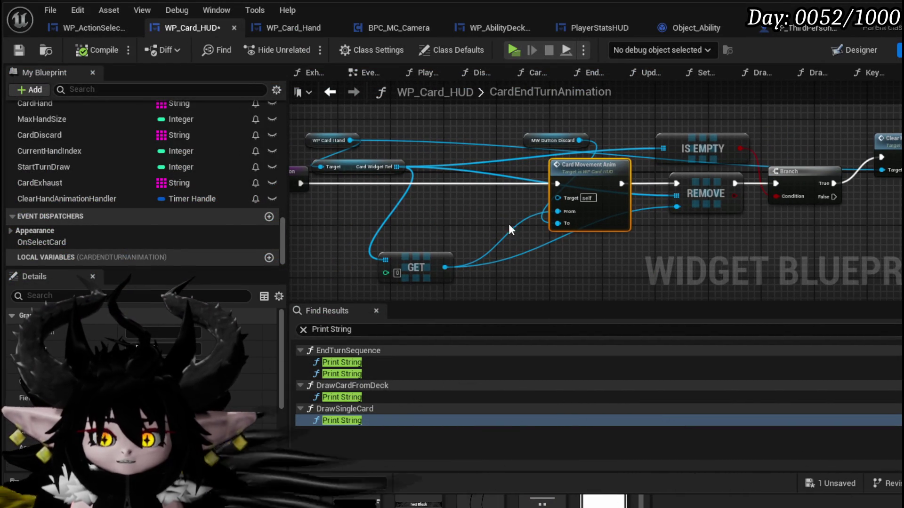
drag(415, 267, 456, 253)
mouse_move(894, 219)
mouse_down()
mouse_move(604, 247)
mouse_move(490, 238)
mouse_up()
click(577, 192)
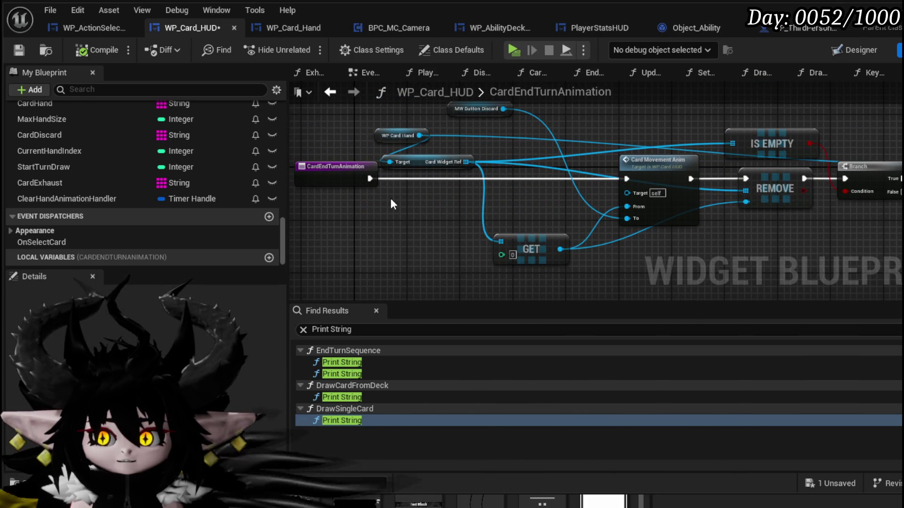
drag(481, 207, 342, 215)
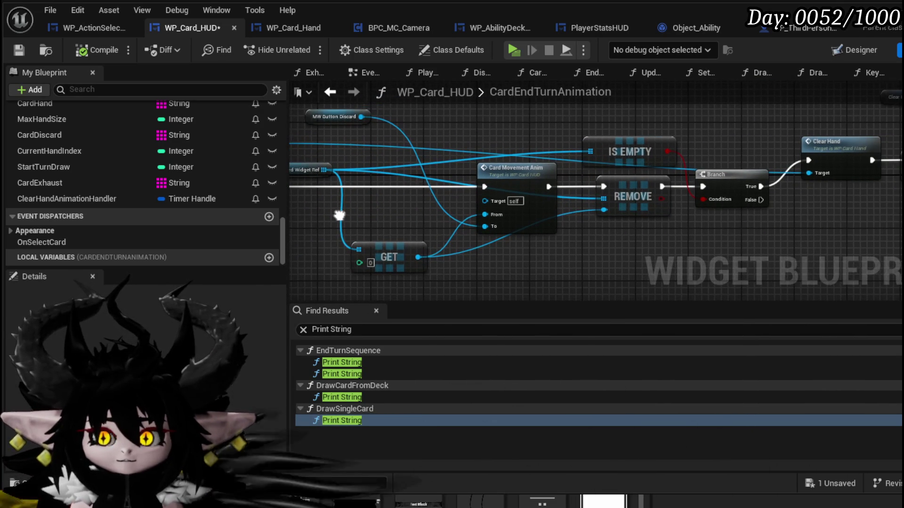
drag(397, 195, 489, 196)
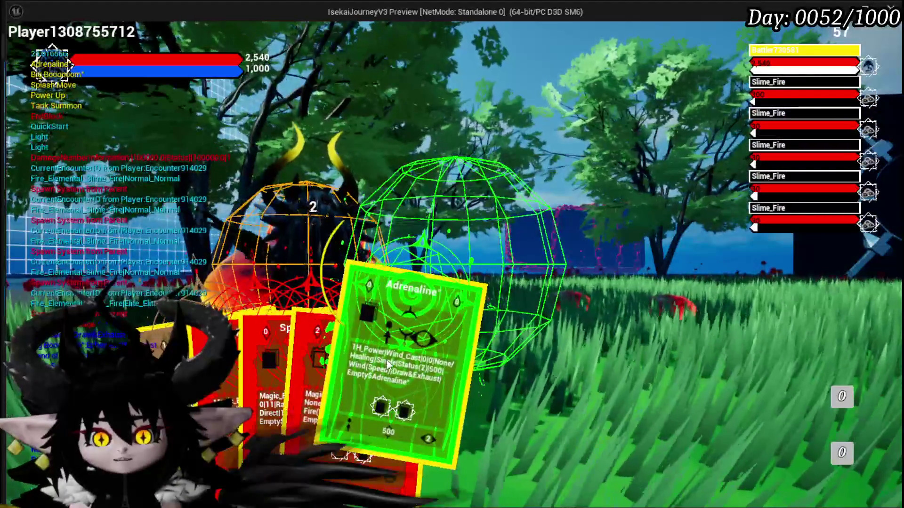
End the turn so the played card flies out, then stop the game preview.
click(603, 197)
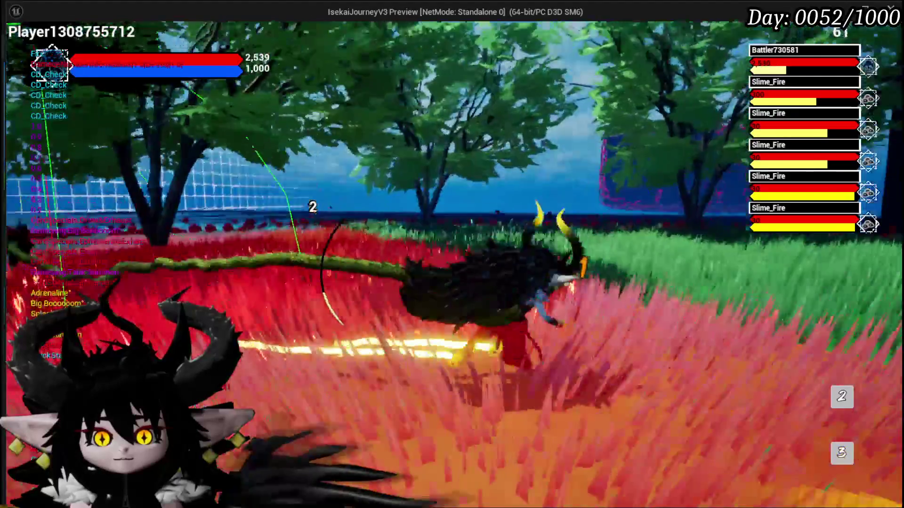
key(Escape)
key(ctrl+s)
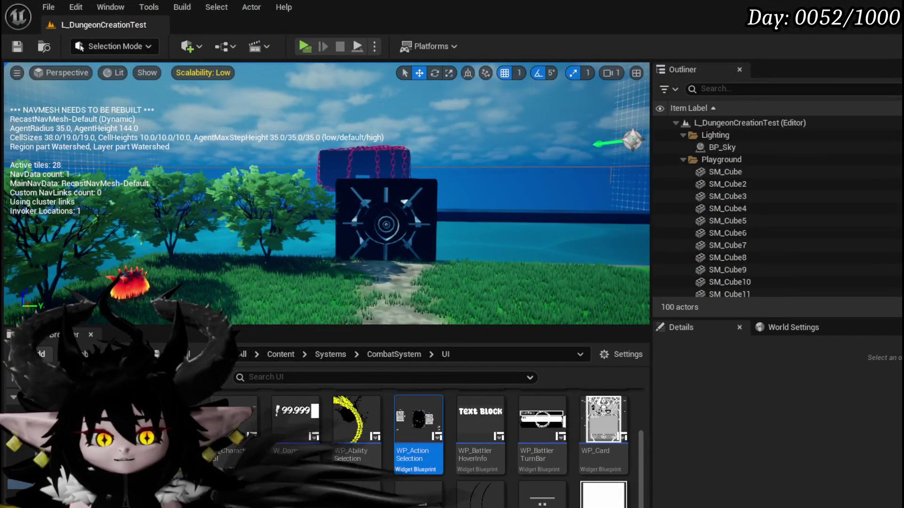
key(alt+Tab)
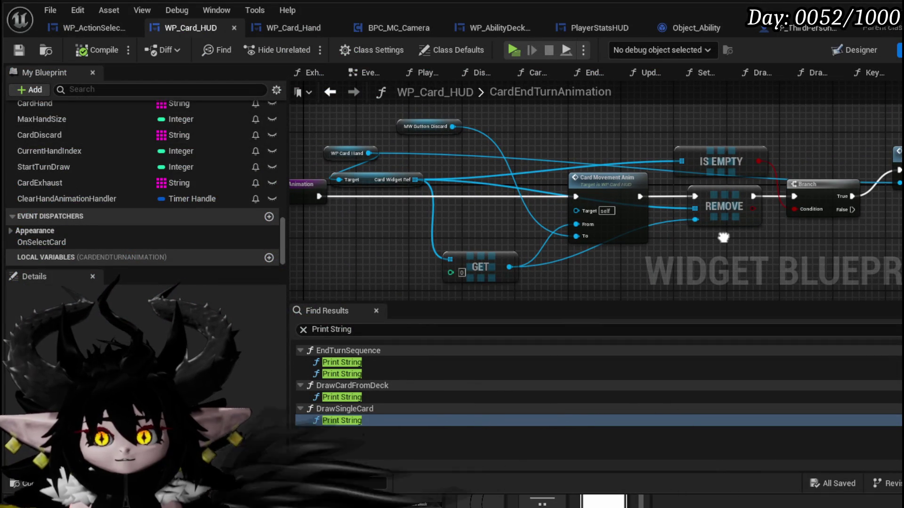
drag(723, 238, 730, 238)
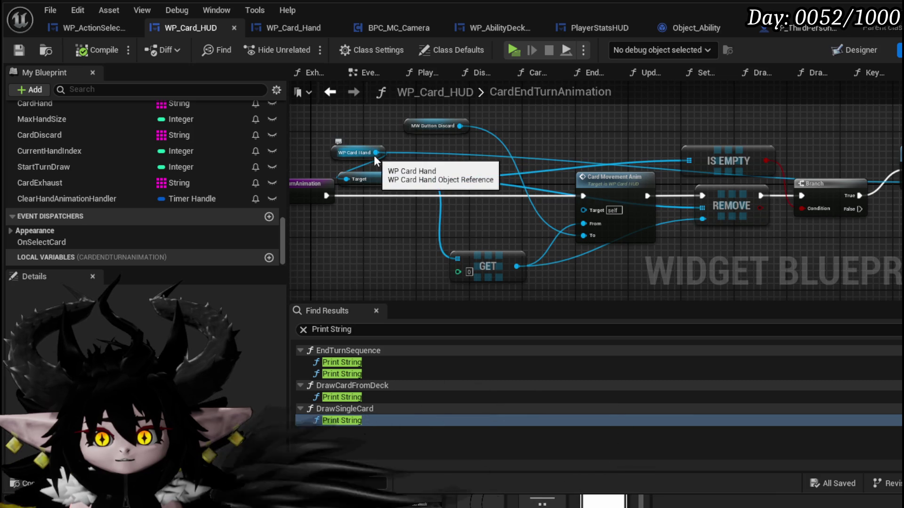
mouse_move(375, 152)
mouse_down()
mouse_move(376, 235)
mouse_move(384, 233)
mouse_up()
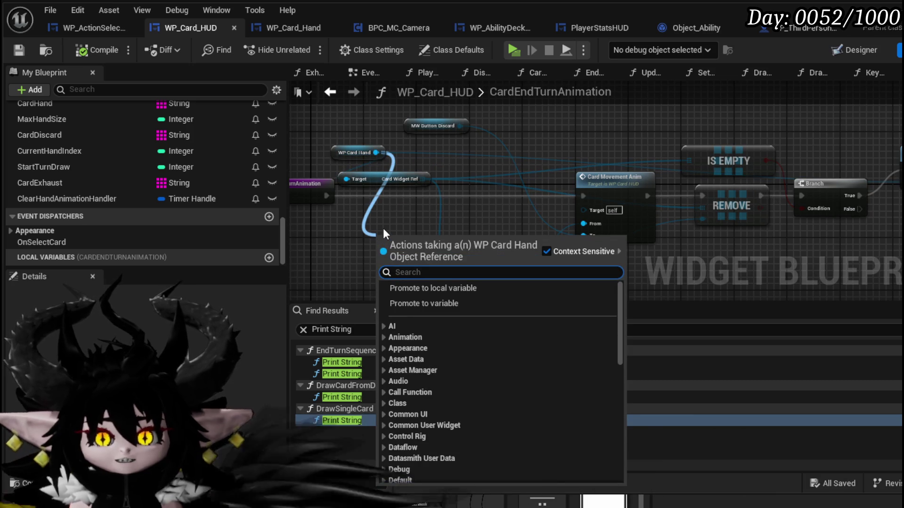
key(Escape)
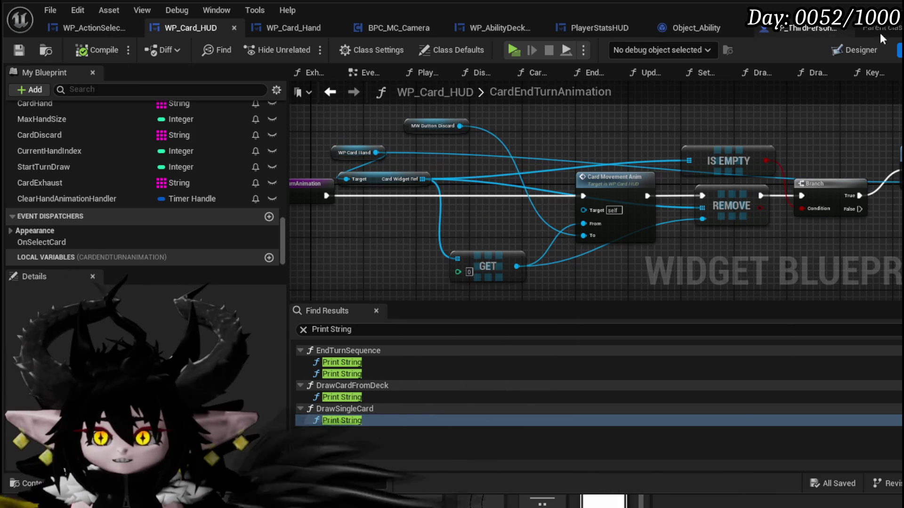
click(852, 49)
click(311, 252)
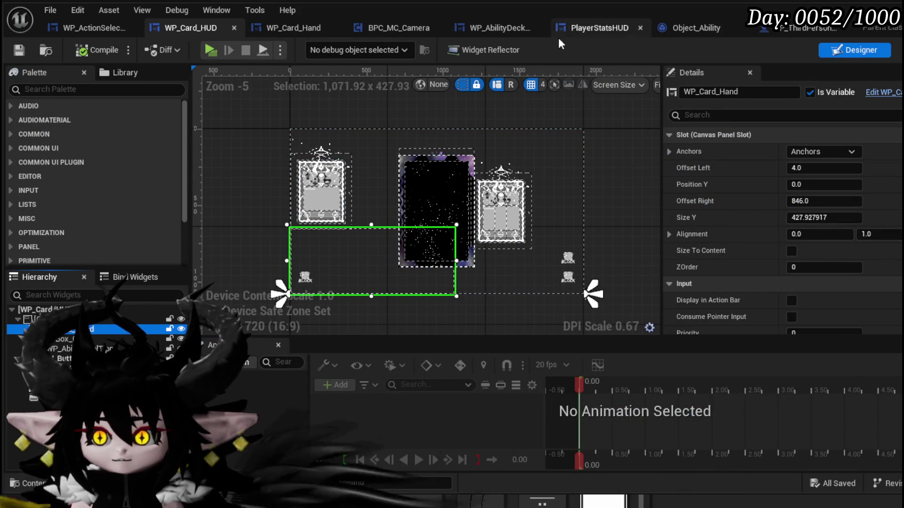
click(305, 27)
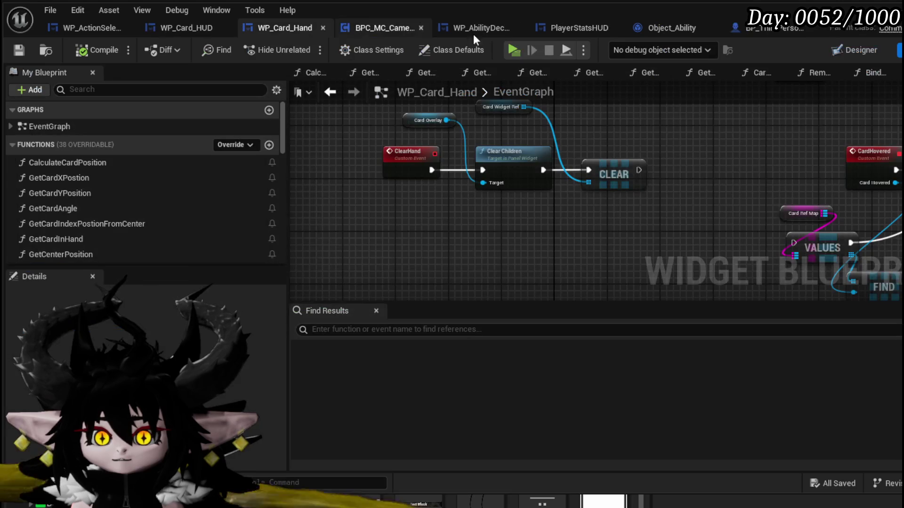
click(869, 52)
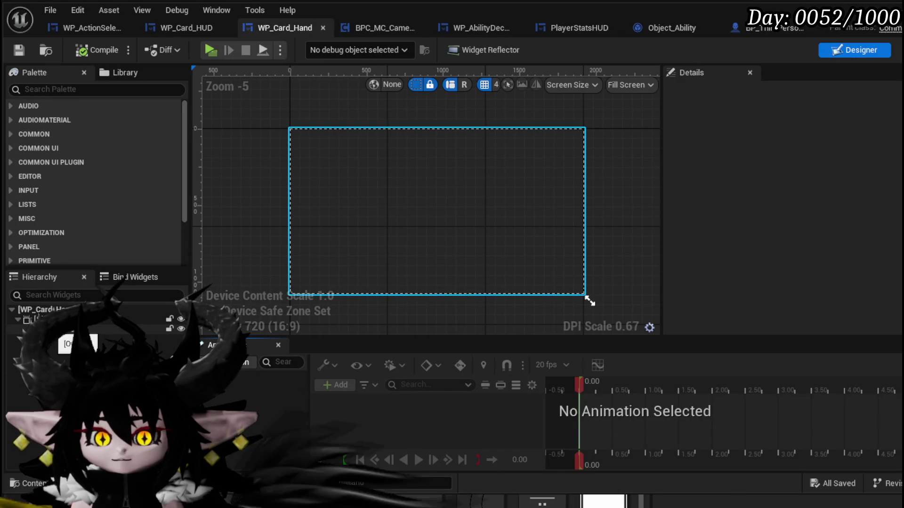
click(422, 212)
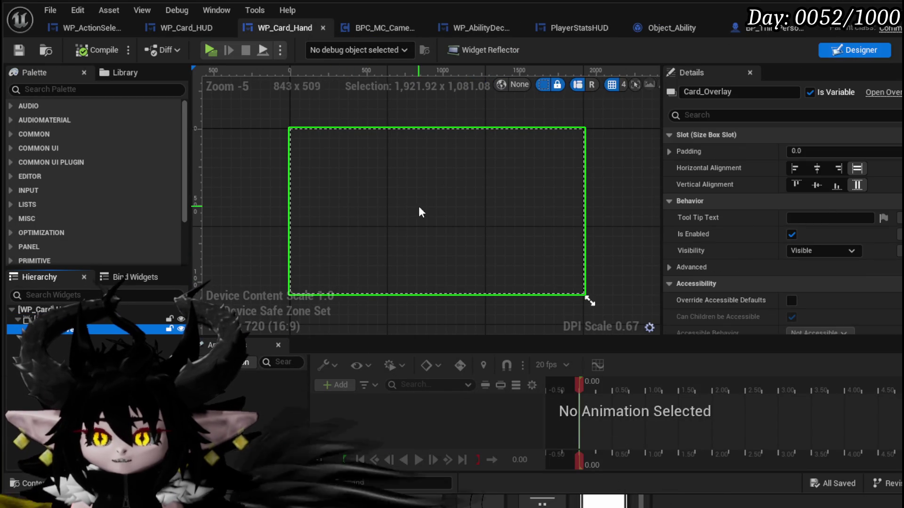
click(74, 26)
click(167, 26)
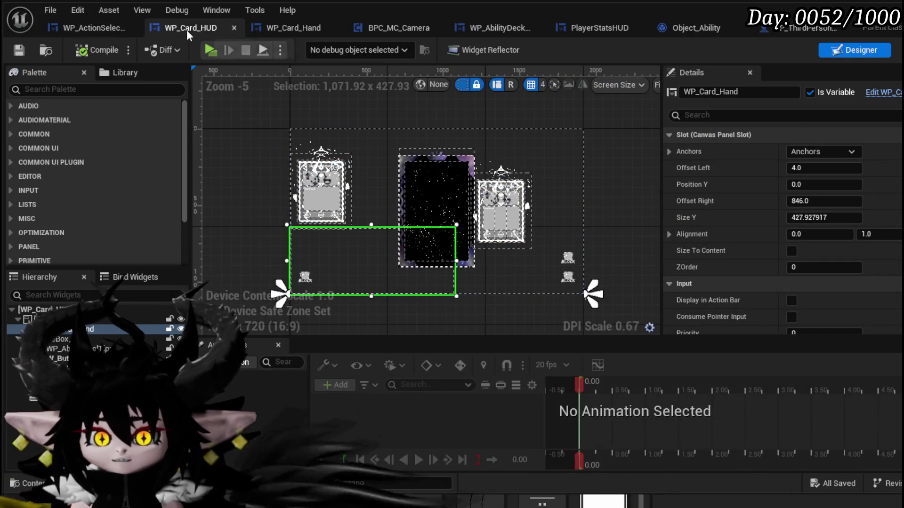
click(83, 26)
click(217, 28)
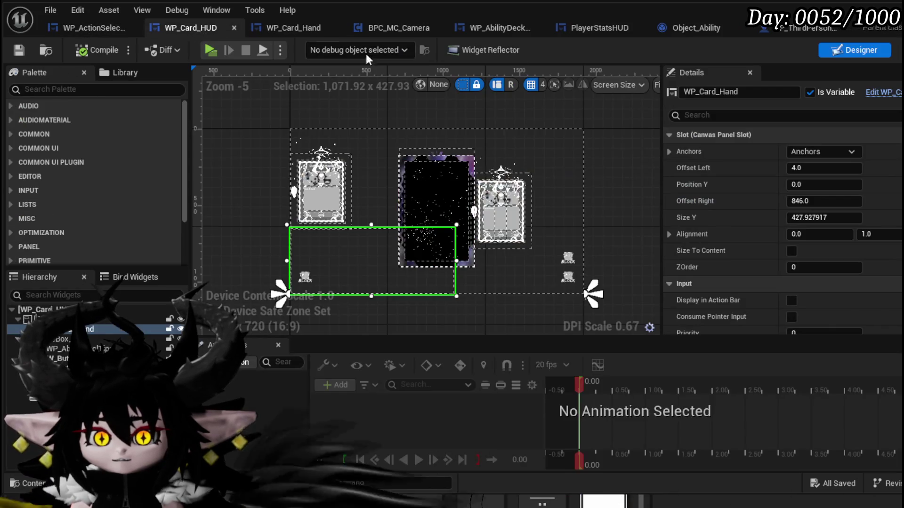
click(894, 50)
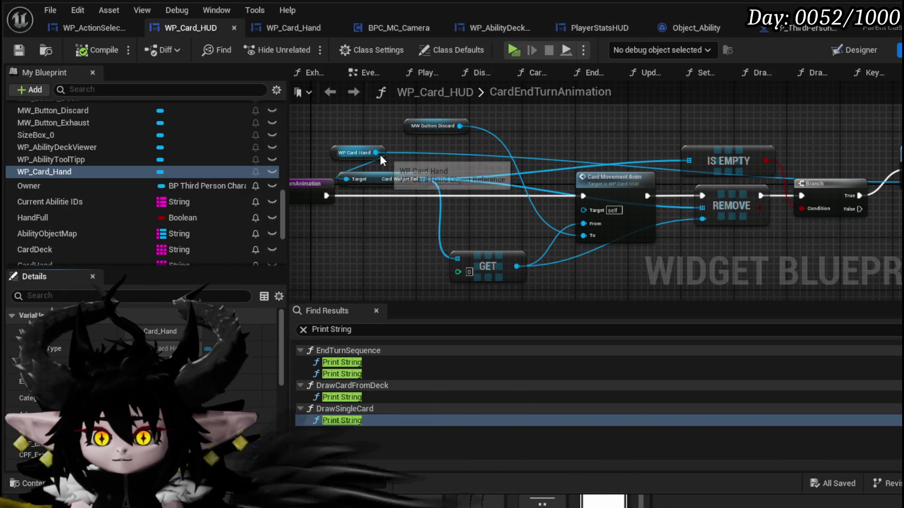
Add a Card Overlay getter from WP Card Hand and a Remove Child node removing the fetched card.
drag(380, 155, 355, 231)
text(get Over)
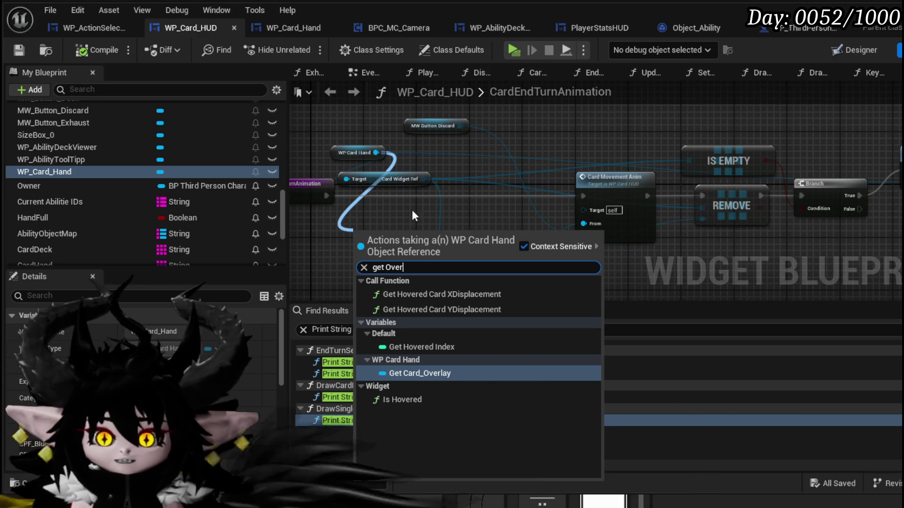
key(Return)
drag(428, 232, 485, 225)
text(Remove)
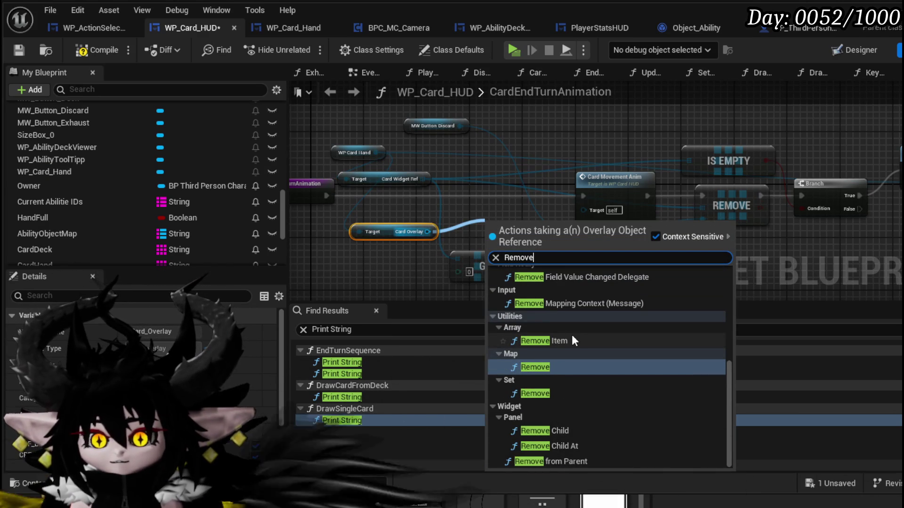
click(563, 431)
drag(521, 242, 565, 286)
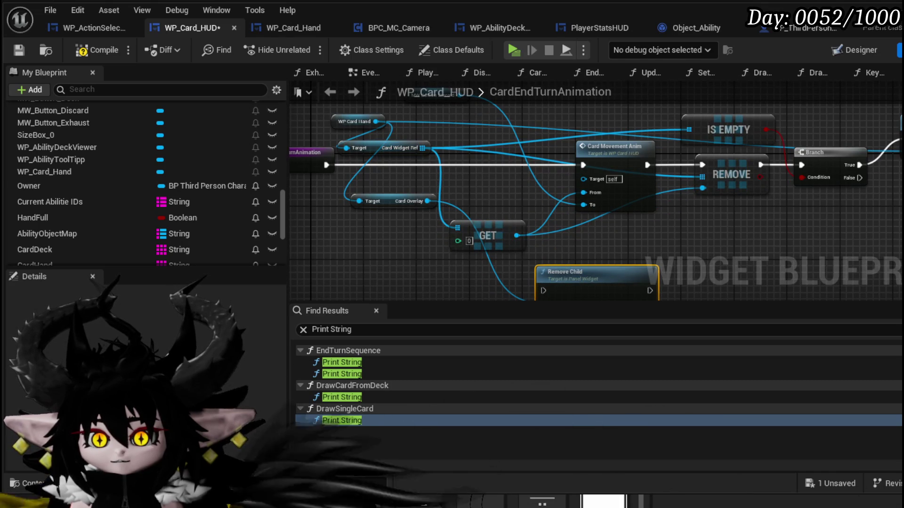
drag(437, 187, 463, 255)
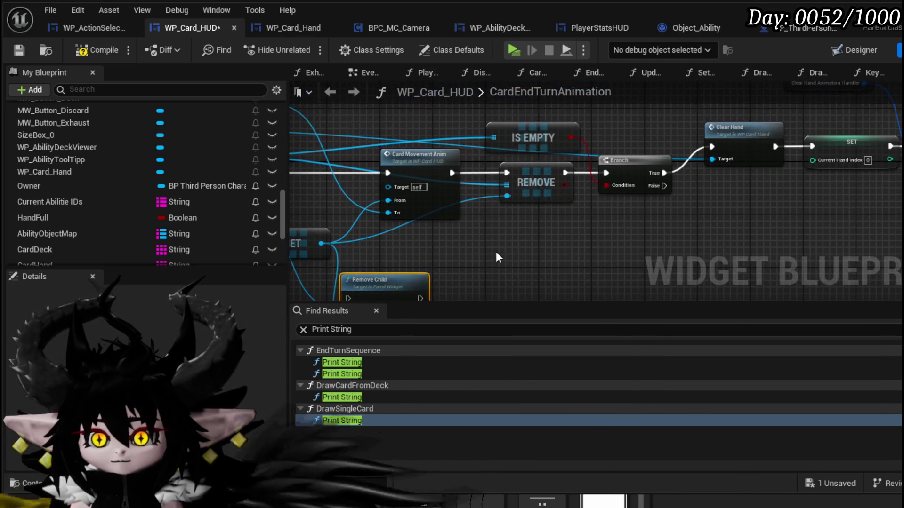
Wire Remove Child between Card Movement Anim and REMOVE, shifting the IS EMPTY chain to fit.
drag(520, 233, 328, 260)
mouse_move(412, 275)
mouse_down()
mouse_move(561, 241)
mouse_move(491, 267)
mouse_up()
drag(376, 245, 838, 91)
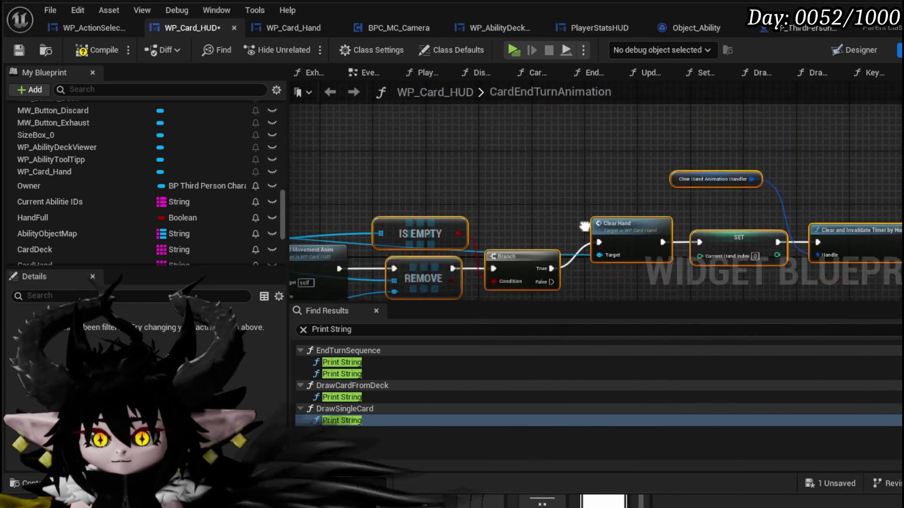
drag(489, 187, 626, 187)
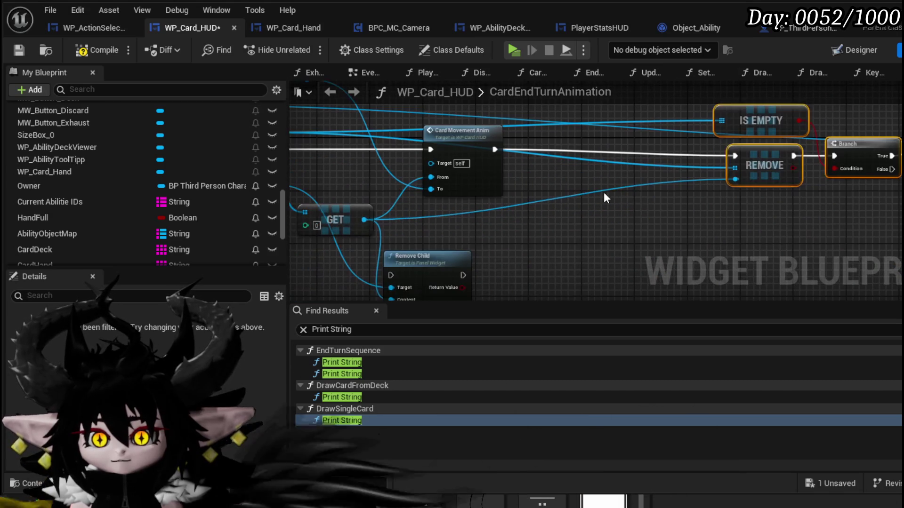
mouse_move(415, 252)
mouse_down()
mouse_move(651, 135)
mouse_move(580, 134)
mouse_up()
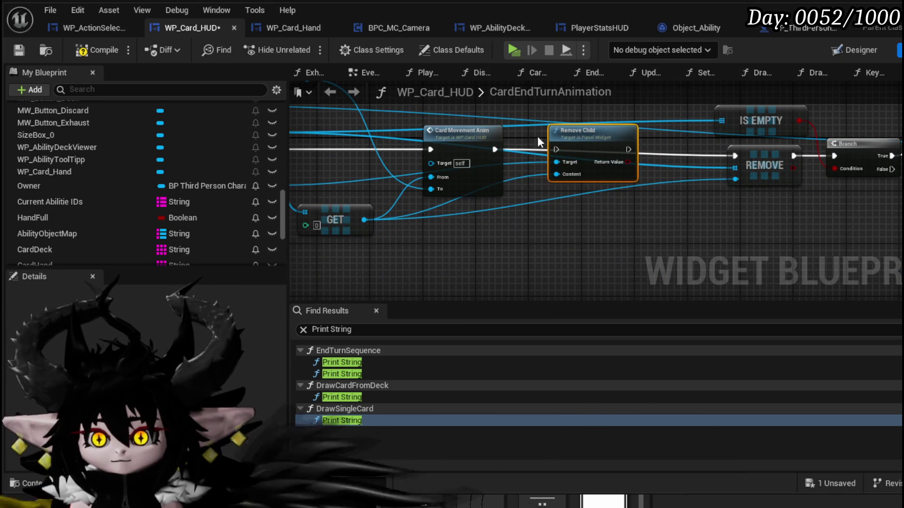
drag(495, 150, 556, 149)
mouse_move(629, 149)
mouse_down()
mouse_move(739, 149)
mouse_move(735, 155)
mouse_up()
drag(488, 256, 885, 113)
mouse_move(475, 207)
mouse_down()
mouse_move(583, 206)
mouse_move(582, 214)
mouse_up()
drag(518, 264, 798, 231)
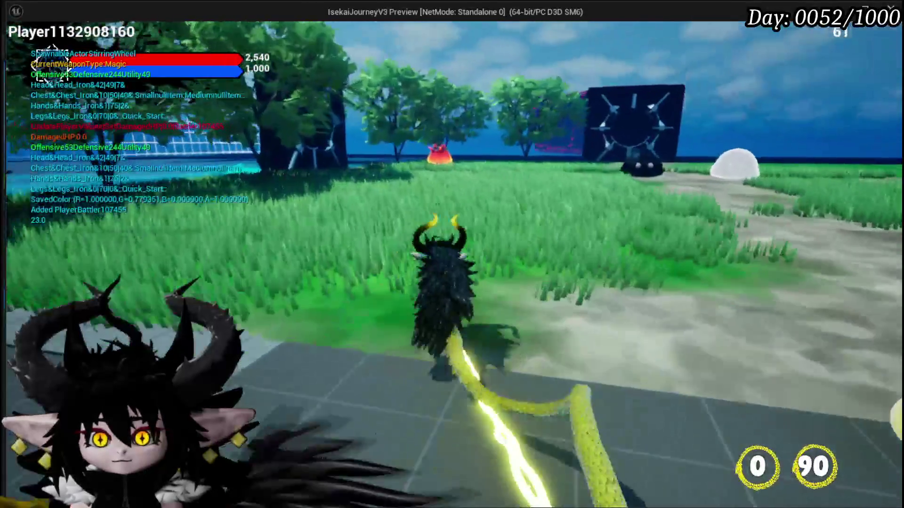
Walk into the enemy, accept the battle, exit the preview, and save the level.
key(w)
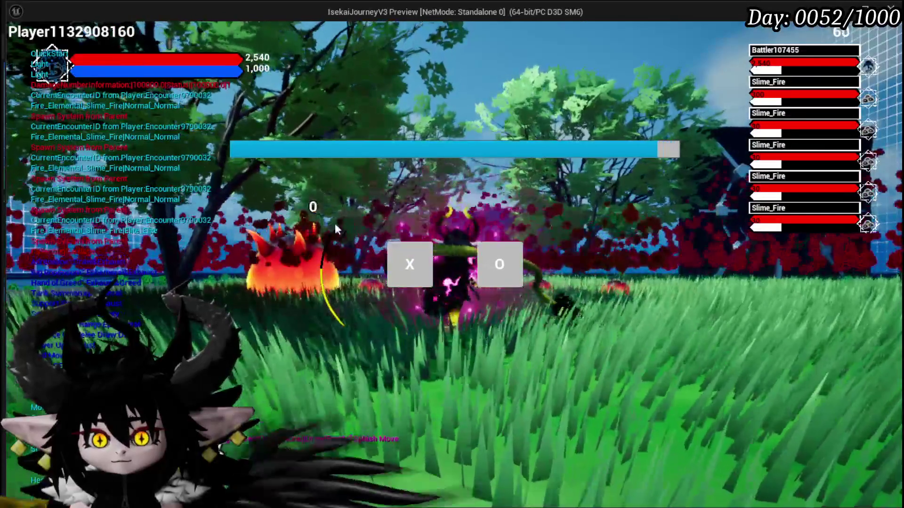
click(408, 256)
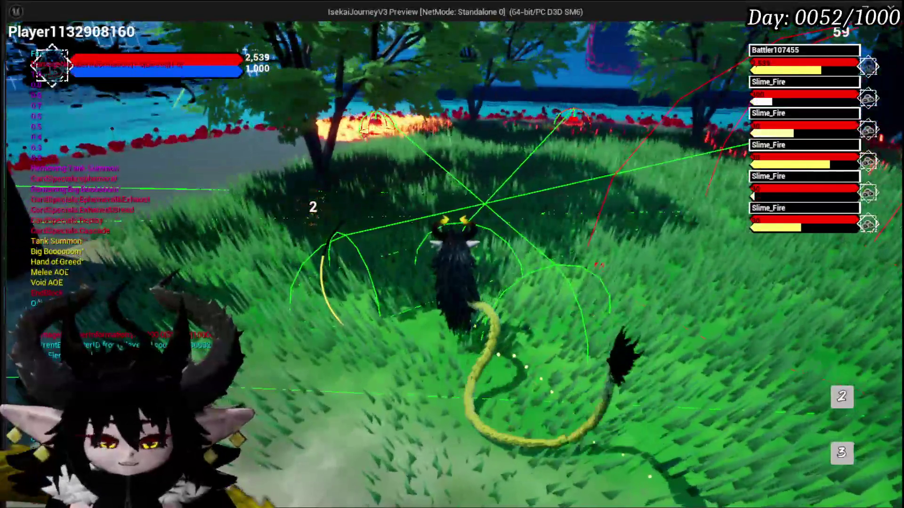
key(Escape)
click(25, 47)
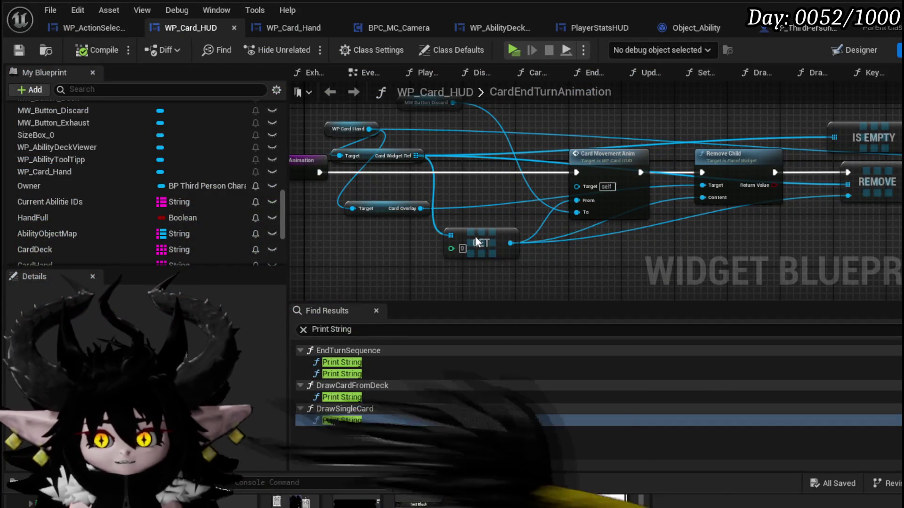
Tidy the WP Card Hand, Card Overlay, GET, Card Movement Anim and Card Widget Ref nodes.
drag(476, 241, 509, 242)
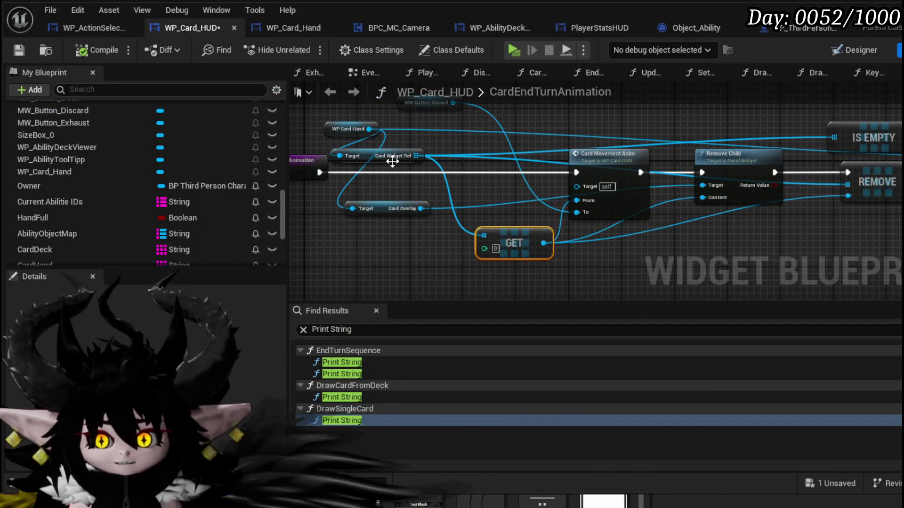
drag(463, 149, 280, 135)
mouse_move(422, 219)
mouse_down()
mouse_move(767, 120)
mouse_move(610, 129)
mouse_move(399, 174)
mouse_up()
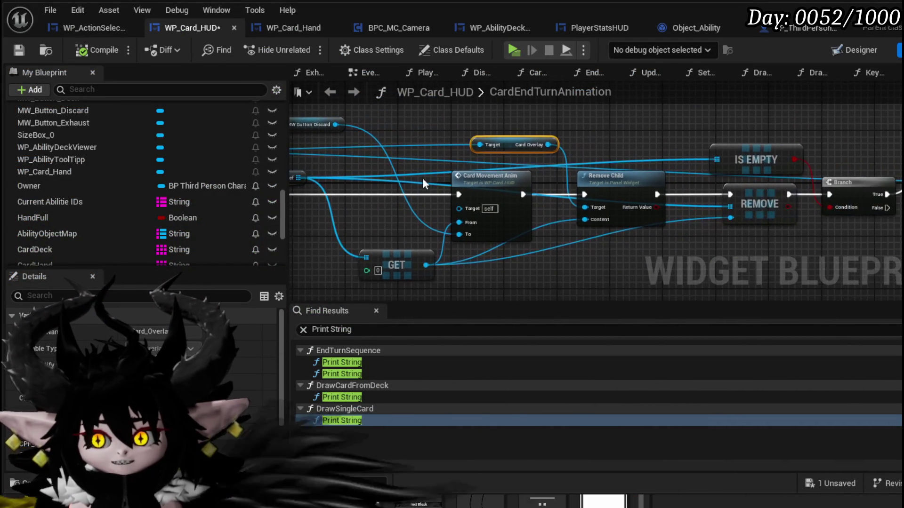
mouse_move(425, 261)
mouse_down()
mouse_move(498, 231)
mouse_move(448, 244)
mouse_move(454, 257)
mouse_up()
mouse_move(554, 147)
mouse_down()
mouse_move(428, 151)
mouse_move(495, 148)
mouse_up()
mouse_move(349, 188)
mouse_down()
mouse_move(428, 180)
mouse_move(399, 152)
mouse_up()
mouse_move(502, 183)
mouse_down()
mouse_move(214, 187)
mouse_move(393, 145)
mouse_up()
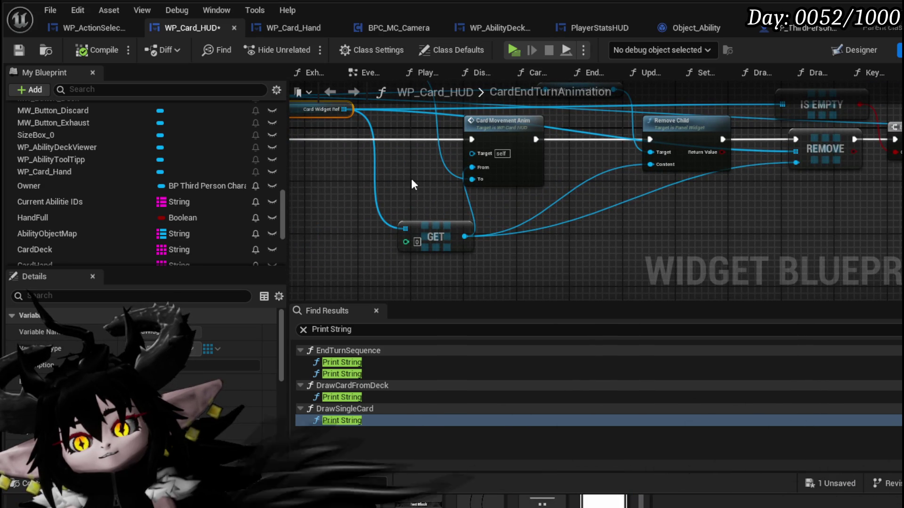
drag(412, 179, 526, 193)
Index GET with Card Widget Ref's Length minus 1, then compile WP_Card_HUD.
mouse_move(460, 124)
mouse_down()
mouse_move(411, 156)
mouse_move(376, 207)
mouse_up()
text(get Lengt)
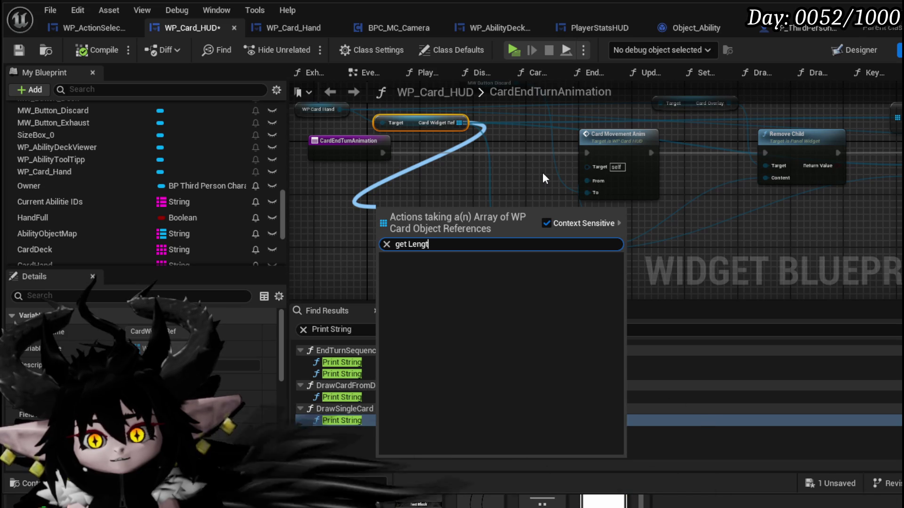
key(ctrl+Left)
key(ctrl+BackSpace)
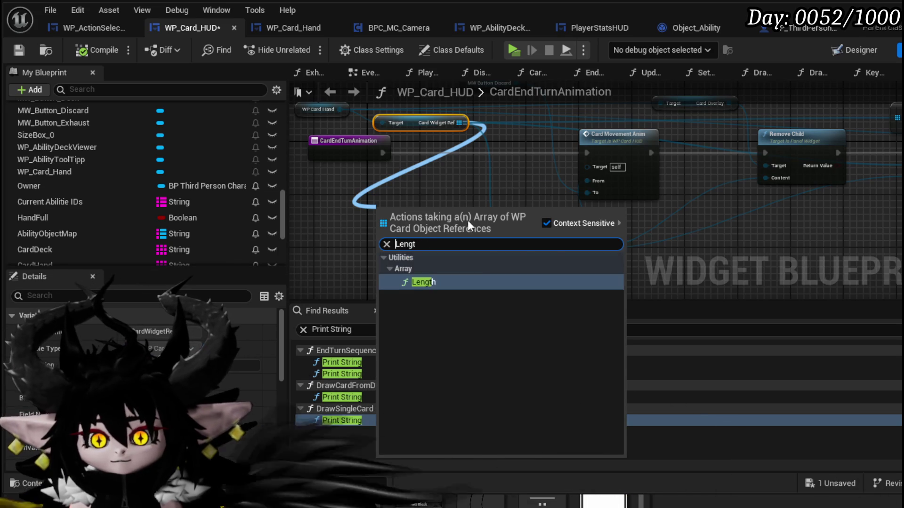
click(437, 284)
mouse_move(455, 217)
mouse_down()
mouse_move(501, 217)
mouse_move(415, 245)
mouse_move(521, 255)
mouse_up()
text(-)
click(552, 362)
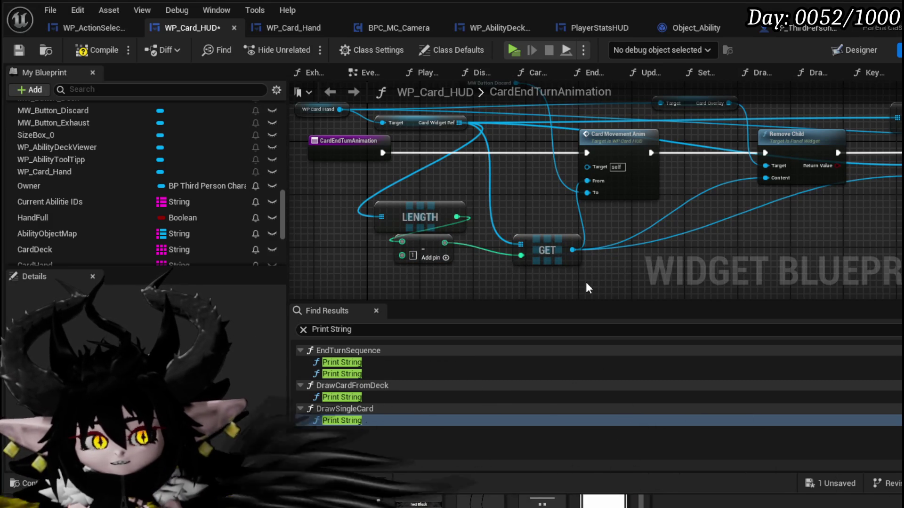
click(100, 51)
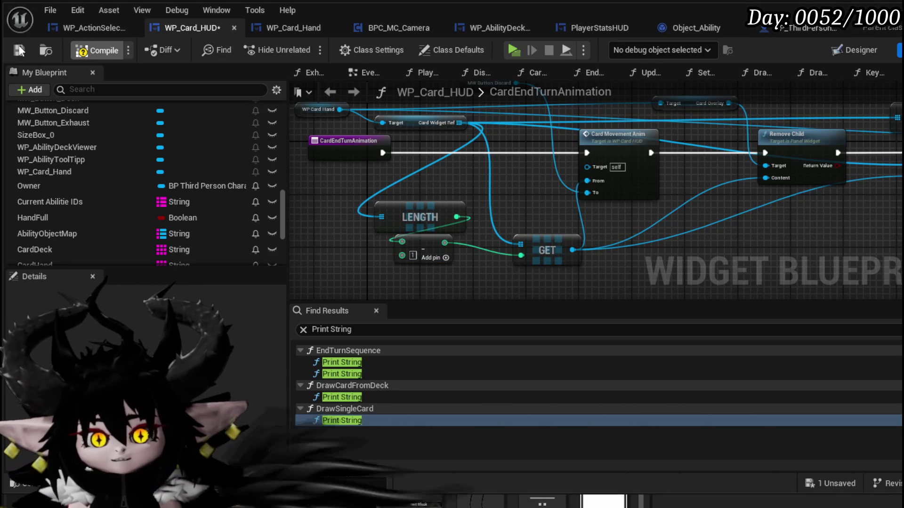
Save WP_Card_HUD, play-test by walking into the red slime, then exit the preview.
click(19, 50)
click(299, 44)
key(w)
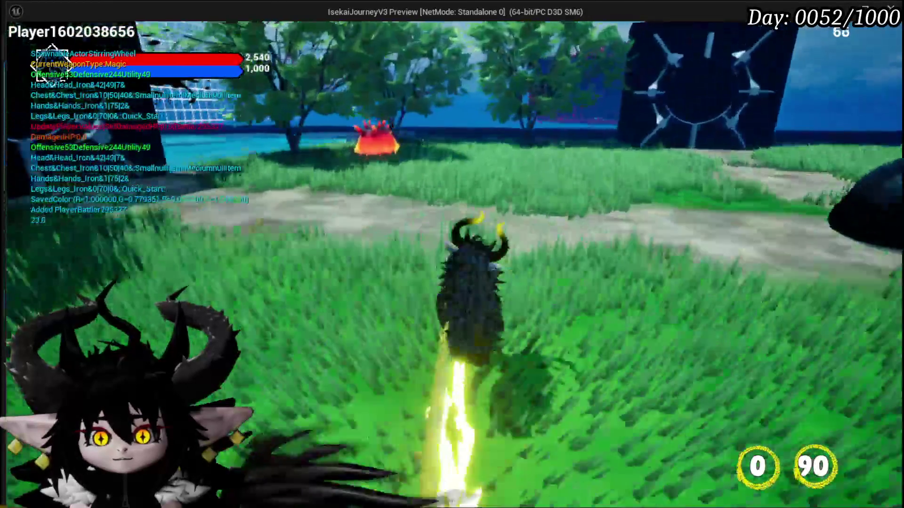
key(w)
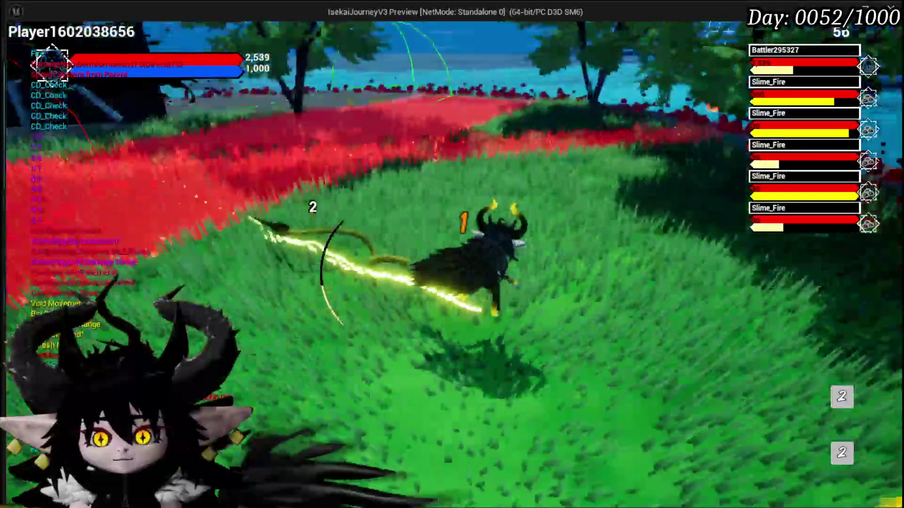
key(Escape)
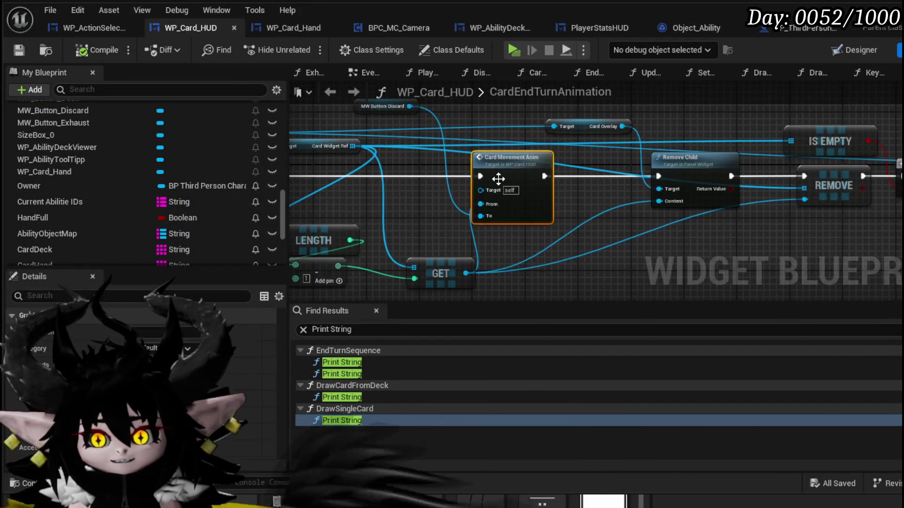
Peek into the Card Movement Anim function graph, then return to CardEndTurnAnimation.
double_click(494, 177)
scroll(527, 152, up, 4)
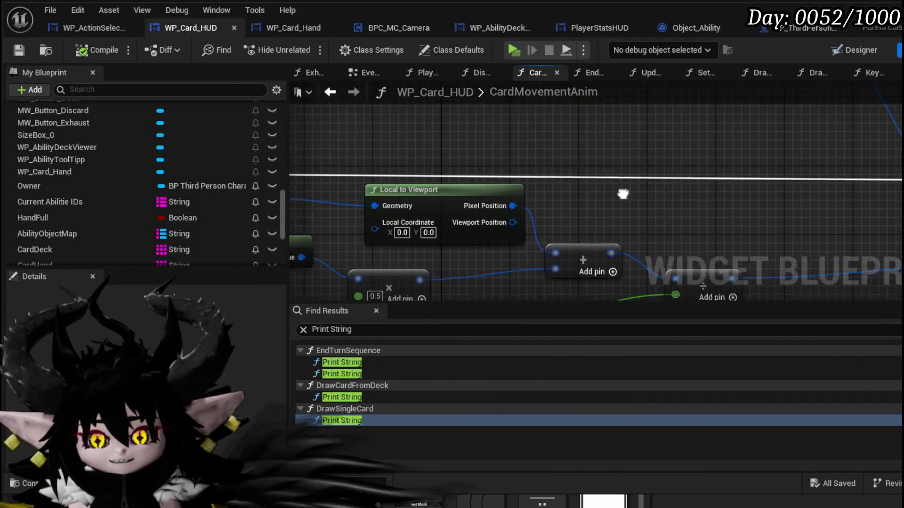
scroll(698, 153, down, 3)
scroll(698, 159, down, 1)
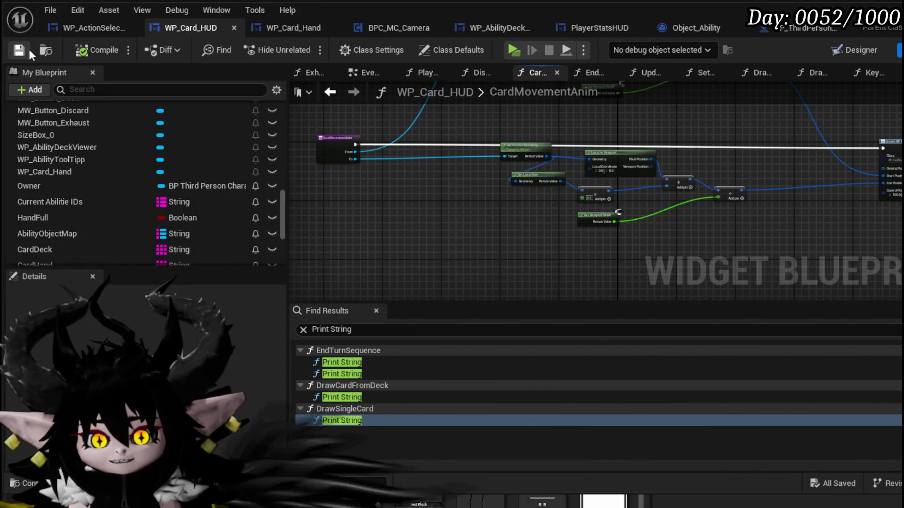
click(330, 92)
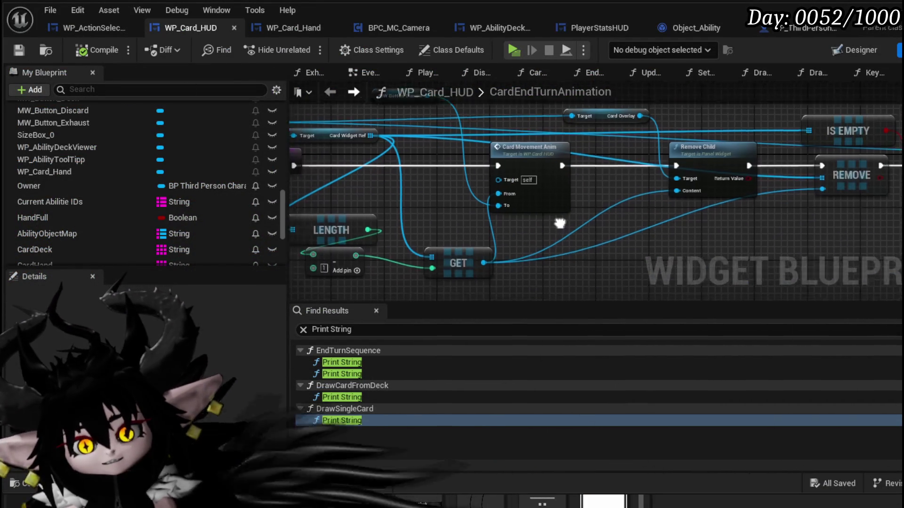
Move the entry node left and shift the LENGTH, subtract, GET and Card Movement Anim group right.
mouse_move(542, 226)
mouse_down()
mouse_move(518, 188)
mouse_move(394, 212)
mouse_move(539, 157)
mouse_move(397, 256)
mouse_up()
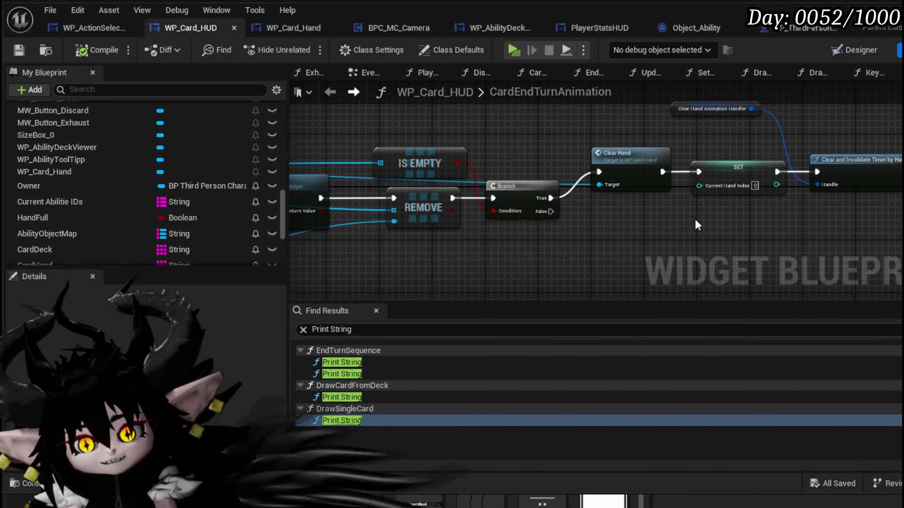
drag(697, 225, 517, 228)
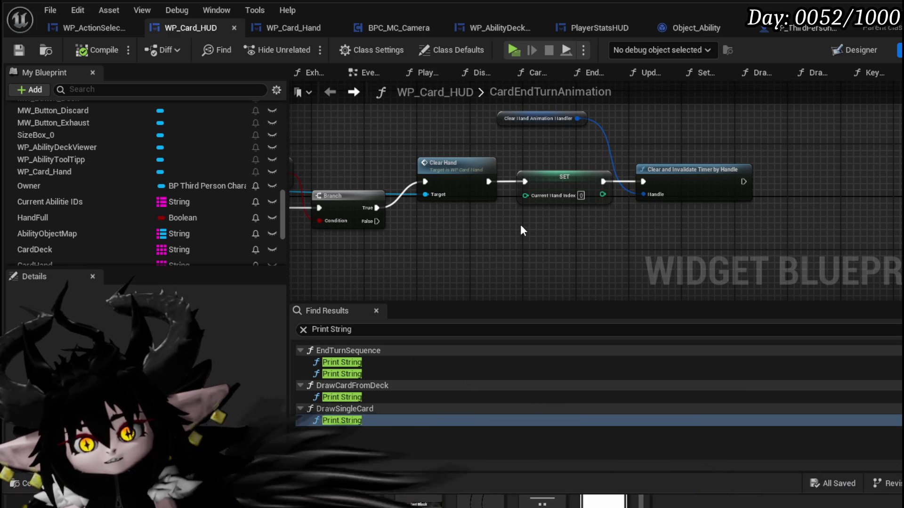
drag(546, 197, 843, 217)
mouse_move(650, 251)
mouse_down()
mouse_move(753, 207)
mouse_move(380, 169)
mouse_up()
drag(523, 193, 418, 193)
mouse_move(576, 132)
mouse_down()
mouse_move(595, 238)
mouse_move(583, 237)
mouse_up()
mouse_move(431, 275)
mouse_down()
mouse_move(541, 212)
mouse_move(528, 238)
mouse_move(650, 235)
mouse_up()
click(492, 243)
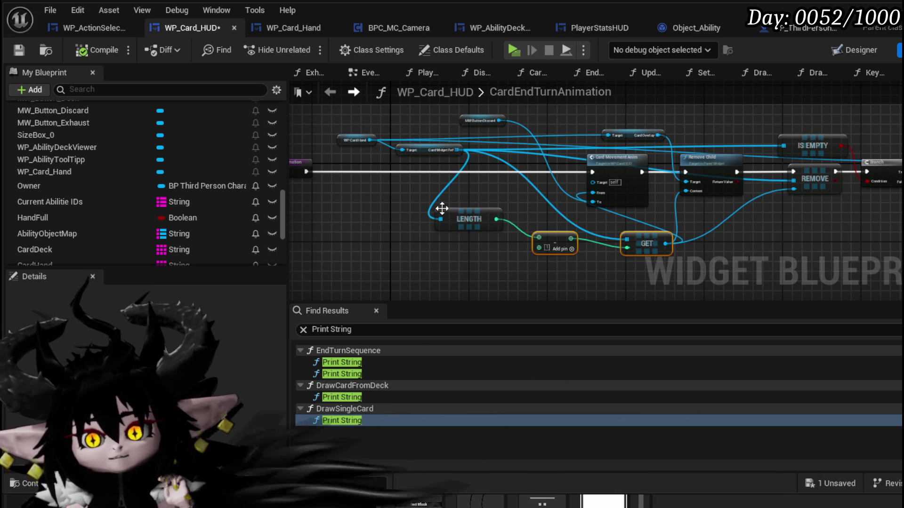
click(473, 217)
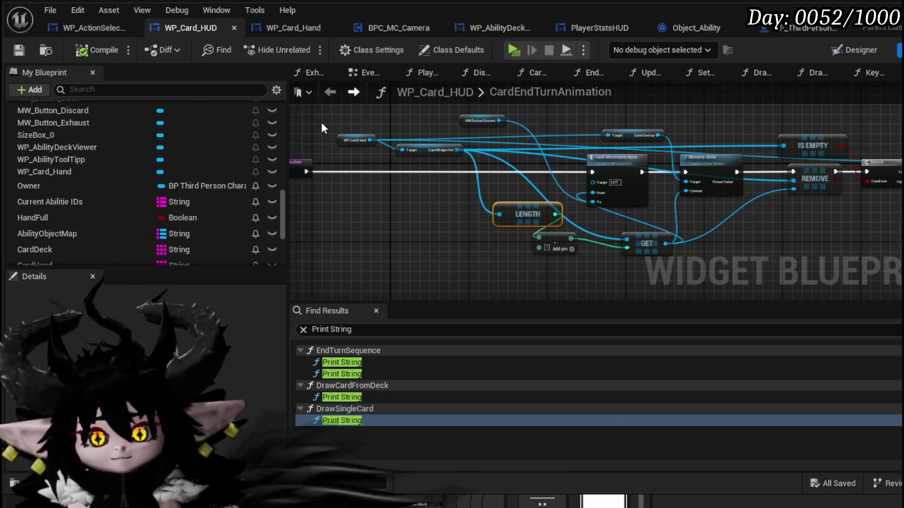
scroll(354, 156, up, 2)
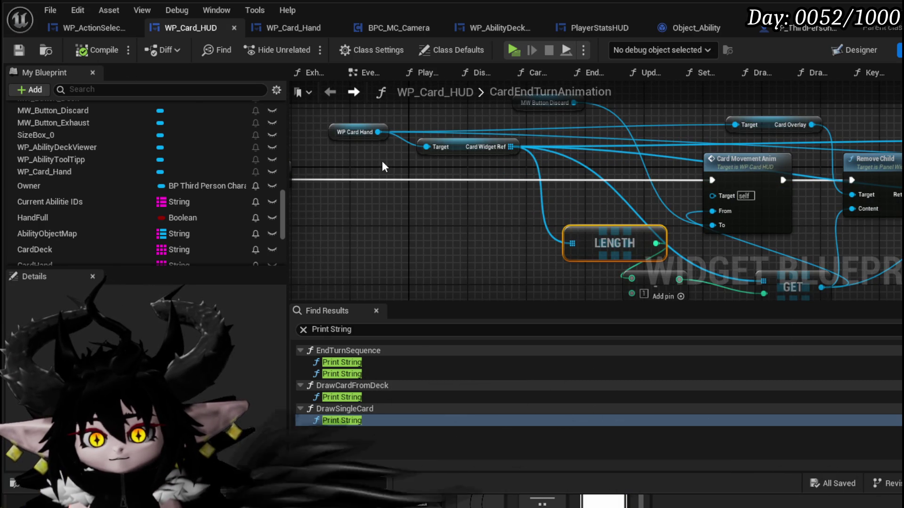
Search the GET output's actions for 'Animation', then 'Dis', and cancel without adding anything.
drag(412, 170, 390, 187)
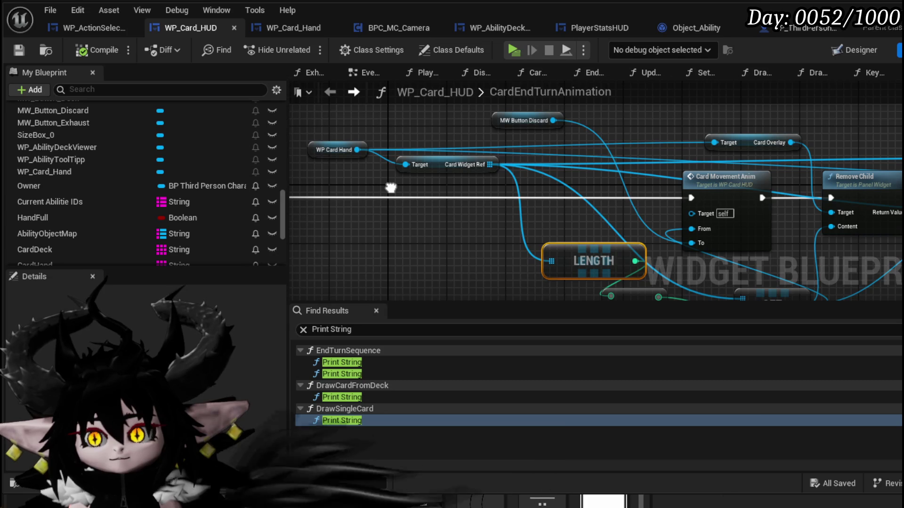
mouse_move(390, 187)
mouse_down()
mouse_move(339, 138)
mouse_move(382, 164)
mouse_up()
mouse_move(794, 251)
mouse_down()
mouse_move(683, 191)
mouse_move(440, 150)
mouse_up()
drag(438, 182, 512, 231)
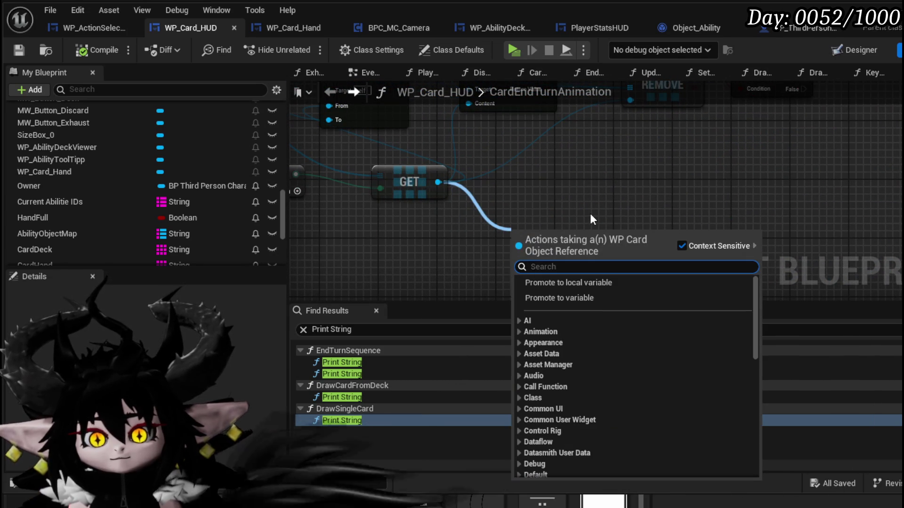
text(Ani)
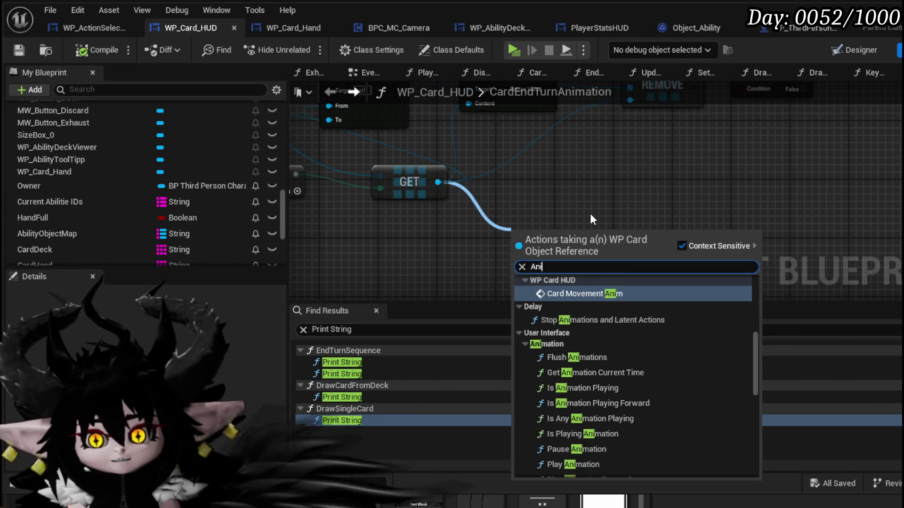
text(mation)
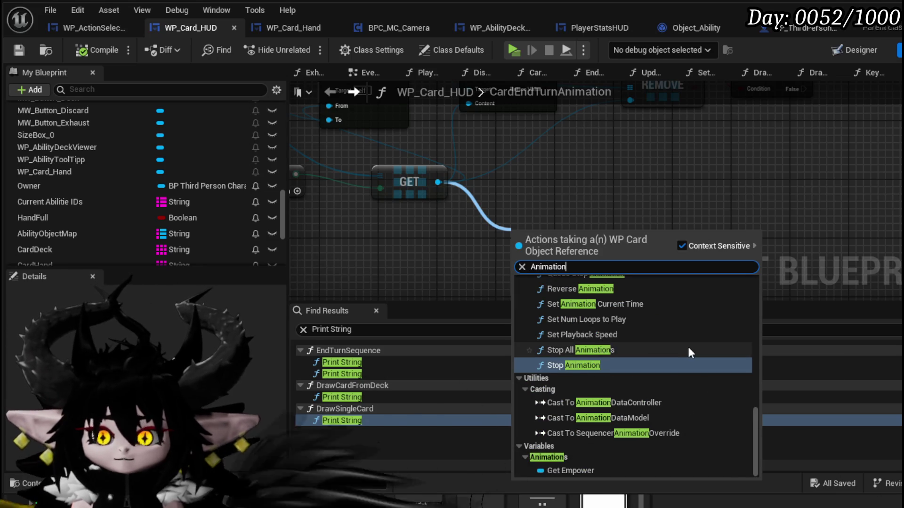
scroll(687, 345, up, 5)
scroll(691, 321, up, 10)
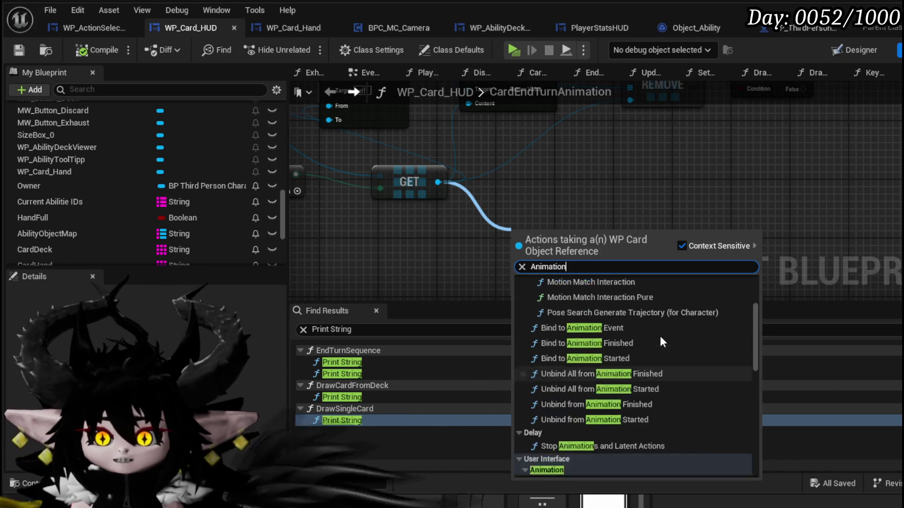
drag(438, 183, 510, 215)
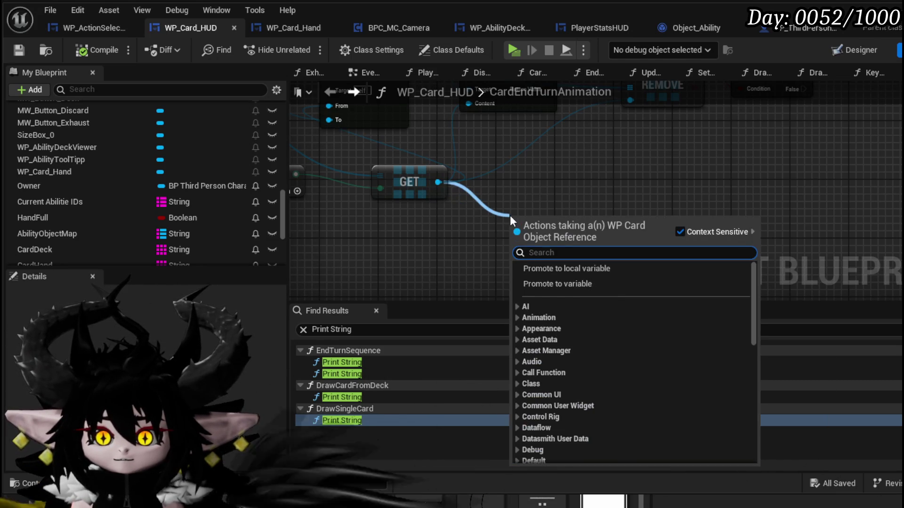
text(Deso)
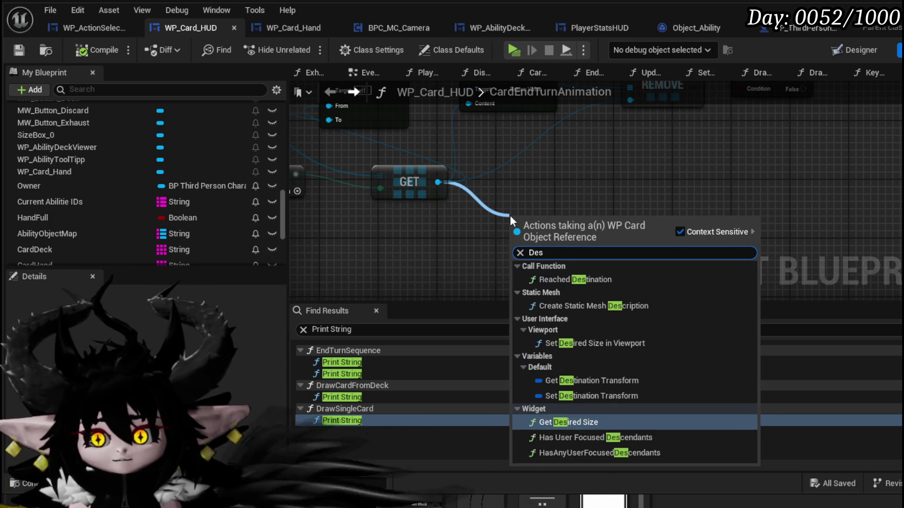
key(BackSpace)
key(BackSpace)
key(BackSpace)
text(is)
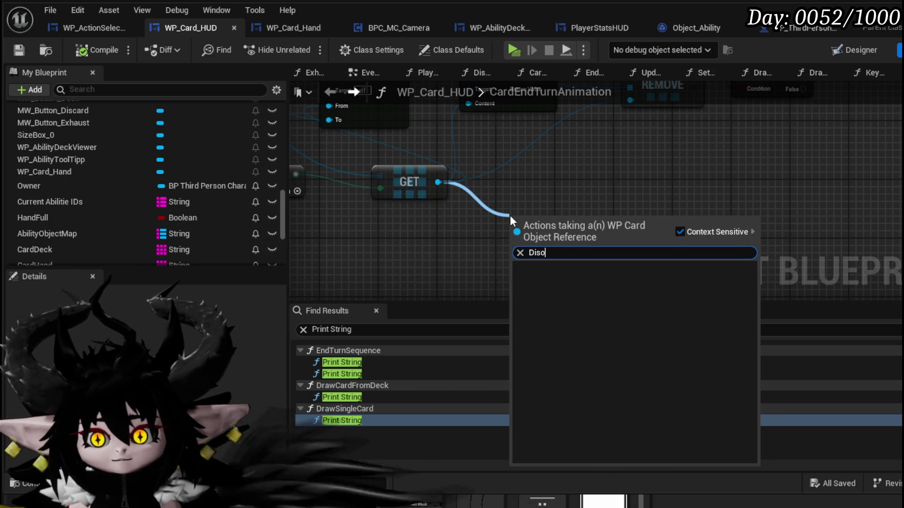
click(537, 178)
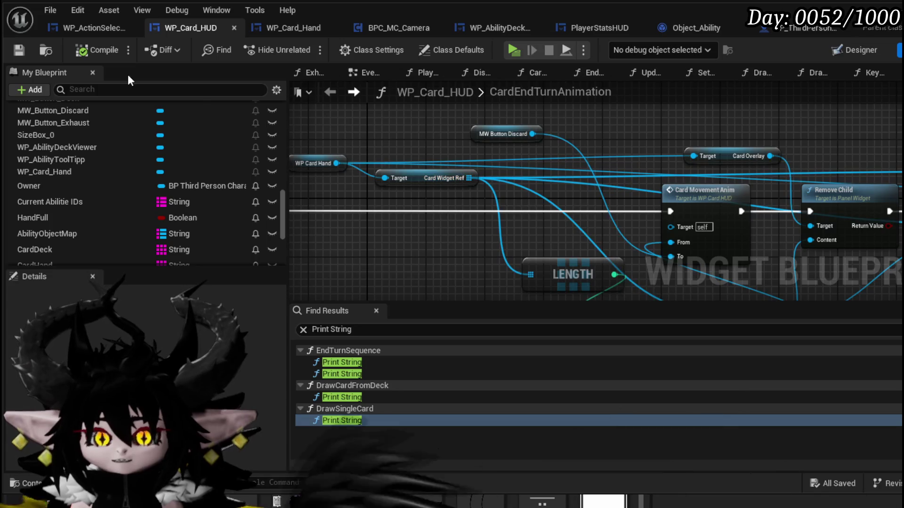
Add a Get WP_AbilityToolTipp node wired to the card returned by GET.
drag(469, 178, 411, 231)
mouse_move(542, 188)
mouse_down()
mouse_move(419, 114)
mouse_move(318, 99)
mouse_up()
drag(555, 229, 607, 251)
text(get Abili)
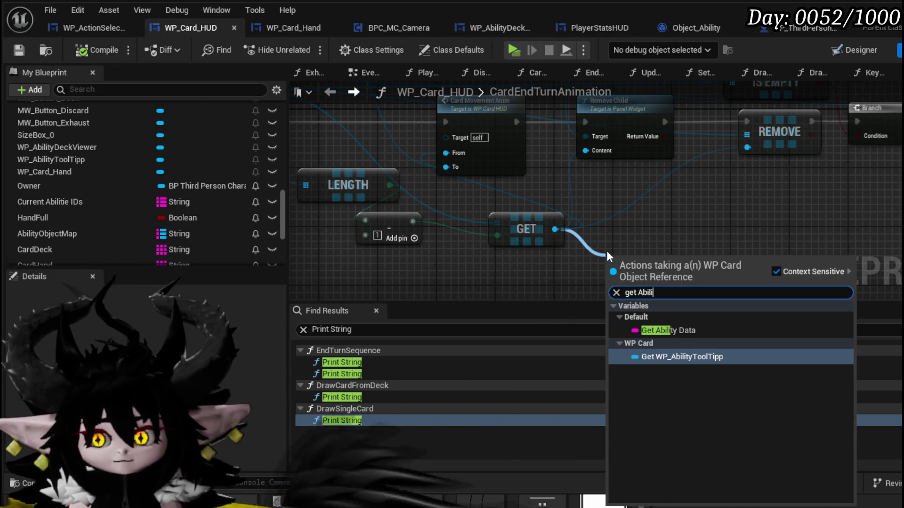
key(Return)
Add a Dissolve Card call targeting the WP Ability Tool Tipp reference.
drag(607, 251, 476, 235)
drag(570, 243, 643, 249)
text(Dis)
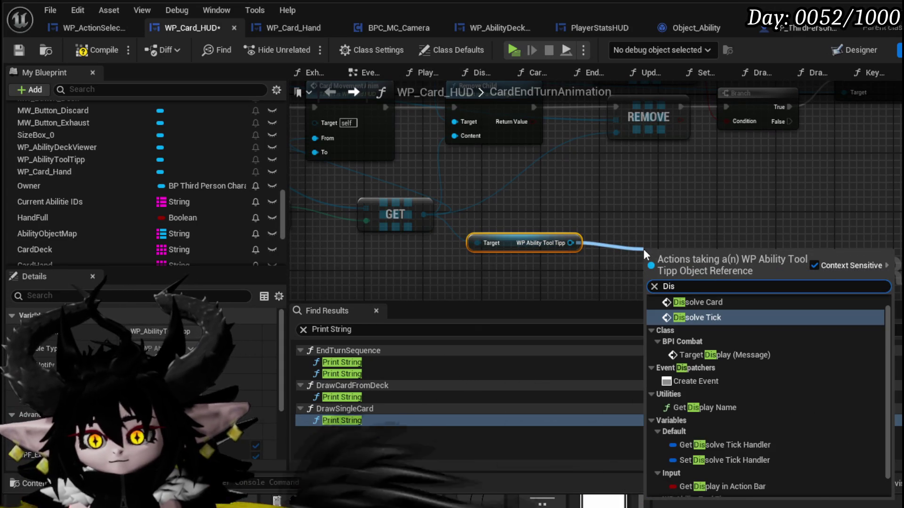
click(682, 302)
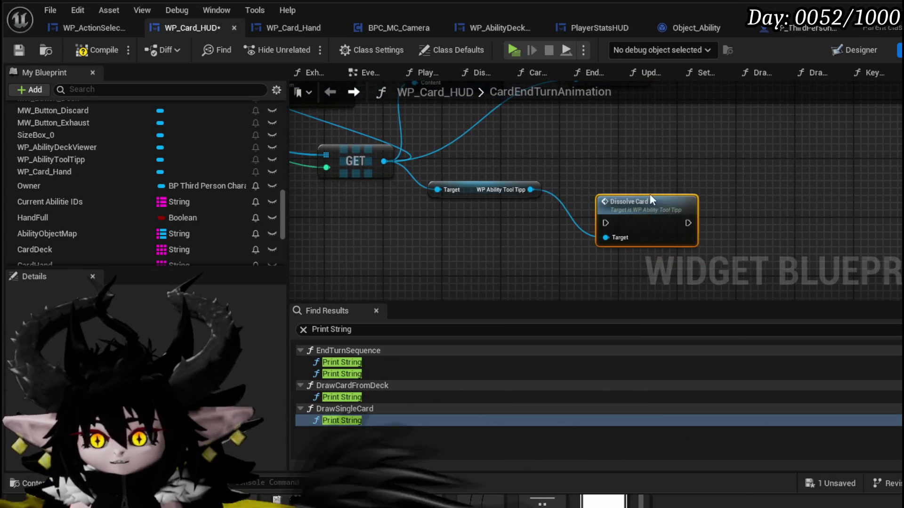
scroll(750, 243, down, 5)
Compile the blueprint and move WP Card Hand, Card Widget Ref and LENGTH aside.
scroll(622, 225, up, 5)
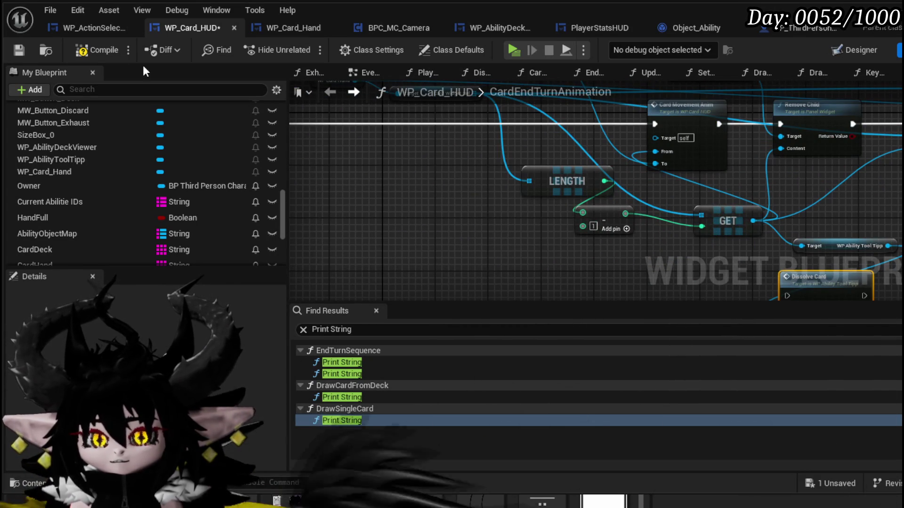
click(20, 50)
scroll(443, 201, down, 3)
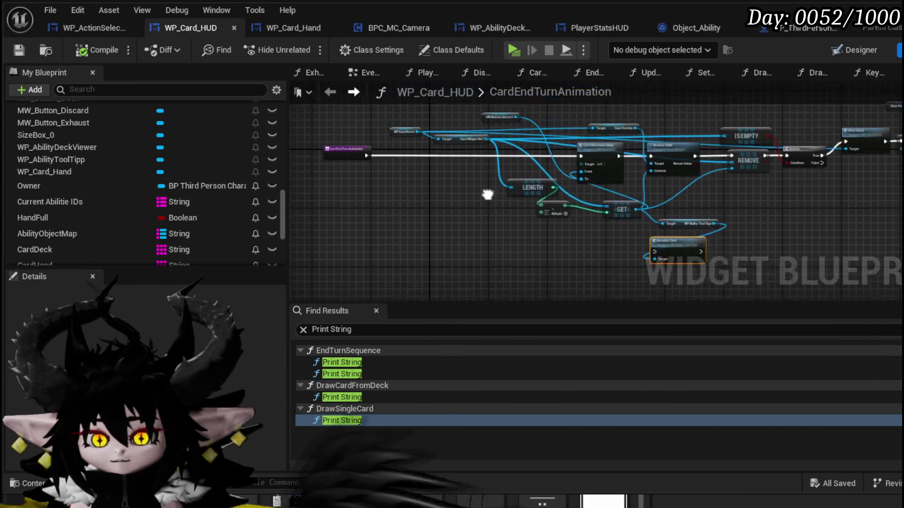
drag(522, 182, 407, 170)
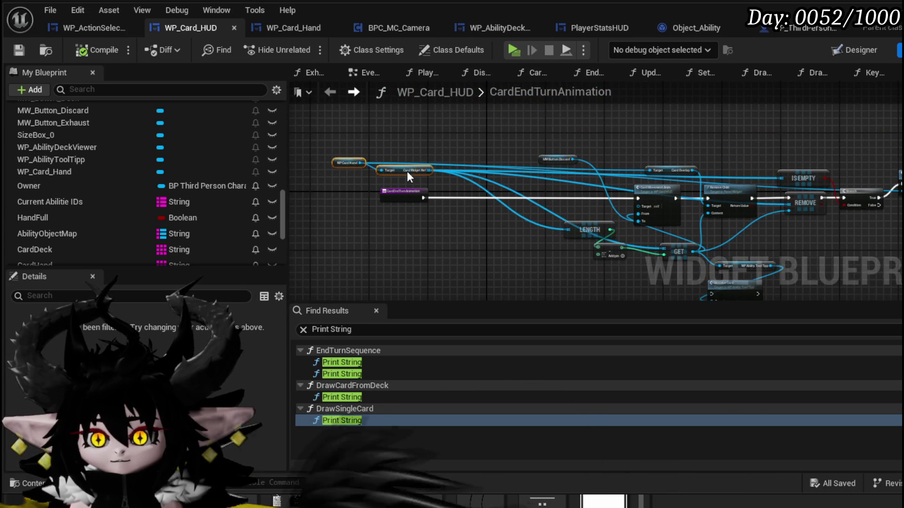
mouse_move(577, 204)
mouse_down()
mouse_move(461, 181)
mouse_move(467, 216)
mouse_up()
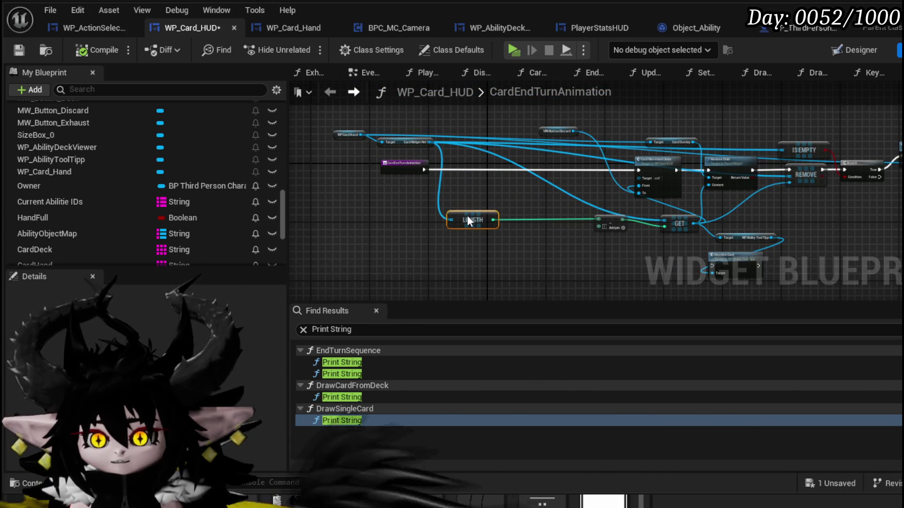
mouse_move(563, 249)
mouse_down()
mouse_move(685, 226)
mouse_move(577, 225)
mouse_move(596, 223)
mouse_up()
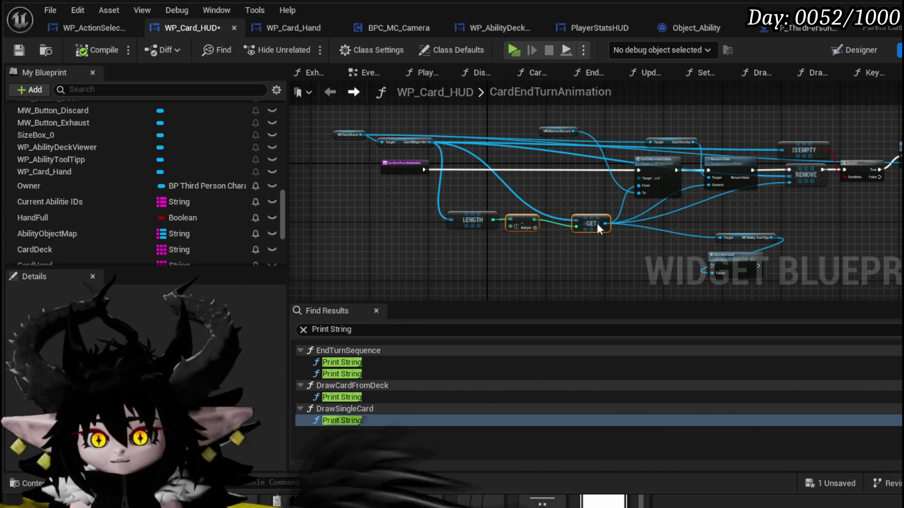
click(476, 175)
Insert a Branch after the entry node and run Dissolve Card from its False output.
click(484, 179)
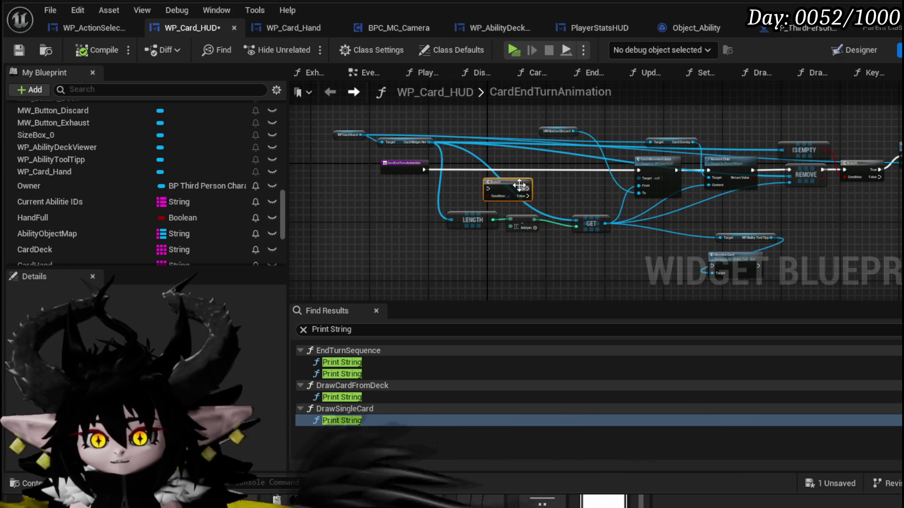
drag(431, 168, 645, 176)
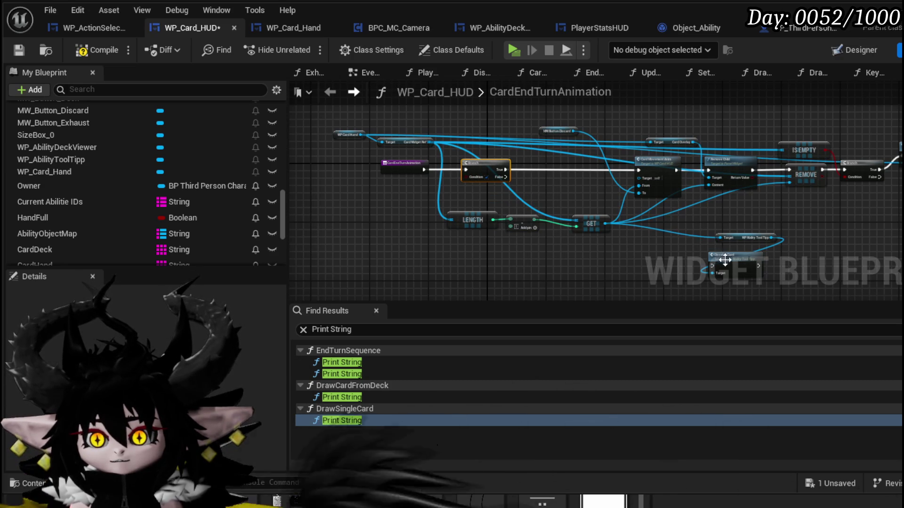
mouse_move(744, 268)
mouse_down()
mouse_move(586, 193)
mouse_move(560, 196)
mouse_move(567, 205)
mouse_up()
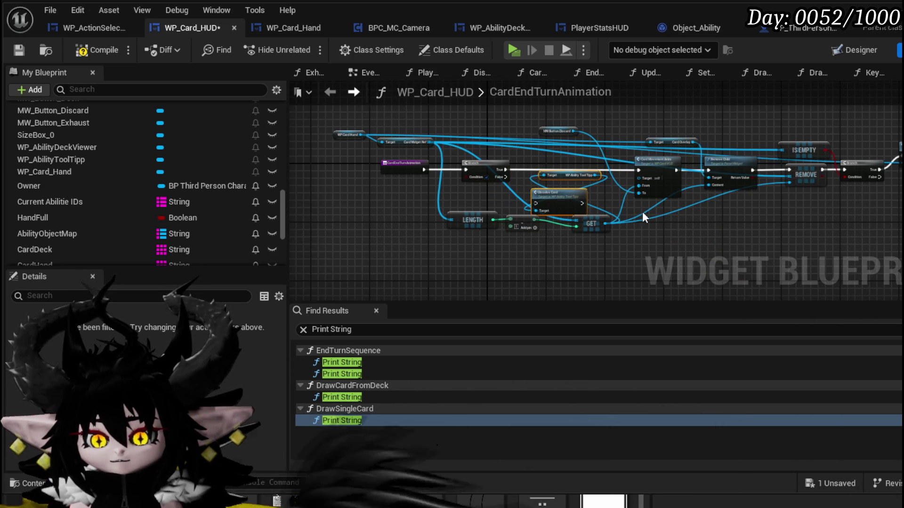
drag(516, 222, 525, 253)
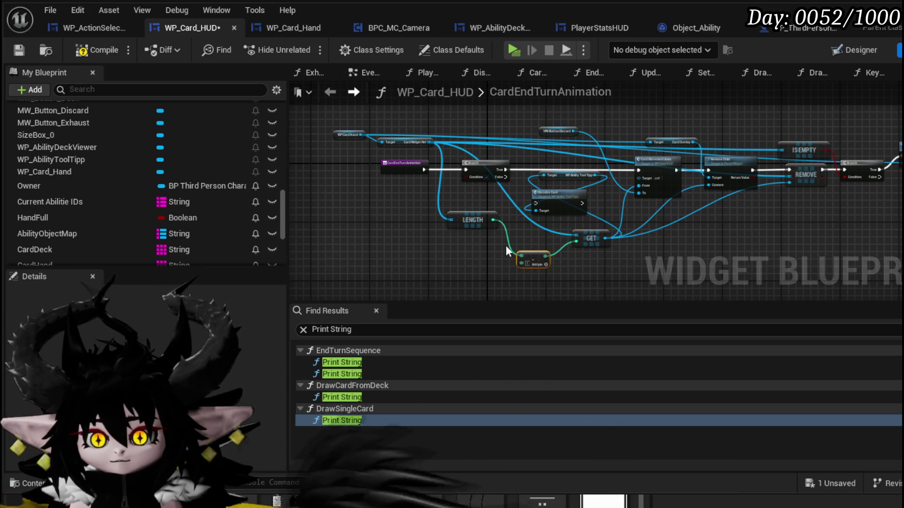
scroll(544, 218, up, 3)
mouse_move(457, 134)
mouse_down()
mouse_move(521, 185)
mouse_move(626, 202)
mouse_up()
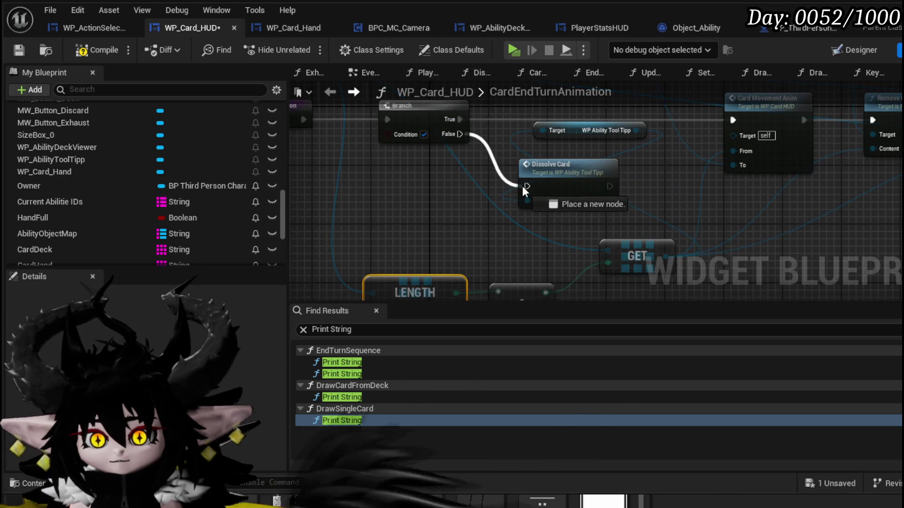
Tidy the Dissolve Card, tool-tip getter, LENGTH, subtract and GET node layout.
drag(636, 255, 635, 284)
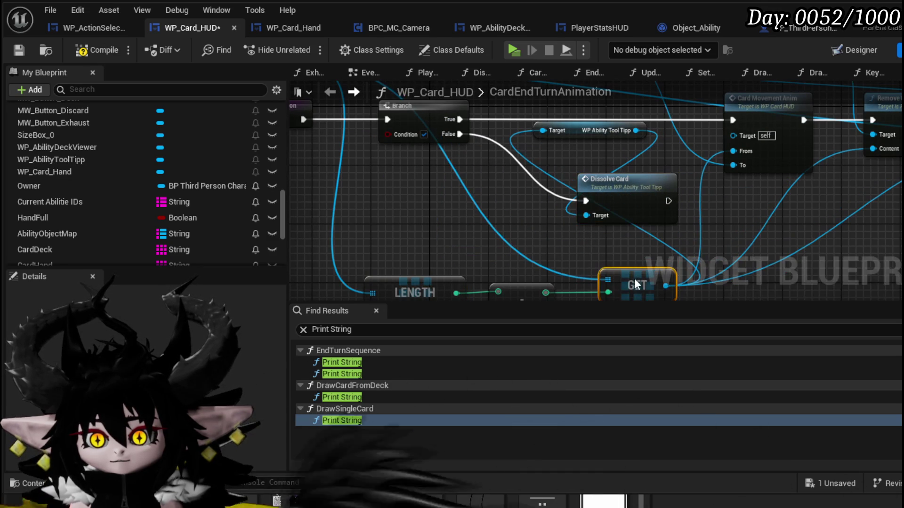
mouse_move(569, 131)
mouse_down()
mouse_move(602, 152)
mouse_move(606, 253)
mouse_move(617, 225)
mouse_up()
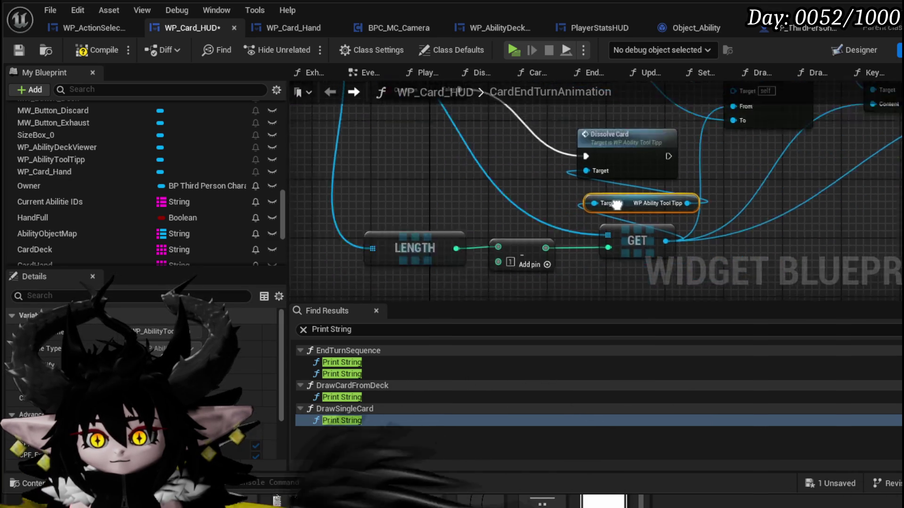
drag(461, 256, 678, 194)
mouse_move(668, 162)
mouse_down()
mouse_move(624, 224)
mouse_move(498, 233)
mouse_up()
drag(569, 153, 589, 183)
scroll(759, 187, down, 2)
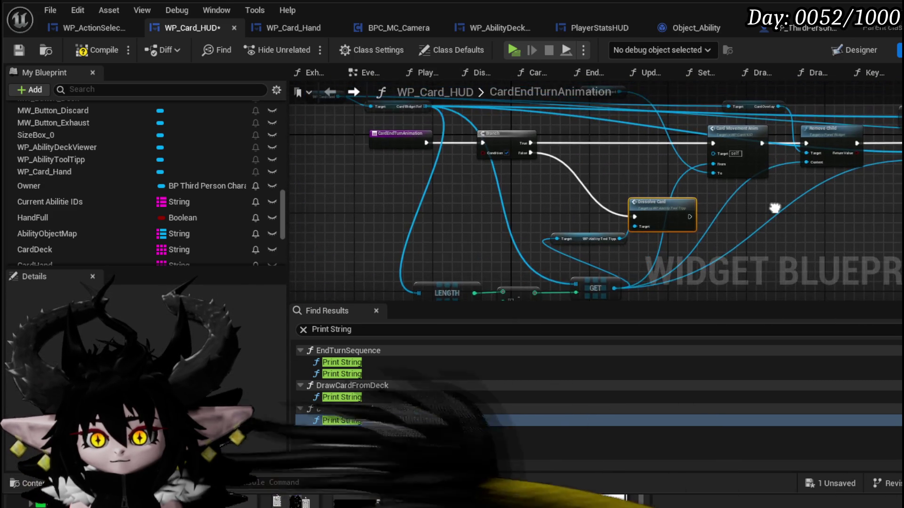
mouse_move(774, 208)
mouse_down()
mouse_move(737, 199)
mouse_move(456, 219)
mouse_move(398, 258)
mouse_up()
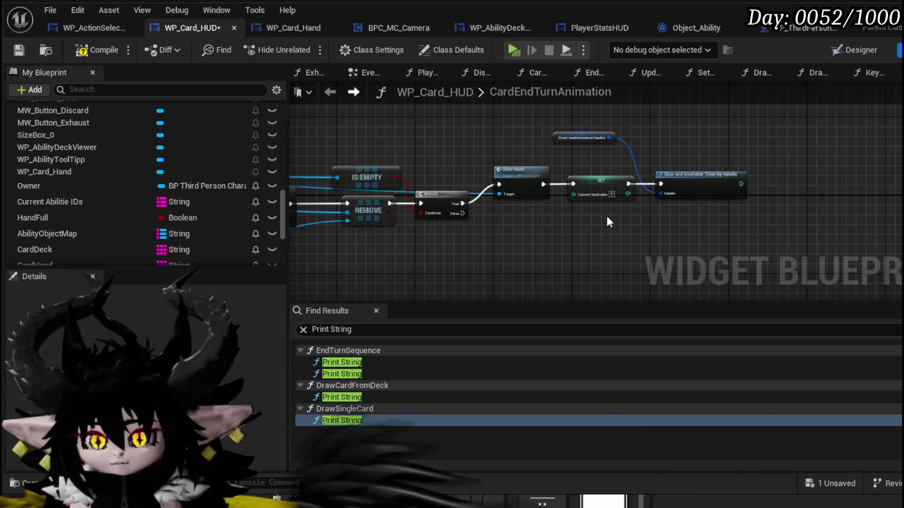
Wire Dissolve Card's exec output to REMOVE and move a reroute point on the wire.
mouse_move(550, 219)
mouse_down()
mouse_move(637, 224)
mouse_move(730, 181)
mouse_up()
mouse_move(472, 230)
mouse_down()
mouse_move(564, 227)
mouse_move(652, 204)
mouse_move(605, 227)
mouse_up()
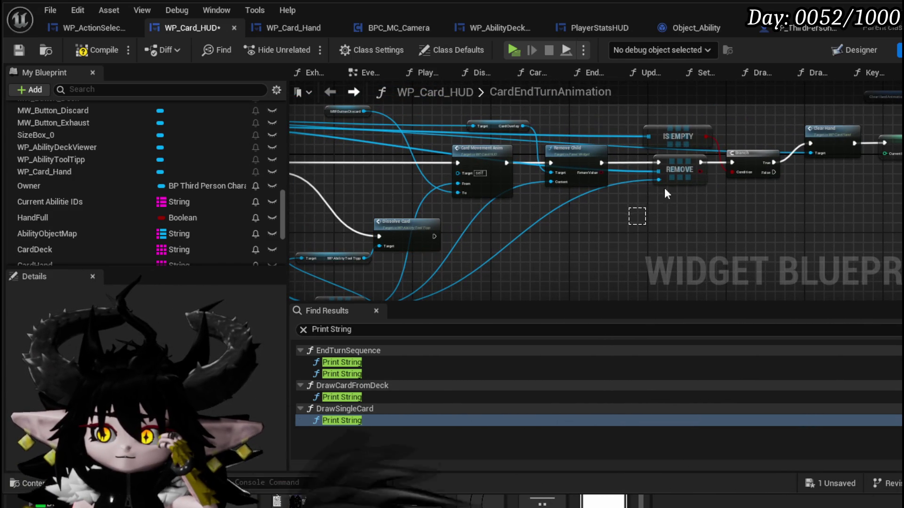
drag(713, 143, 712, 142)
mouse_move(661, 247)
mouse_down()
mouse_move(656, 259)
mouse_move(477, 261)
mouse_move(289, 282)
mouse_up()
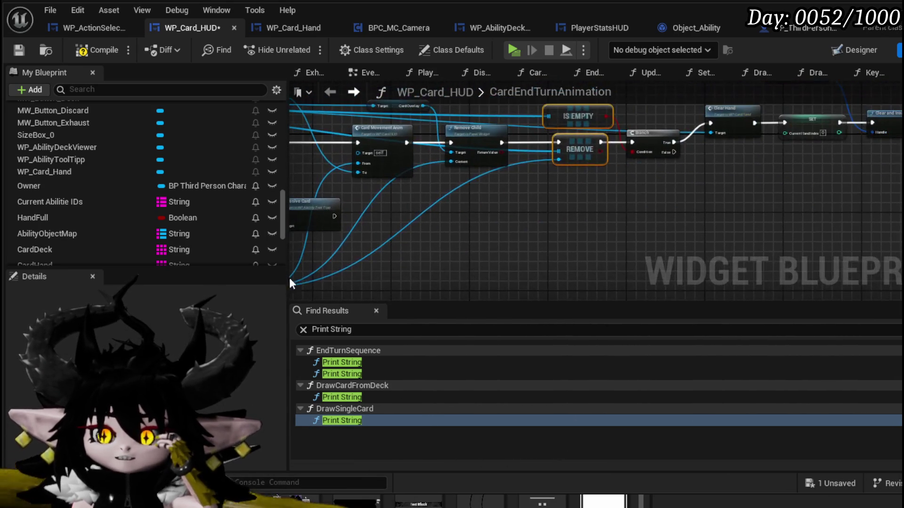
mouse_move(334, 216)
mouse_down()
mouse_move(603, 148)
mouse_move(558, 142)
mouse_up()
double_click(384, 207)
drag(388, 207, 538, 221)
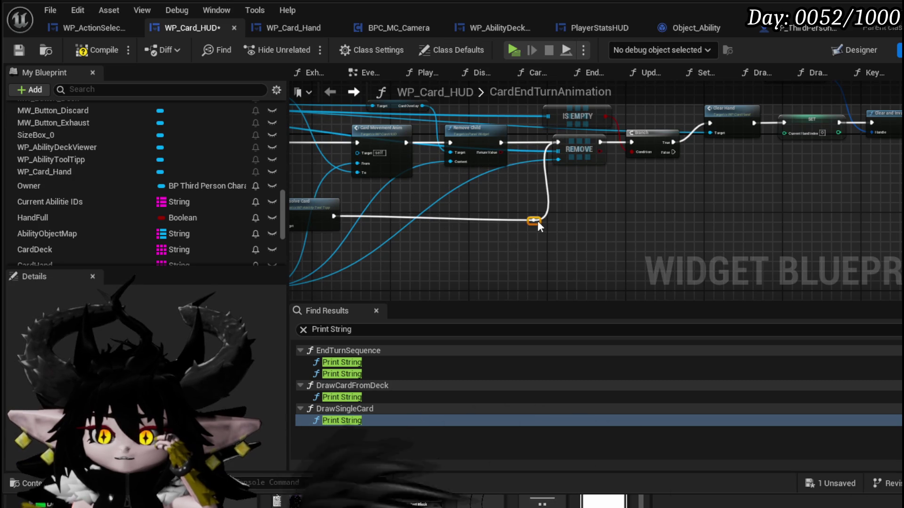
Look over the Remove Child, Dissolve Card, Branch, Clear Hand and SET nodes.
drag(471, 189, 638, 201)
click(655, 164)
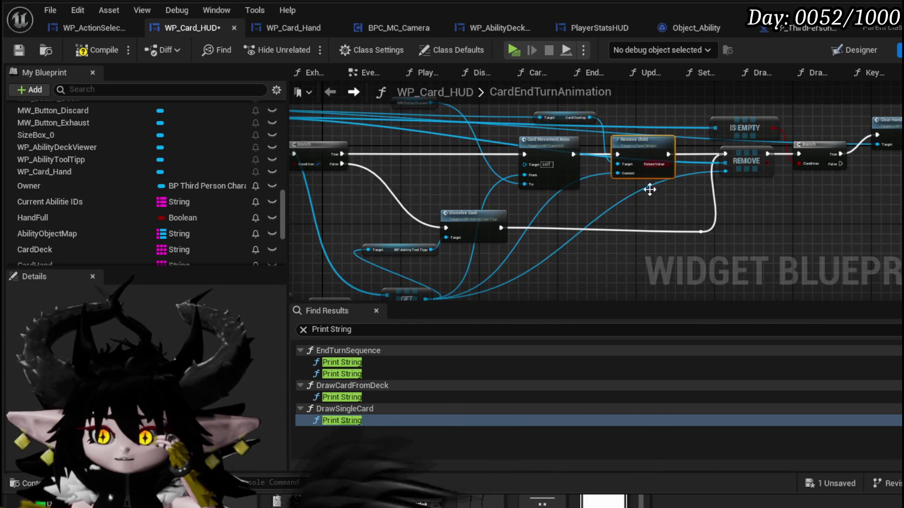
click(471, 219)
mouse_move(635, 220)
mouse_down()
mouse_move(602, 206)
mouse_move(478, 244)
mouse_up()
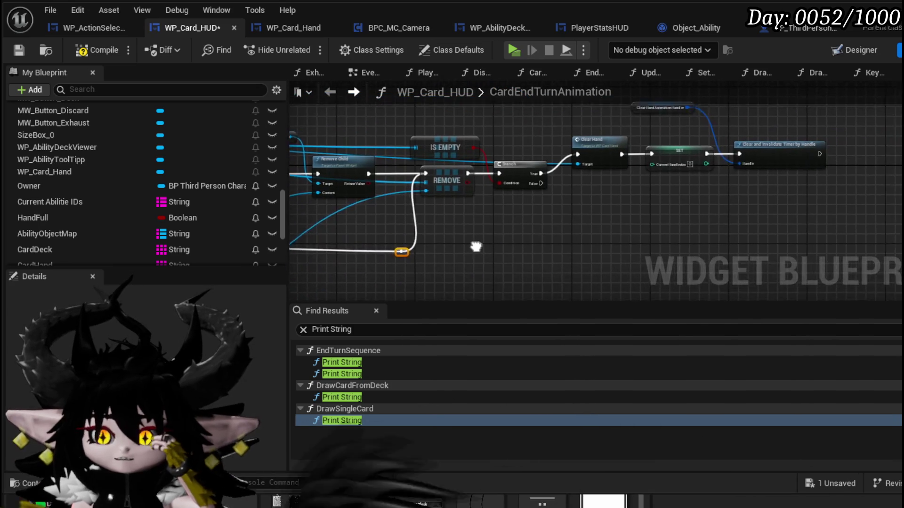
mouse_move(592, 218)
mouse_down()
mouse_move(545, 262)
mouse_move(707, 245)
mouse_move(513, 235)
mouse_up()
mouse_move(656, 248)
mouse_down()
mouse_move(452, 250)
mouse_move(612, 221)
mouse_up()
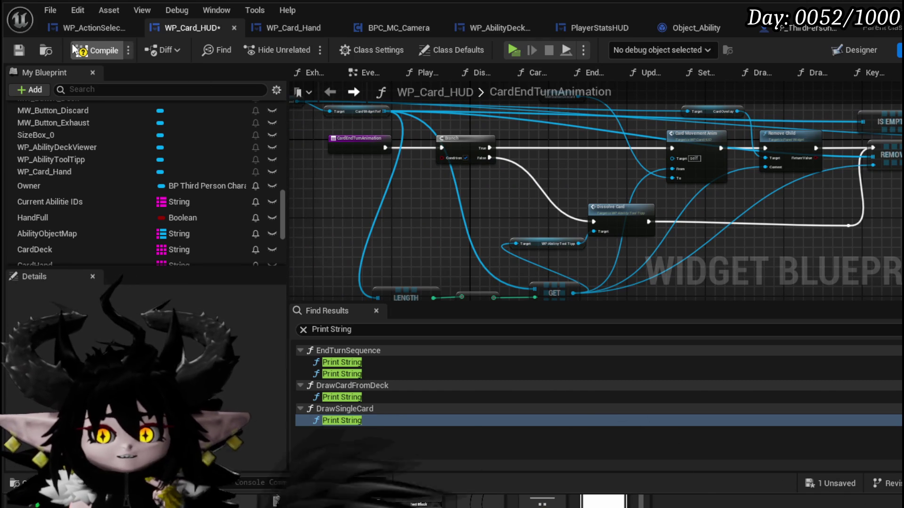
Save the WP_Card_HUD widget blueprint.
click(20, 50)
drag(445, 205, 459, 246)
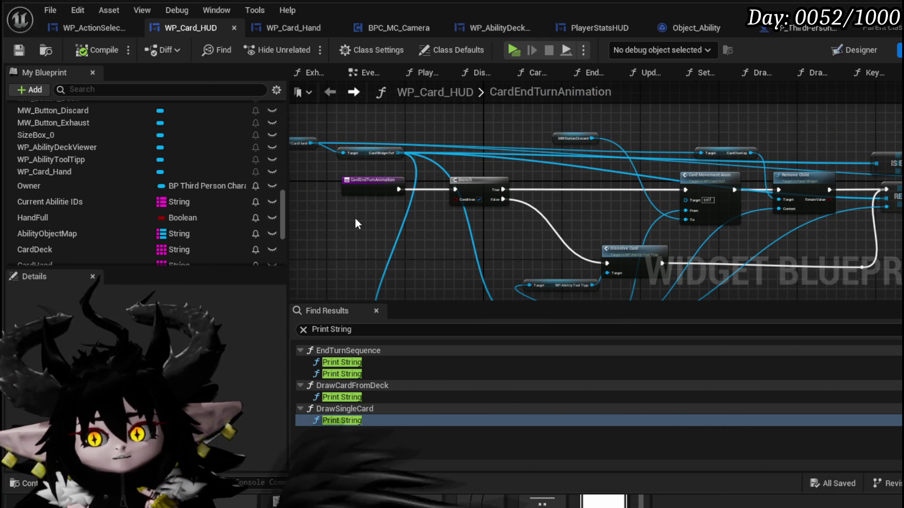
scroll(357, 222, up, 4)
Search the WP Ability Tool Tipp actions for 'Spec' and close the list without adding a node.
mouse_move(421, 227)
mouse_down()
mouse_move(391, 275)
mouse_move(400, 203)
mouse_move(459, 205)
mouse_move(513, 247)
mouse_up()
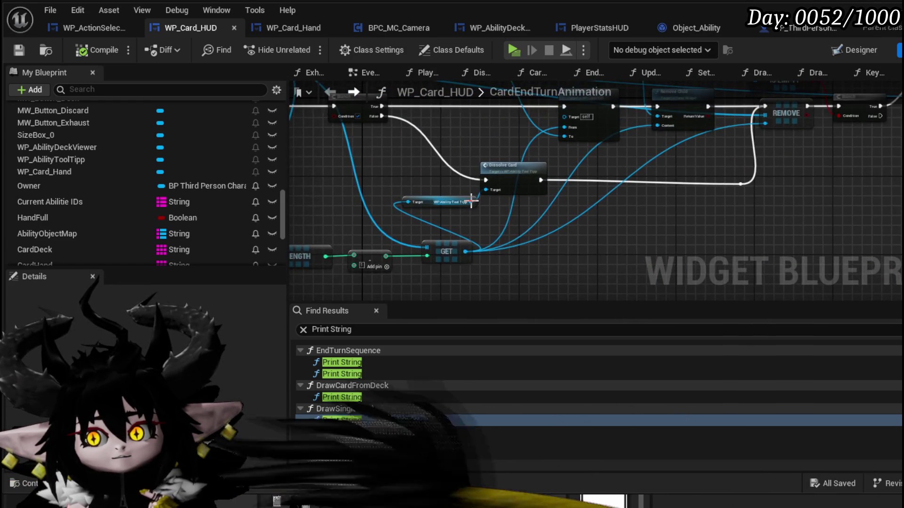
drag(470, 202, 544, 254)
text(Spec)
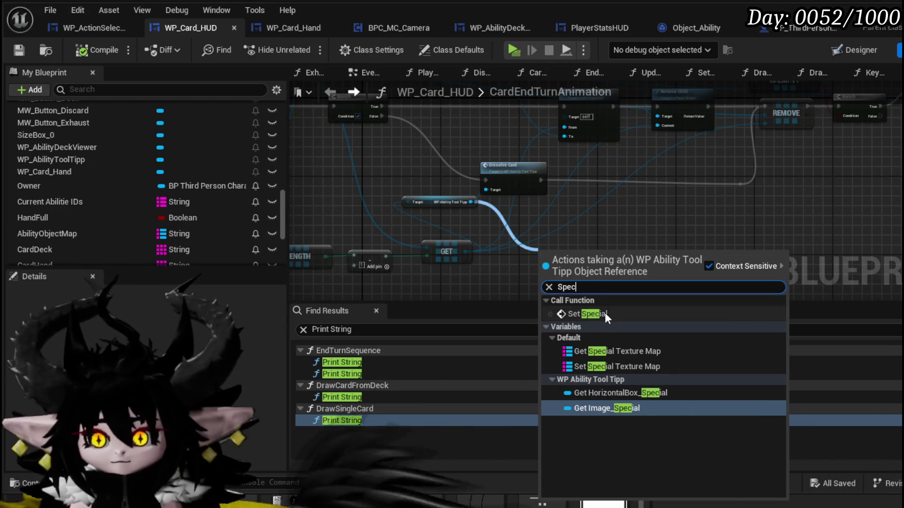
click(617, 224)
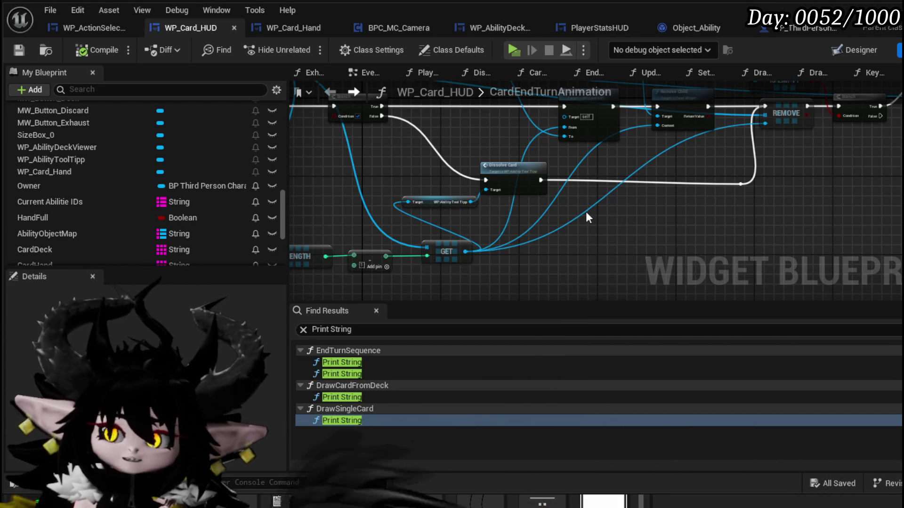
drag(595, 213, 686, 284)
click(352, 165)
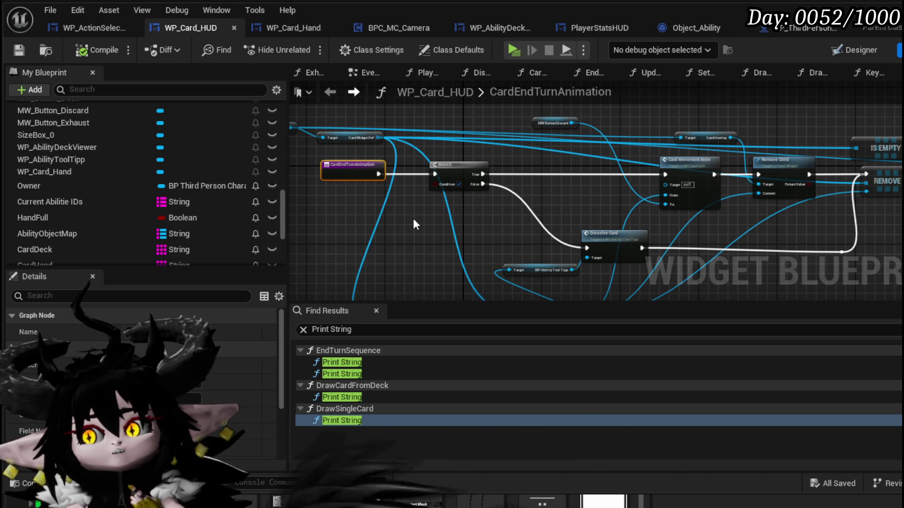
mouse_move(413, 224)
mouse_down()
mouse_move(392, 157)
mouse_move(402, 205)
mouse_move(459, 212)
mouse_move(403, 238)
mouse_move(294, 129)
mouse_up()
scroll(454, 206, up, 3)
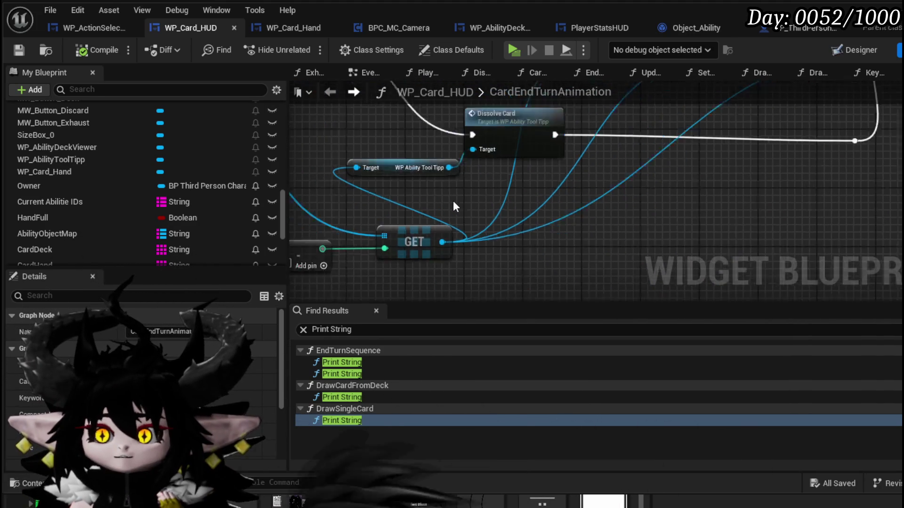
click(19, 49)
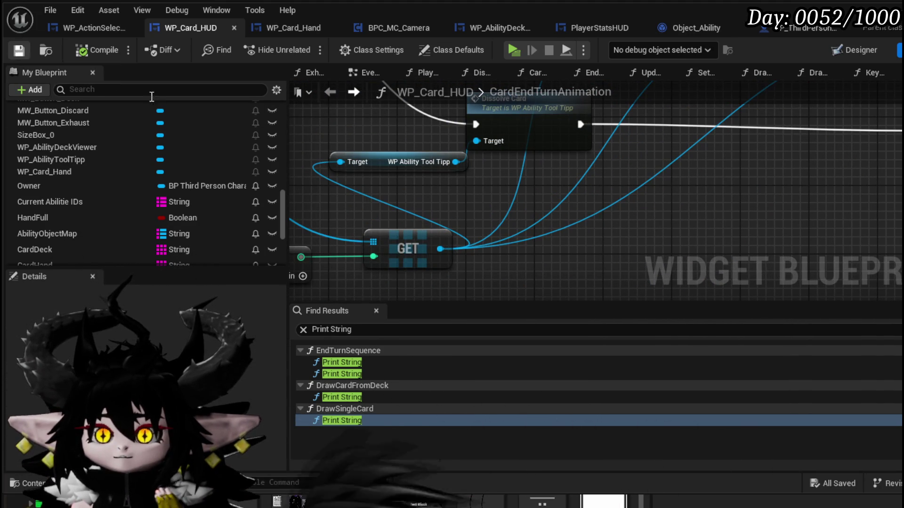
mouse_move(455, 161)
mouse_down()
mouse_move(479, 193)
mouse_move(514, 215)
mouse_up()
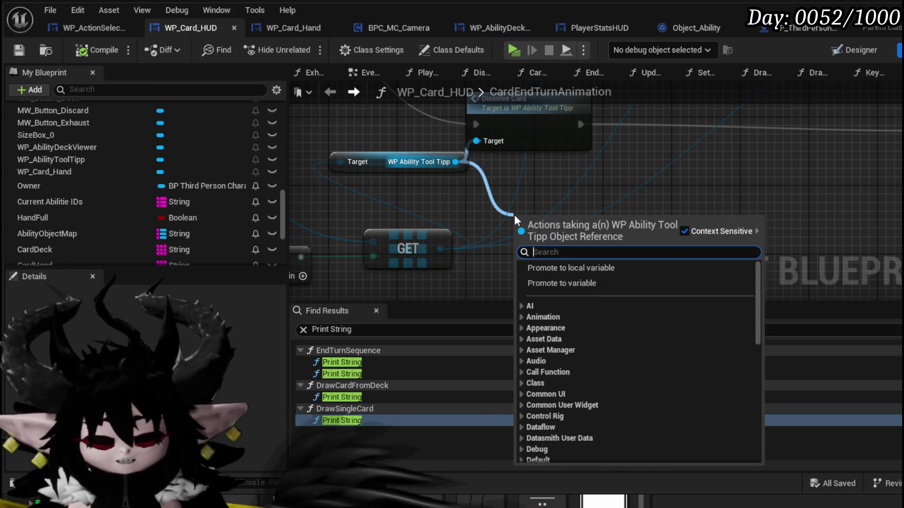
text(Name)
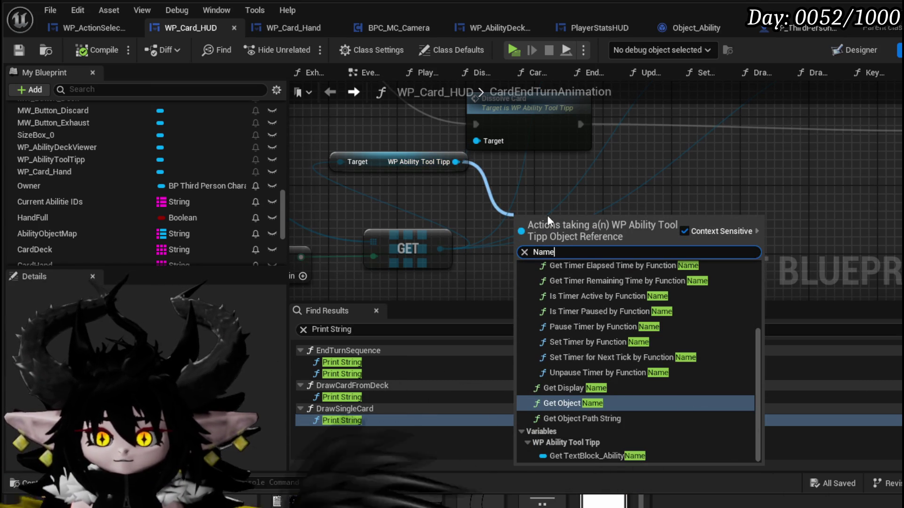
drag(465, 214, 473, 256)
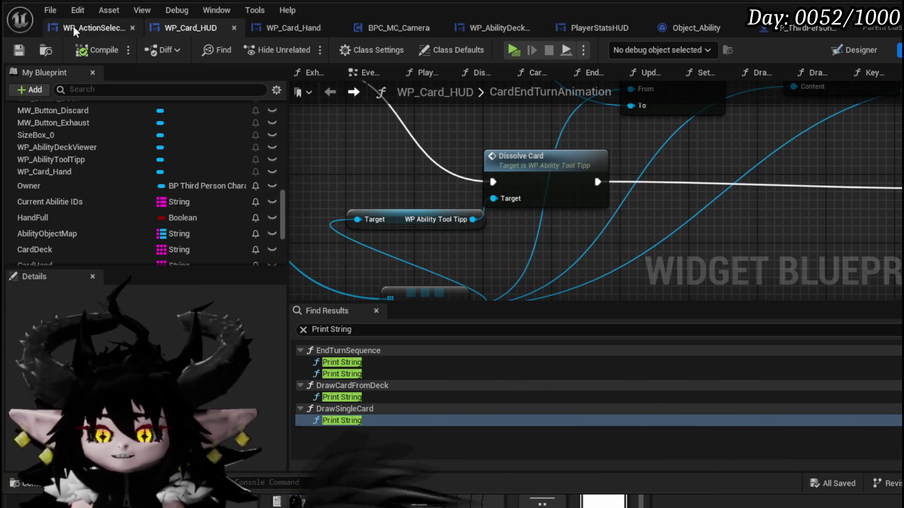
drag(333, 219, 392, 190)
scroll(393, 191, down, 3)
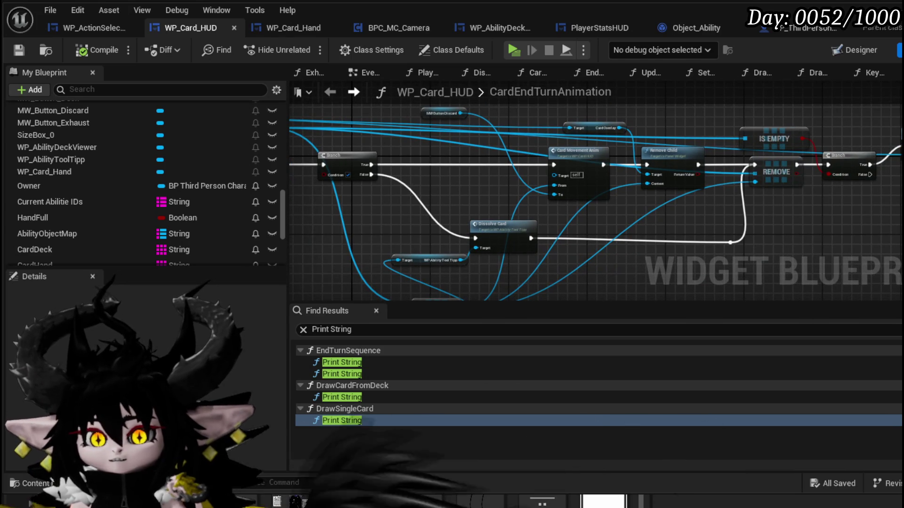
drag(403, 143, 489, 152)
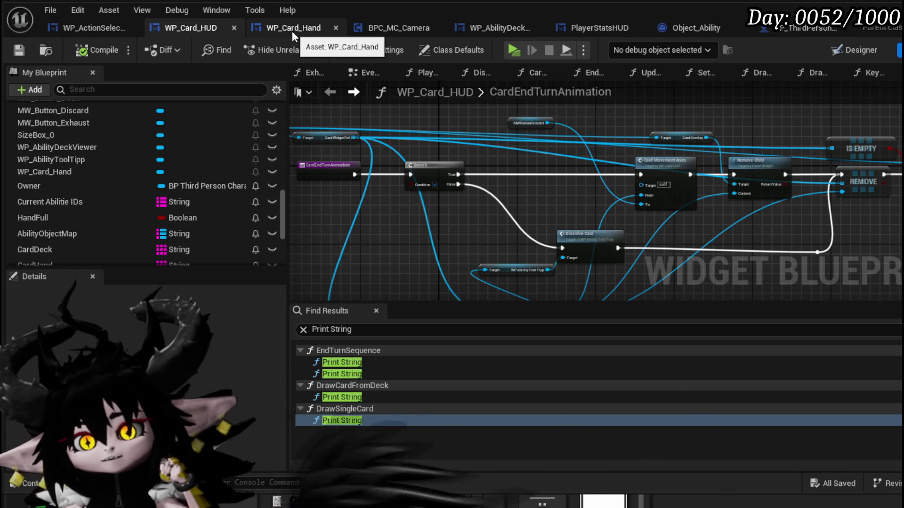
mouse_move(493, 224)
mouse_down()
mouse_move(429, 146)
mouse_move(490, 176)
mouse_up()
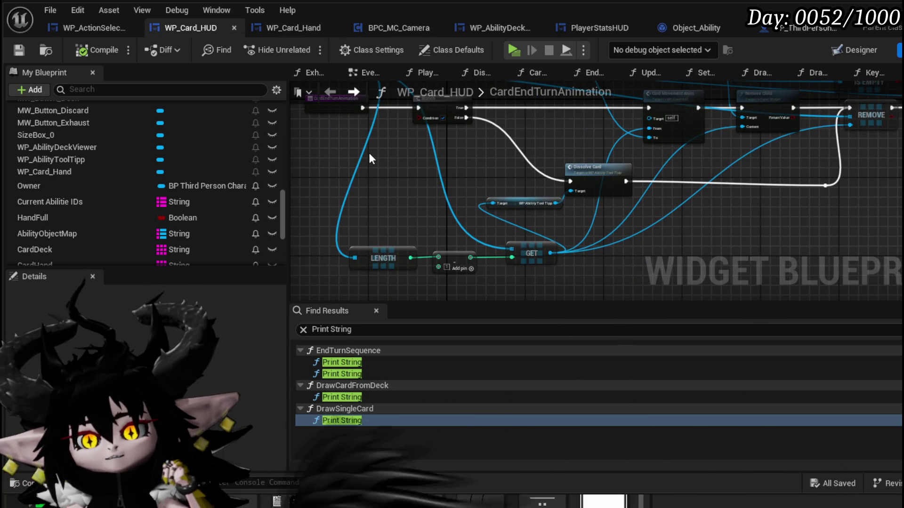
mouse_move(408, 166)
mouse_down()
mouse_move(426, 226)
mouse_move(528, 234)
mouse_move(416, 186)
mouse_up()
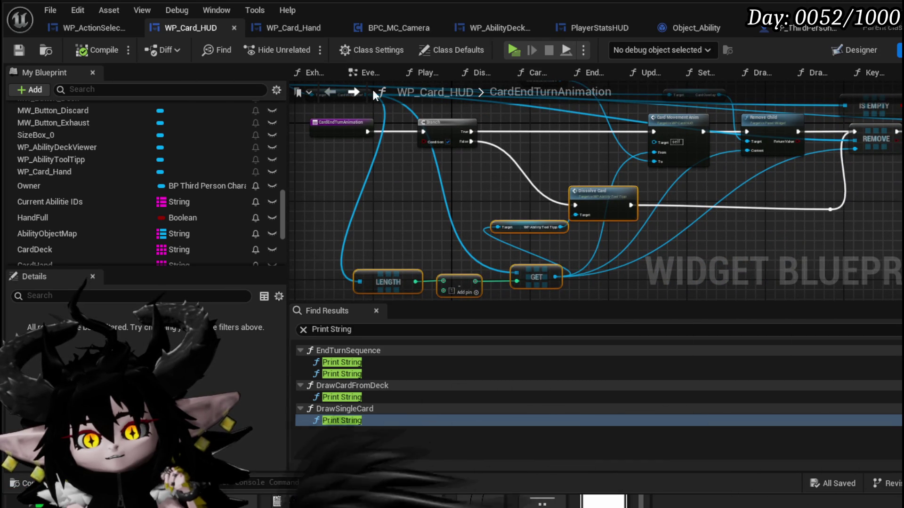
Glance at the CardMovementAnim graph and go back to CardEndTurnAnimation.
click(354, 92)
scroll(516, 164, down, 4)
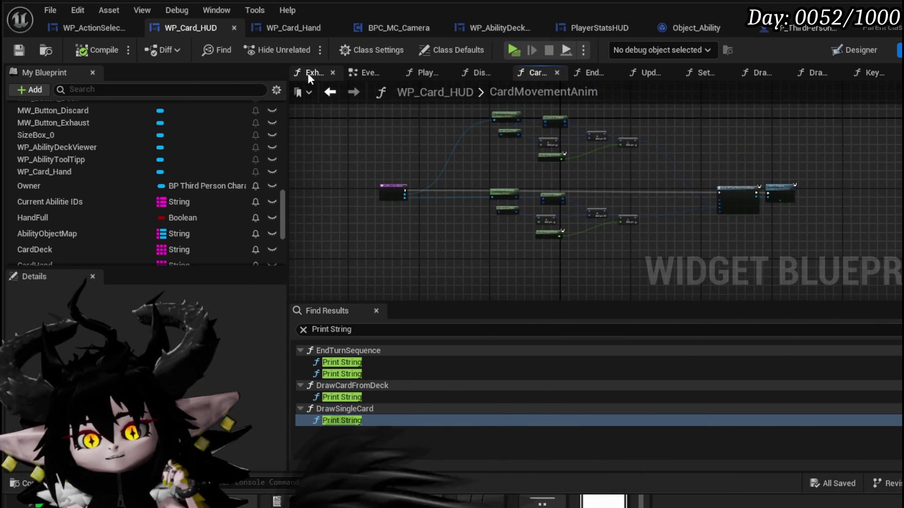
click(331, 93)
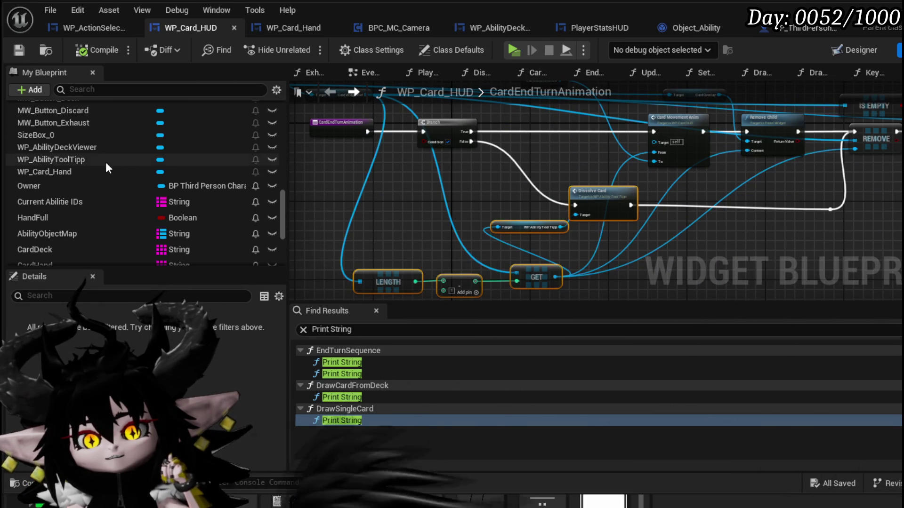
scroll(106, 154, up, 5)
scroll(106, 160, up, 5)
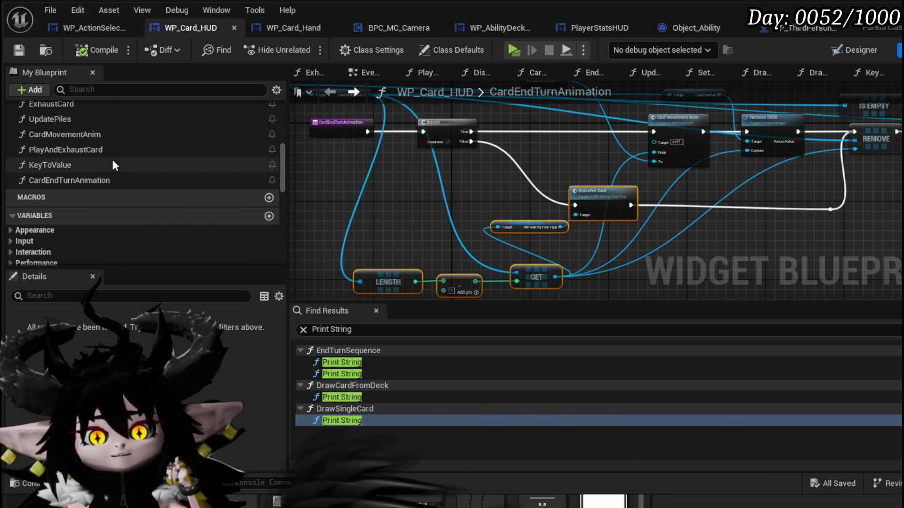
scroll(113, 162, up, 5)
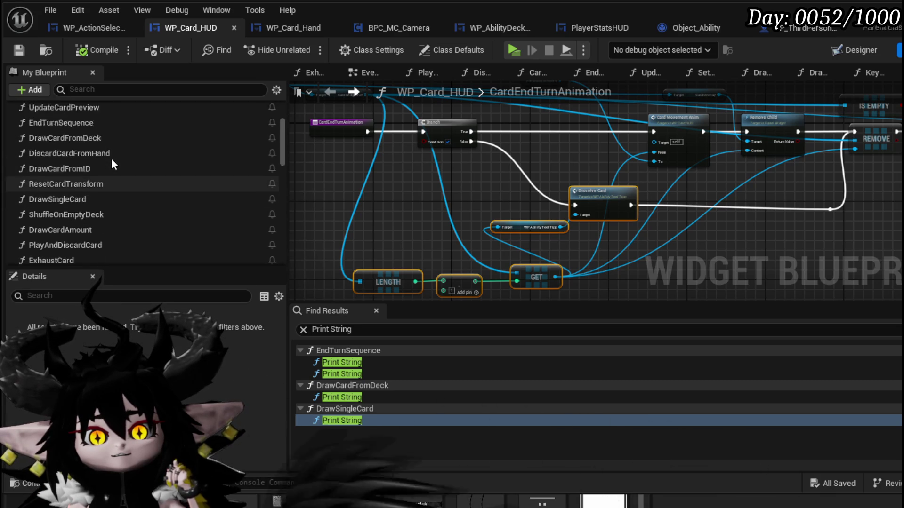
Open the EndTurnSequence function graph from My Blueprint.
double_click(100, 181)
scroll(358, 292, down, 4)
scroll(433, 161, up, 3)
scroll(439, 243, down, 3)
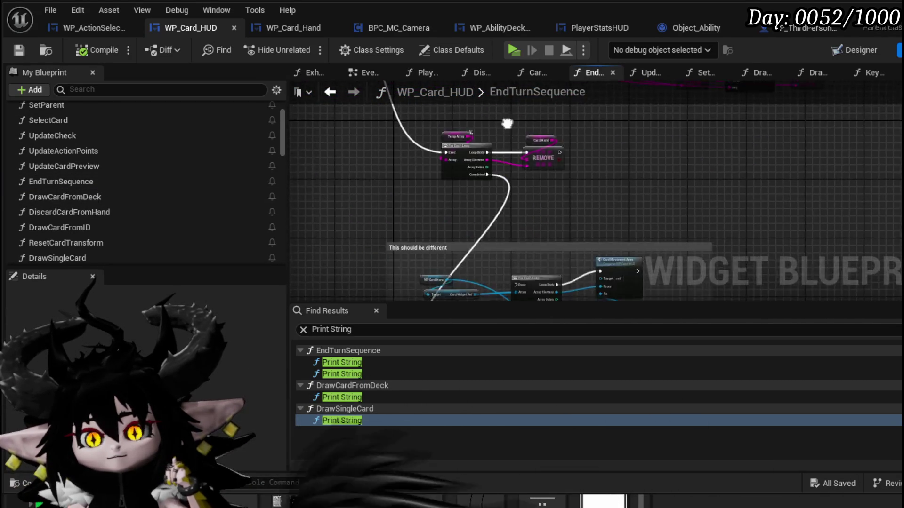
scroll(632, 186, up, 3)
scroll(632, 186, down, 3)
scroll(465, 224, up, 3)
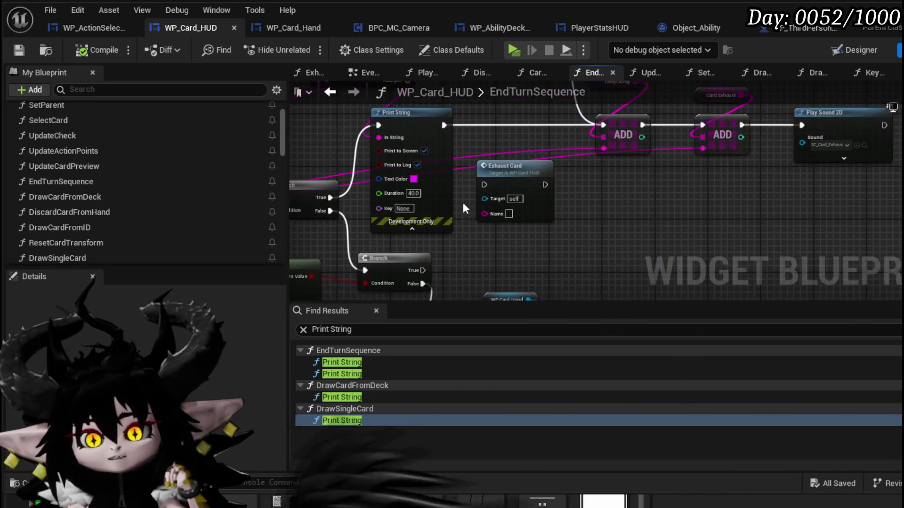
Pan past the Branch, Contains and FIND nodes to Remove Card from Hand and its ADD nodes.
mouse_move(590, 225)
mouse_down()
mouse_move(501, 261)
mouse_move(471, 262)
mouse_move(506, 280)
mouse_move(610, 263)
mouse_move(624, 298)
mouse_move(696, 292)
mouse_move(541, 313)
mouse_up()
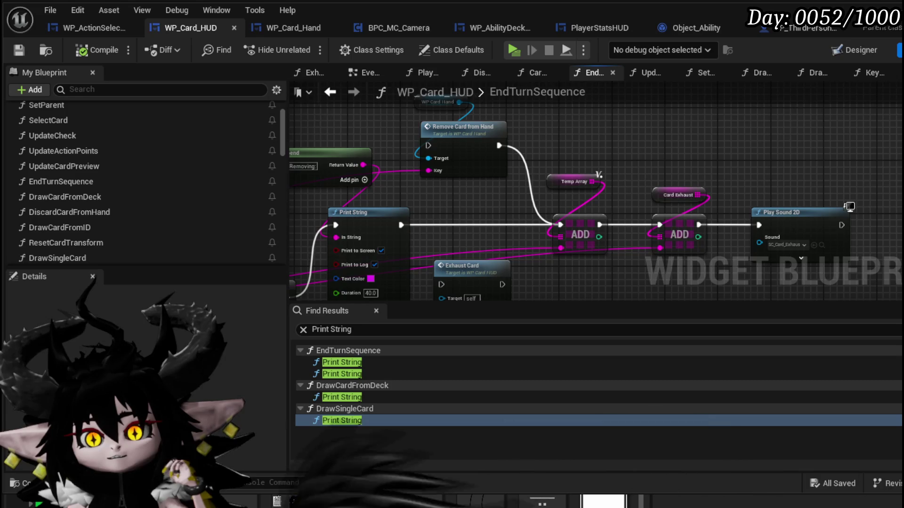
drag(659, 230, 847, 175)
mouse_move(730, 264)
mouse_down()
mouse_move(865, 171)
mouse_move(753, 206)
mouse_move(447, 274)
mouse_move(481, 216)
mouse_move(495, 230)
mouse_move(447, 179)
mouse_up()
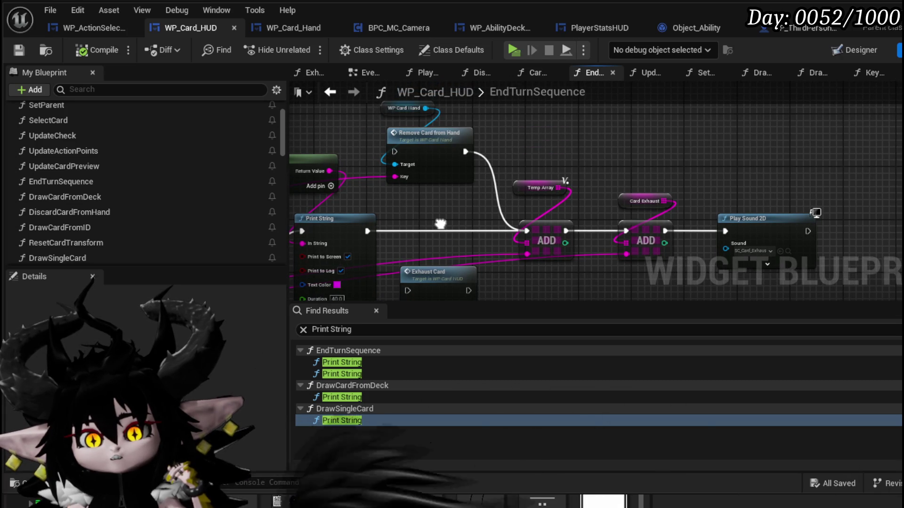
mouse_move(446, 180)
mouse_down()
mouse_move(421, 260)
mouse_move(465, 158)
mouse_move(599, 210)
mouse_move(414, 260)
mouse_up()
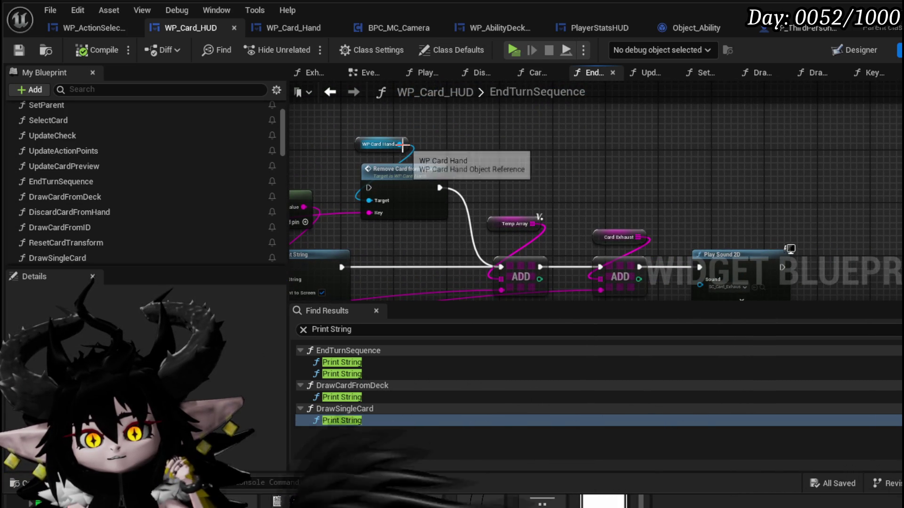
mouse_move(473, 190)
mouse_down()
mouse_move(564, 118)
mouse_move(606, 160)
mouse_move(659, 179)
mouse_move(753, 169)
mouse_up()
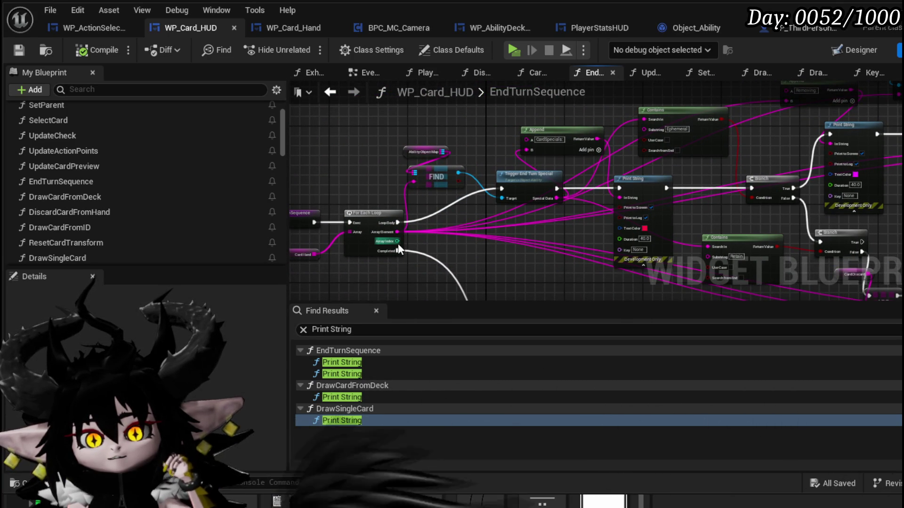
mouse_move(413, 244)
mouse_down()
mouse_move(359, 262)
mouse_move(376, 204)
mouse_up()
scroll(435, 153, up, 4)
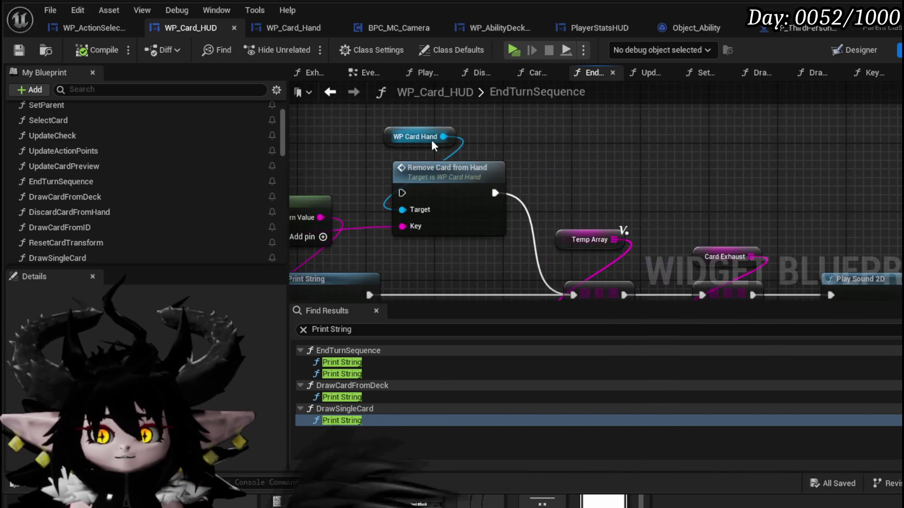
Add a Get Card Widget Ref node from the WP Card Hand reference.
drag(442, 137, 583, 142)
text(arra)
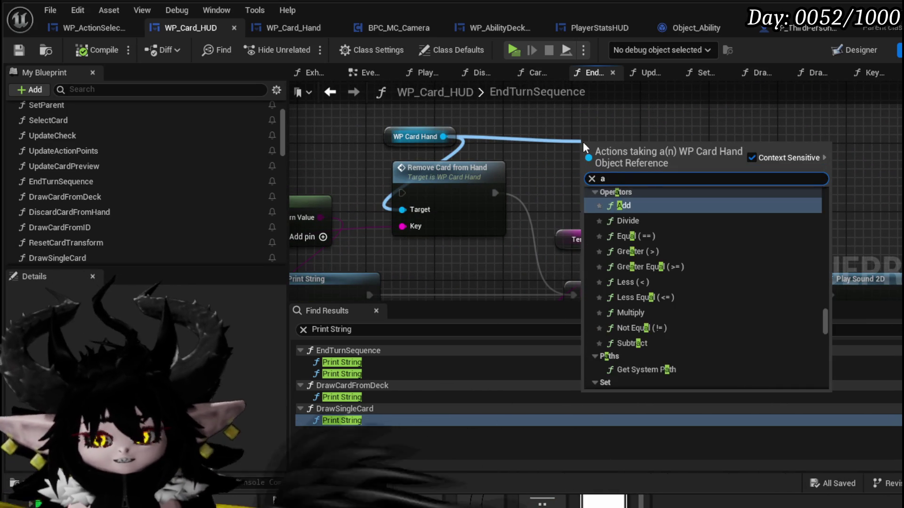
key(BackSpace)
key(BackSpace)
key(BackSpace)
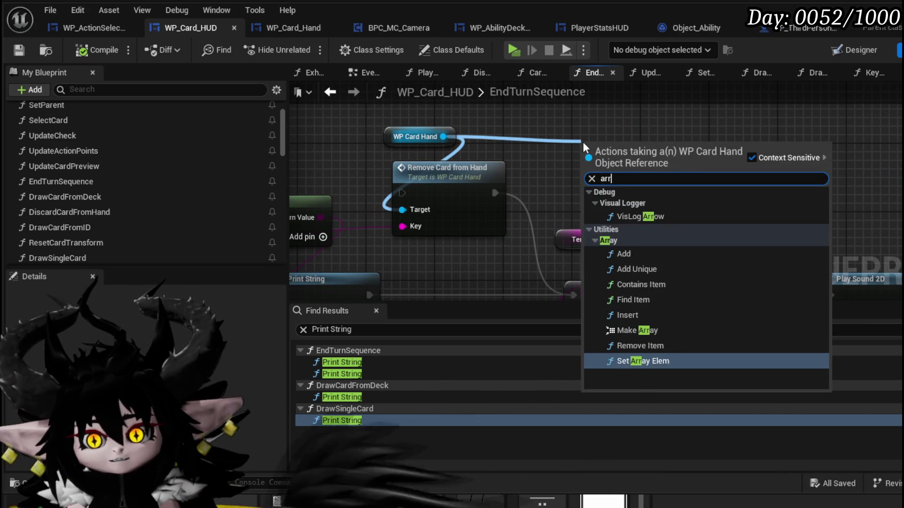
text(card)
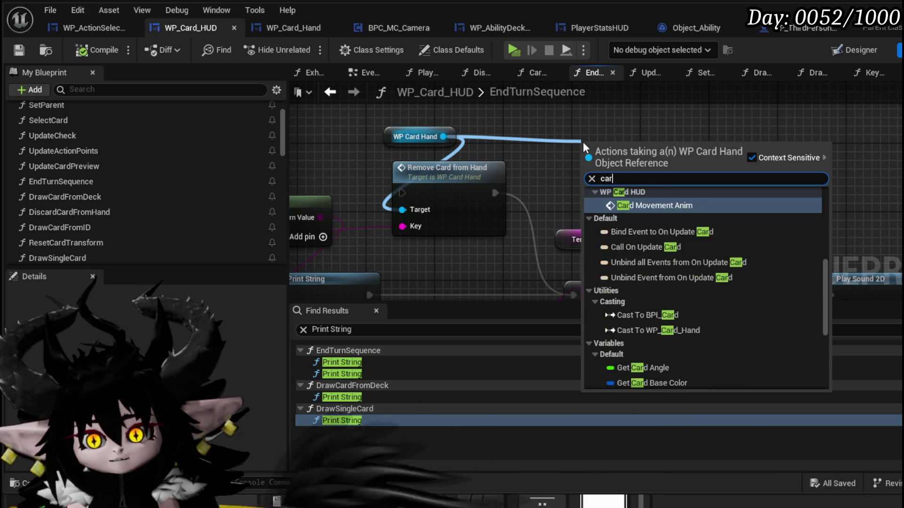
scroll(657, 264, down, 5)
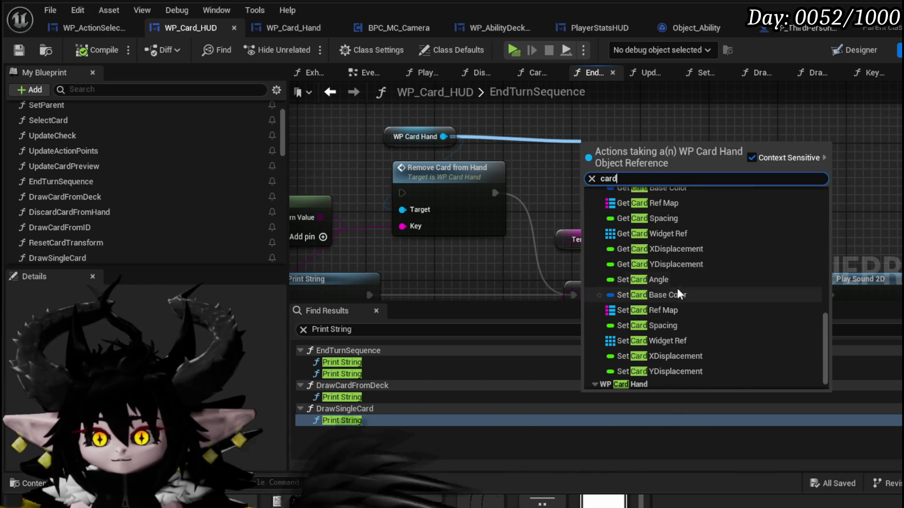
click(677, 234)
Add a Get (a copy) node on Card Widget Ref indexed by the loop index.
drag(701, 145, 734, 180)
text(get)
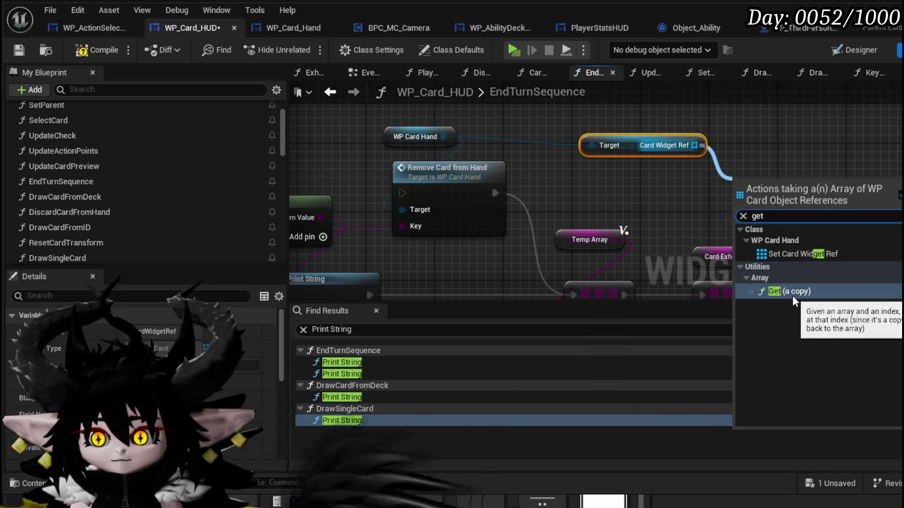
click(792, 295)
scroll(627, 194, down, 4)
mouse_move(650, 200)
mouse_down()
mouse_move(404, 264)
mouse_move(417, 226)
mouse_move(892, 155)
mouse_move(723, 180)
mouse_up()
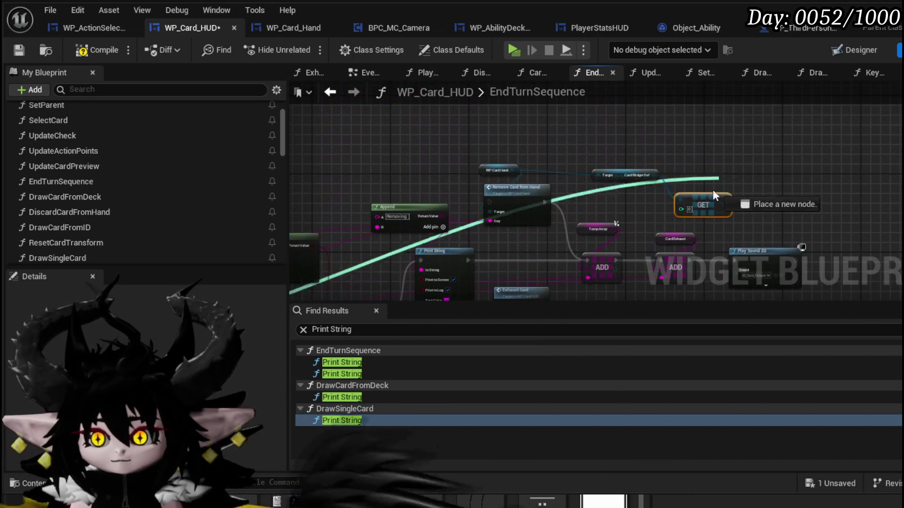
mouse_move(688, 215)
mouse_down()
mouse_move(482, 154)
mouse_move(541, 145)
mouse_up()
Add Get WP_AbilityToolTipp and a Dissolve Card call placed beside Play Sound 2D.
text(get abil)
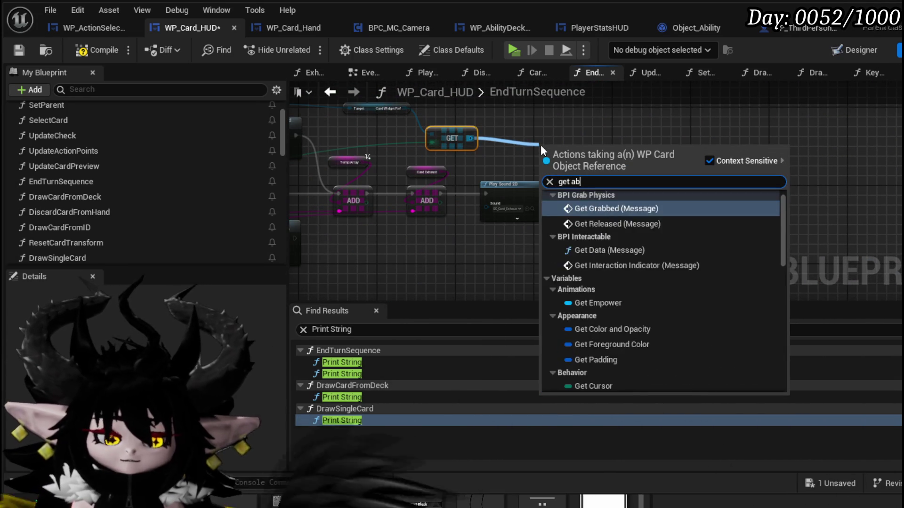
key(Return)
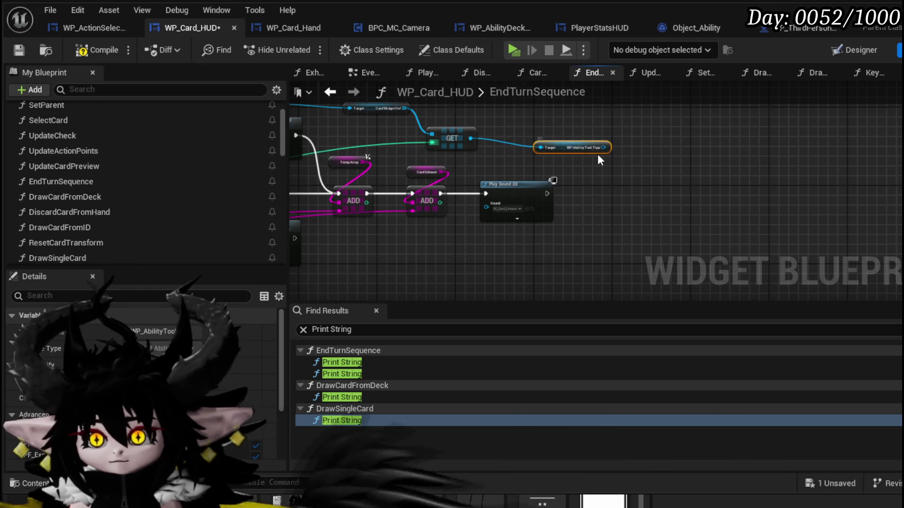
drag(603, 147, 679, 153)
text(Dis)
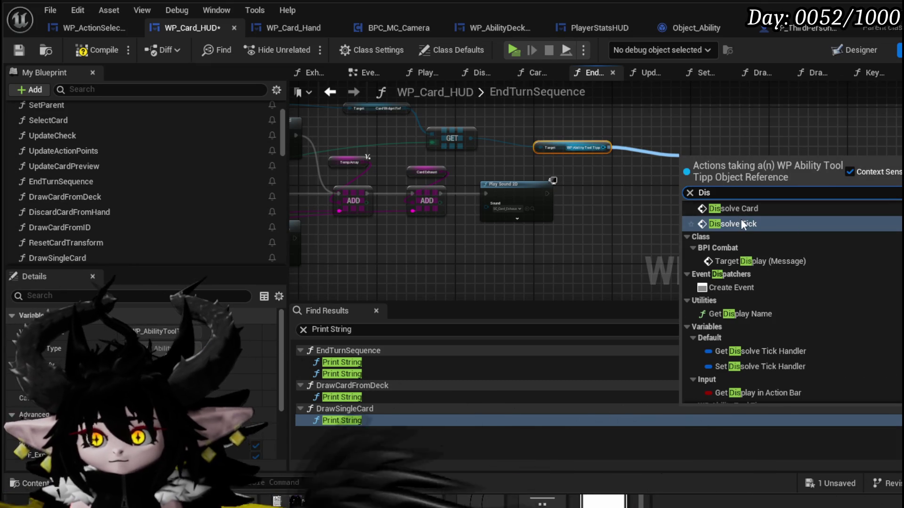
click(737, 209)
mouse_move(700, 160)
mouse_down()
mouse_move(573, 194)
mouse_move(706, 222)
mouse_up()
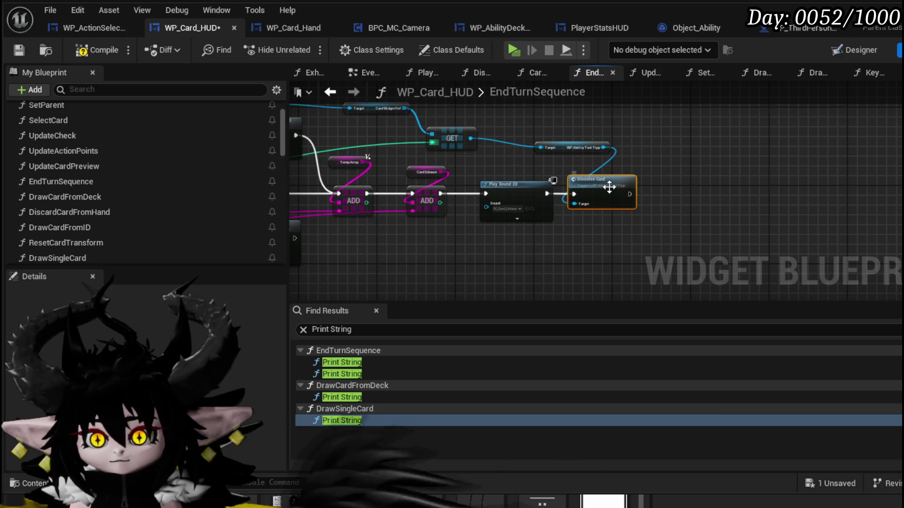
mouse_move(413, 226)
mouse_down()
mouse_move(585, 226)
mouse_move(765, 241)
mouse_up()
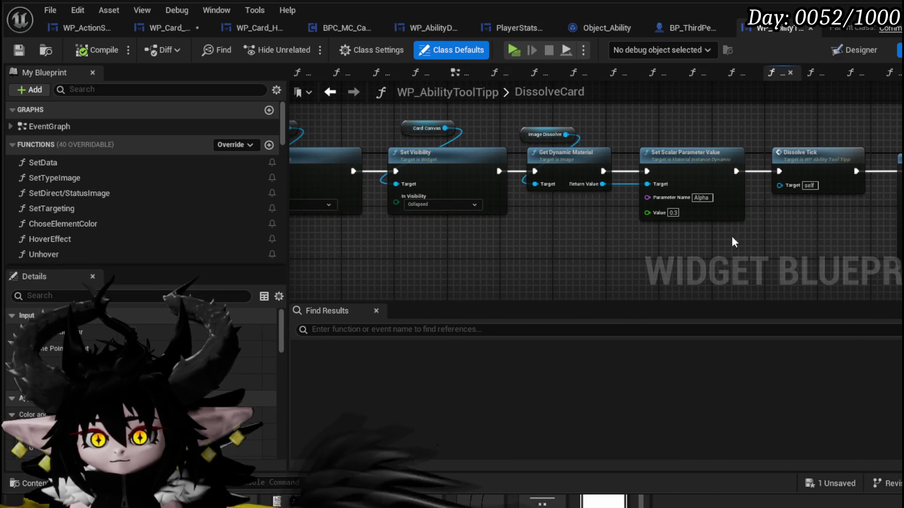
mouse_move(394, 235)
mouse_down()
mouse_move(600, 238)
mouse_move(382, 246)
mouse_move(428, 242)
mouse_move(320, 235)
mouse_up()
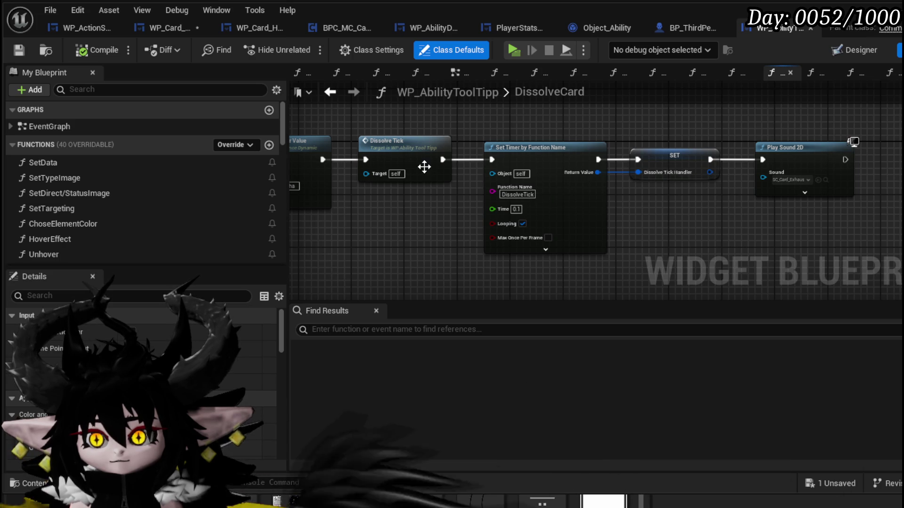
double_click(424, 167)
mouse_move(765, 188)
mouse_down()
mouse_move(642, 236)
mouse_move(425, 238)
mouse_move(456, 228)
mouse_move(734, 222)
mouse_up()
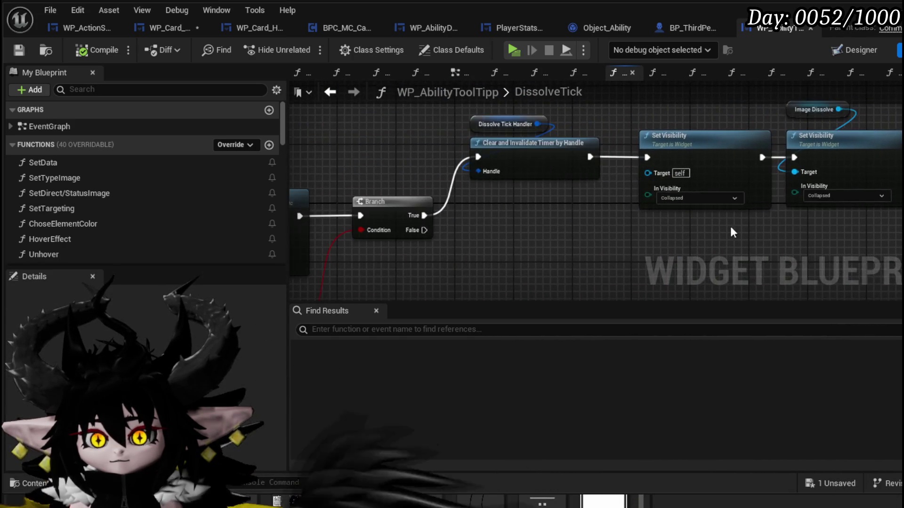
mouse_move(287, 161)
mouse_down()
mouse_move(569, 152)
mouse_move(843, 174)
mouse_up()
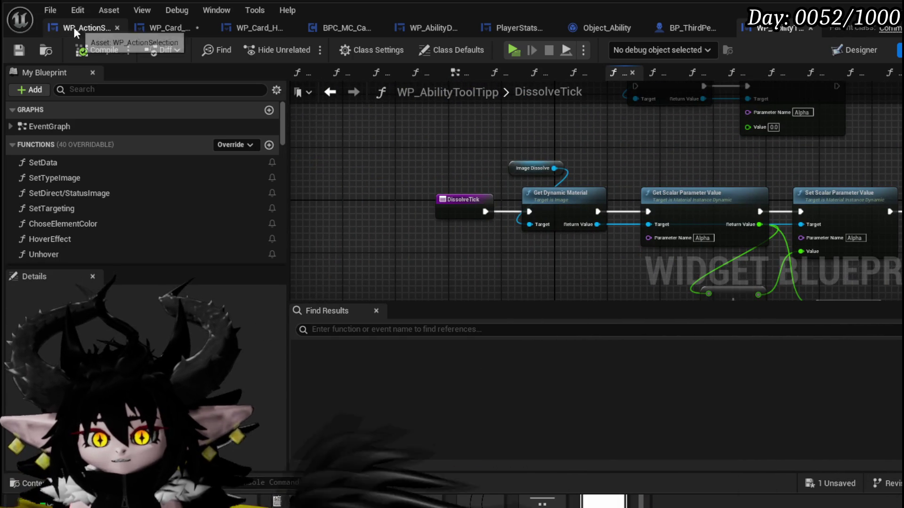
click(185, 30)
Compile and save the WP_Card_HUD blueprint.
click(17, 50)
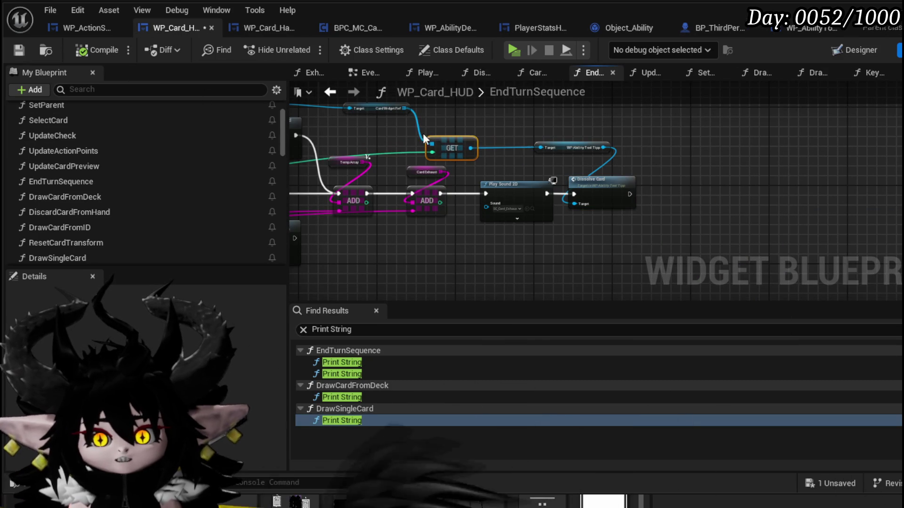
scroll(575, 153, down, 6)
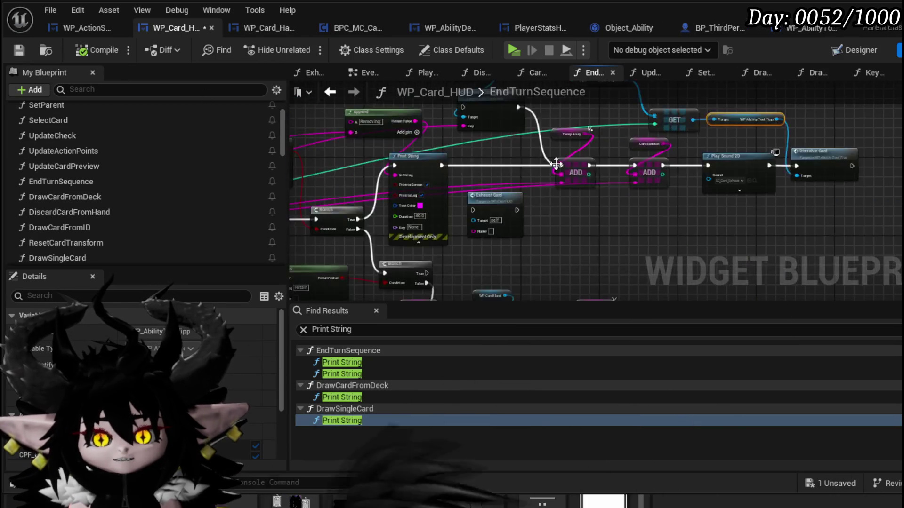
scroll(475, 194, up, 5)
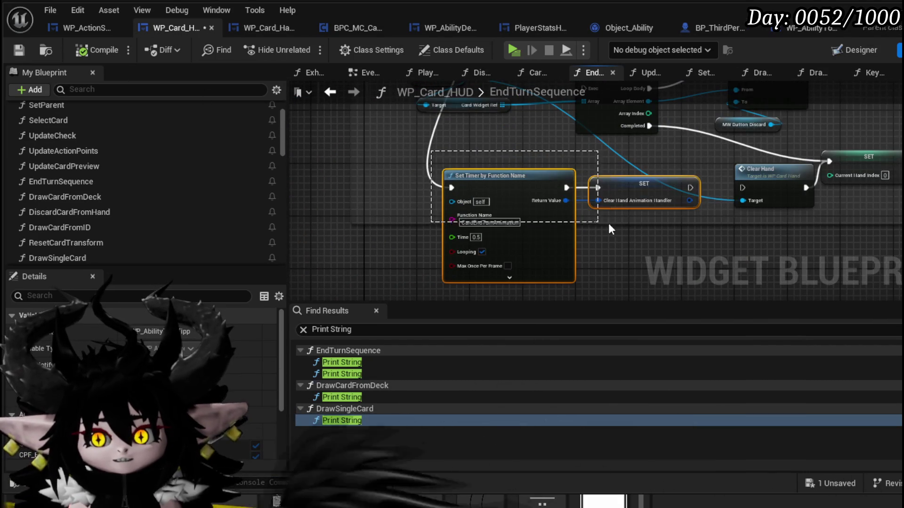
scroll(84, 236, down, 6)
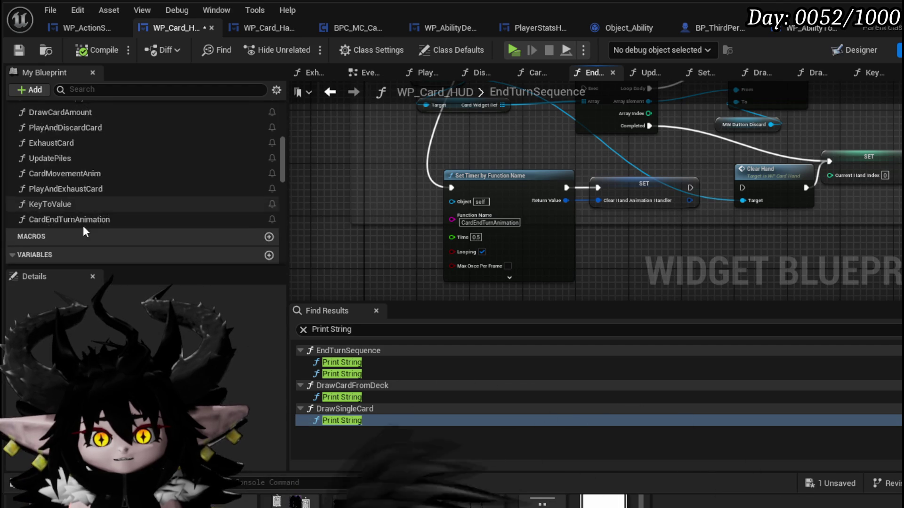
Open the CardEndTurnAnimation function graph and bring its entry and Branch node into view.
double_click(70, 185)
mouse_move(502, 215)
mouse_down()
mouse_move(352, 241)
mouse_move(379, 208)
mouse_move(377, 224)
mouse_up()
mouse_move(360, 162)
mouse_down()
mouse_move(483, 193)
mouse_move(457, 205)
mouse_up()
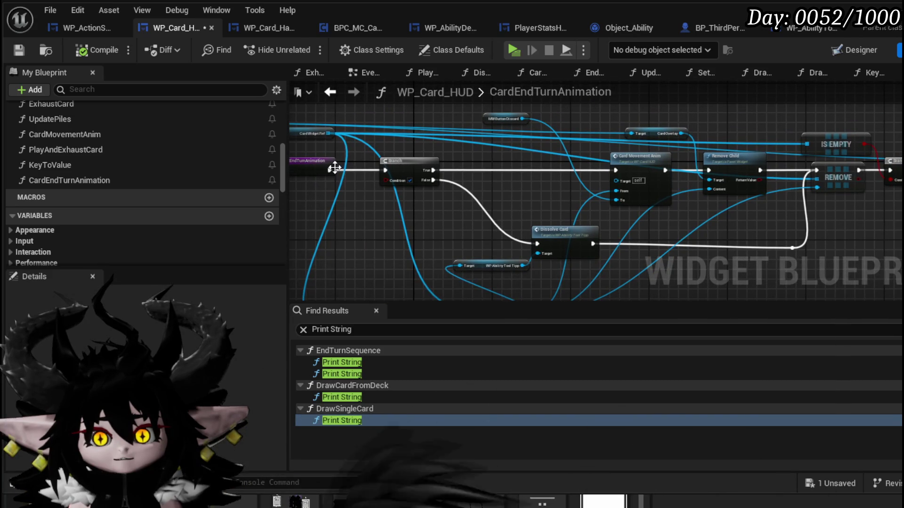
mouse_move(328, 170)
mouse_down()
mouse_move(628, 178)
mouse_move(616, 170)
mouse_up()
click(421, 168)
drag(544, 203, 529, 204)
Add an Is Visible node pulled from the WP Ability Tool Tipp getter.
scroll(402, 165, up, 5)
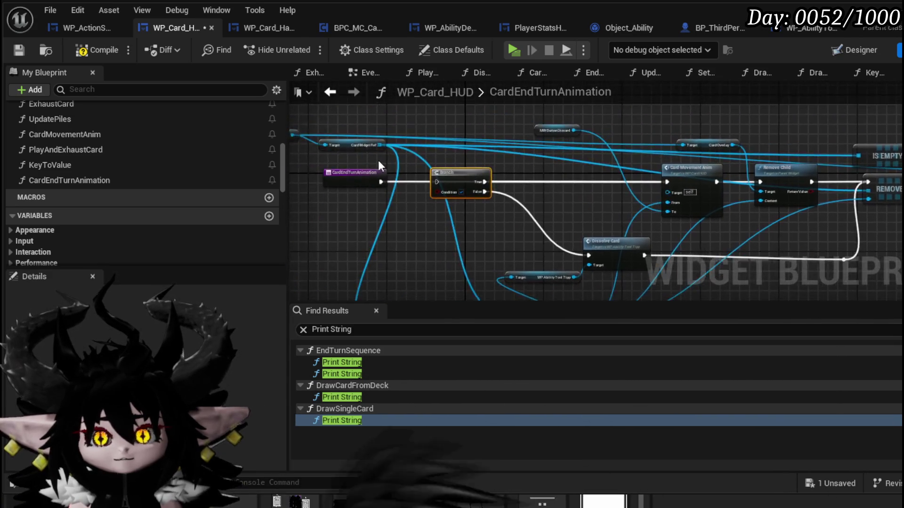
mouse_move(392, 140)
mouse_down()
mouse_move(393, 98)
mouse_move(358, 61)
mouse_up()
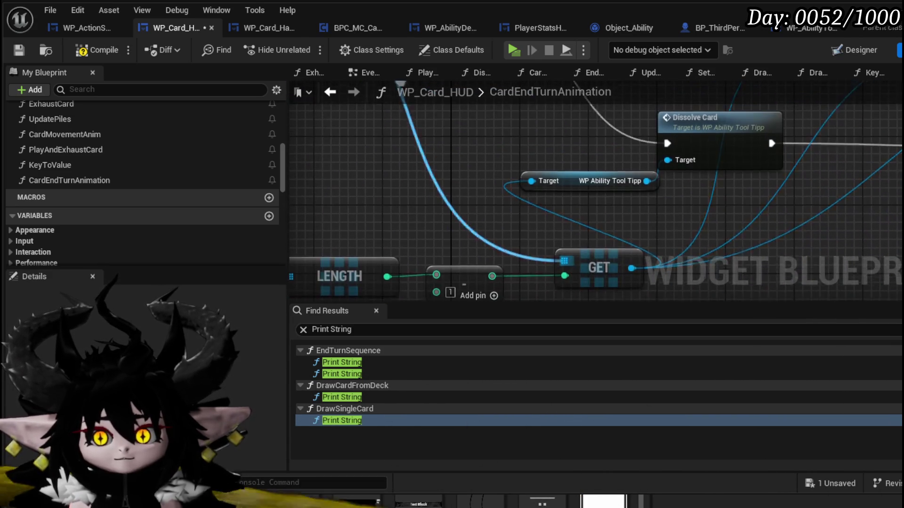
drag(499, 160, 362, 185)
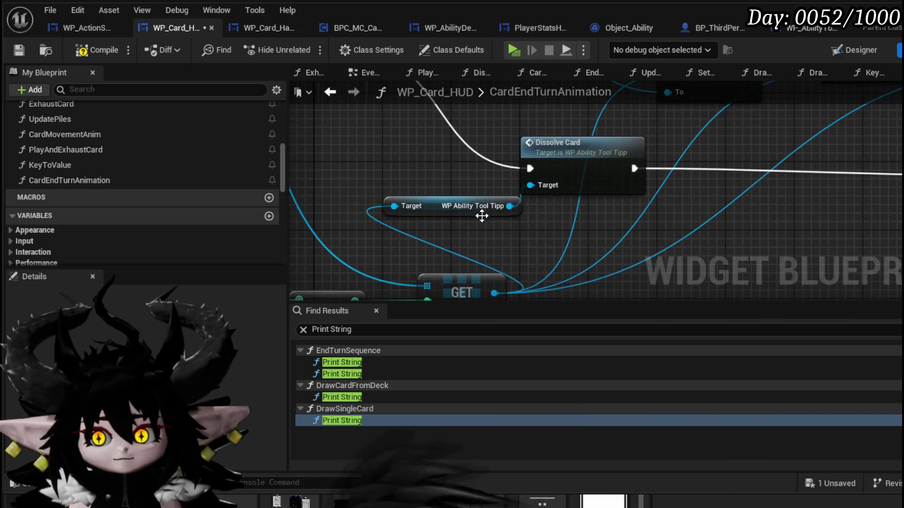
drag(509, 206, 569, 219)
text(is Visi)
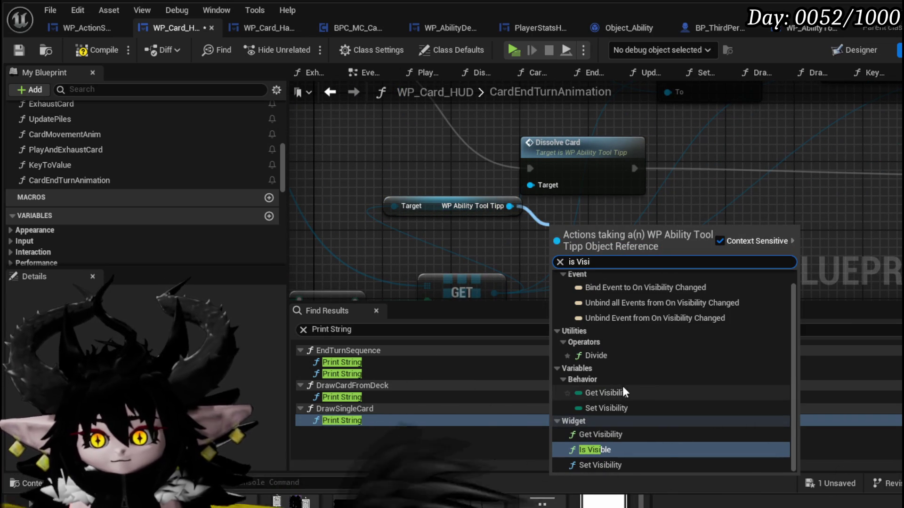
click(603, 450)
Arrange the nodes and connect Is Visible into the Branch condition.
mouse_move(609, 266)
mouse_down()
mouse_move(301, 49)
mouse_move(349, 255)
mouse_move(537, 181)
mouse_up()
drag(546, 216, 566, 125)
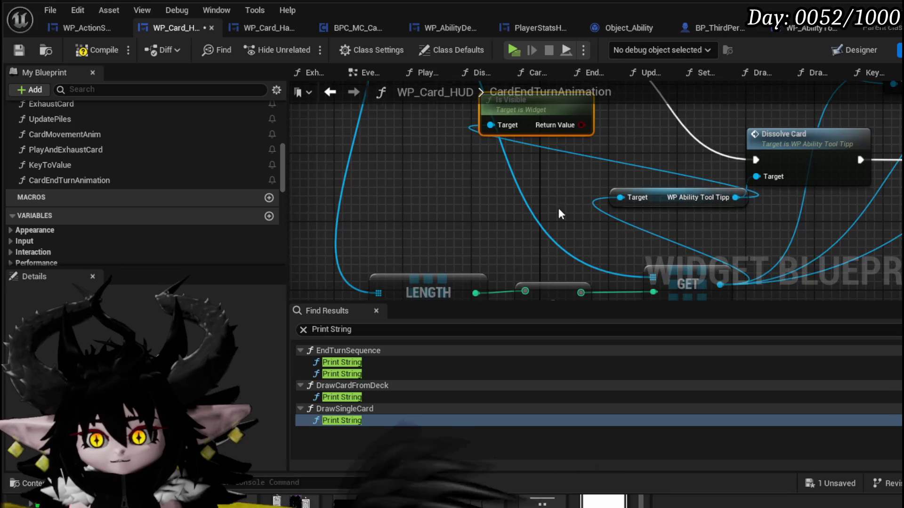
scroll(429, 188, down, 2)
drag(626, 233, 384, 191)
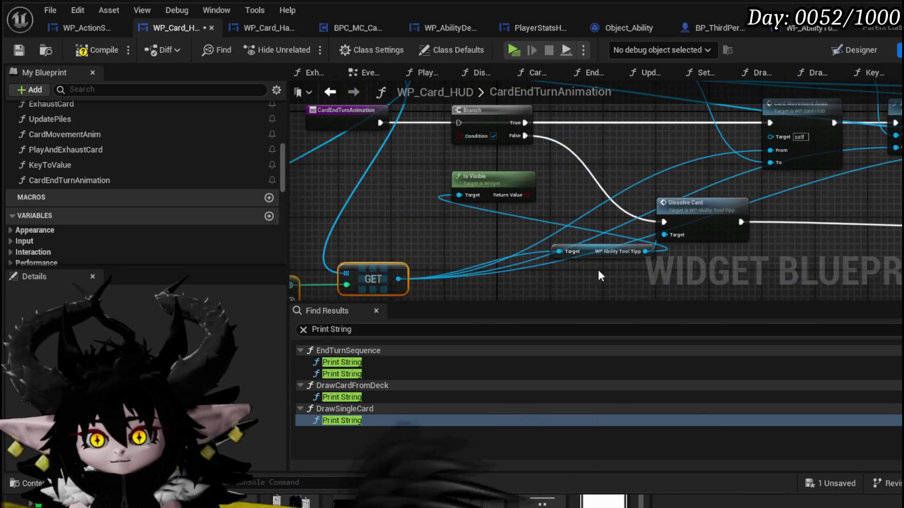
drag(592, 253, 374, 213)
mouse_move(490, 177)
mouse_down()
mouse_move(436, 151)
mouse_move(469, 169)
mouse_move(458, 137)
mouse_move(397, 162)
mouse_up()
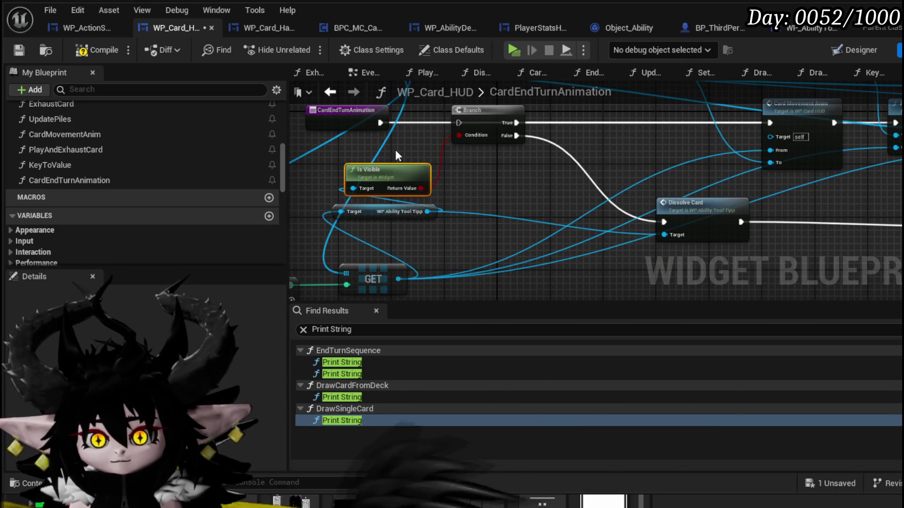
Wire the function entry into the Branch, then compile, save and launch a play-test.
drag(378, 124, 463, 123)
mouse_move(531, 151)
mouse_down()
mouse_move(556, 186)
mouse_move(462, 200)
mouse_up()
scroll(556, 187, down, 2)
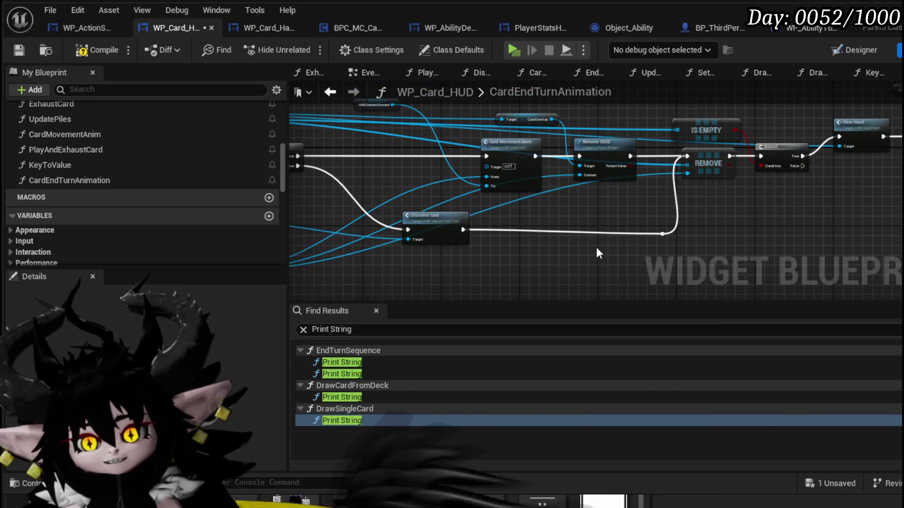
drag(666, 234, 665, 230)
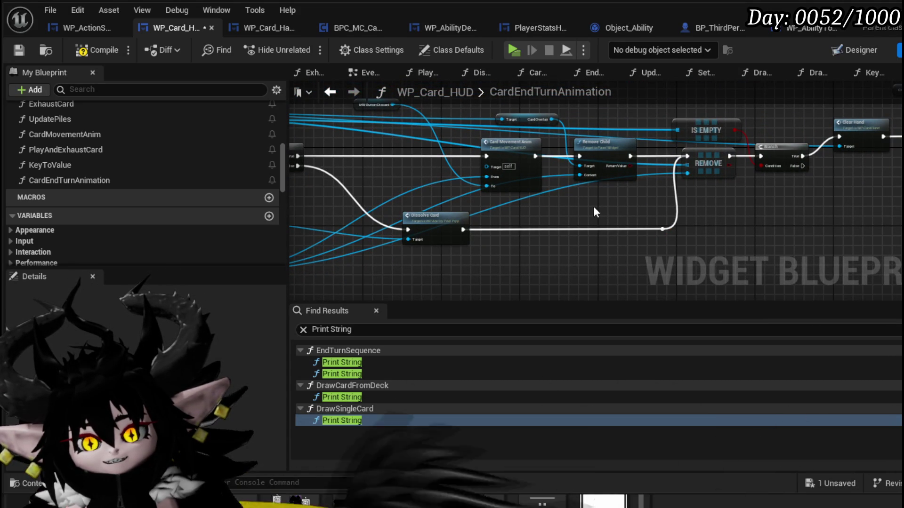
drag(484, 195, 625, 209)
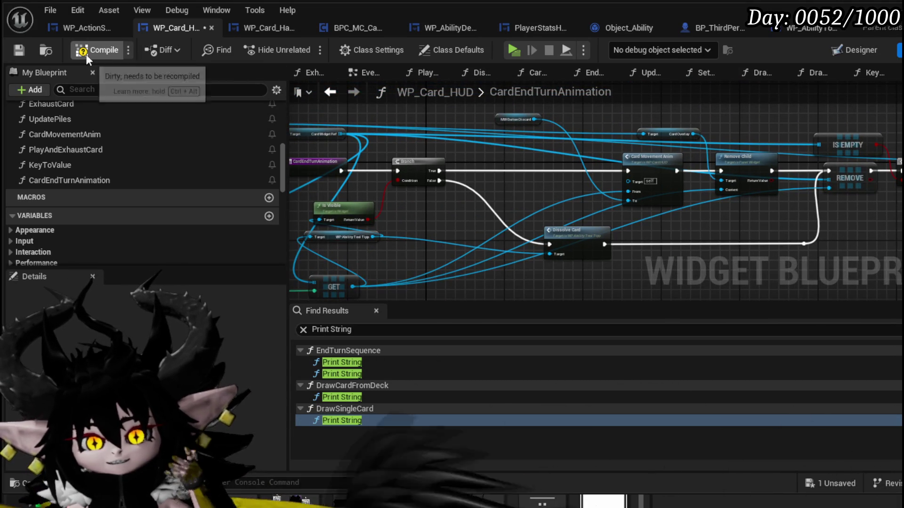
click(18, 50)
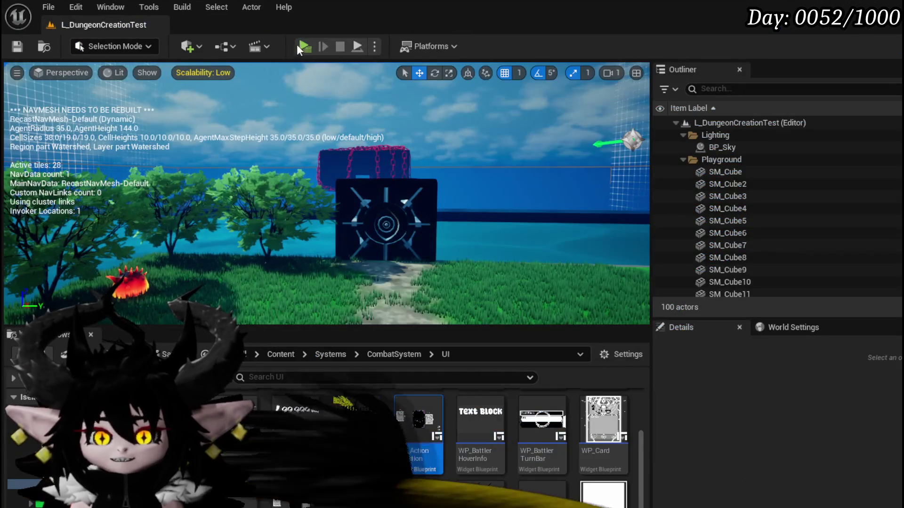
click(298, 46)
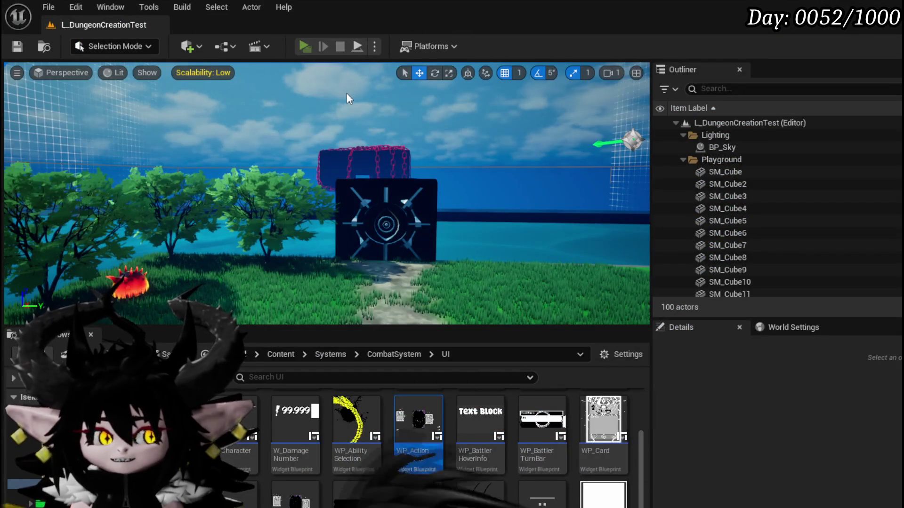
Run into the fire slimes to start a battle, begin the turn, and play the Tank Summon card.
key(w)
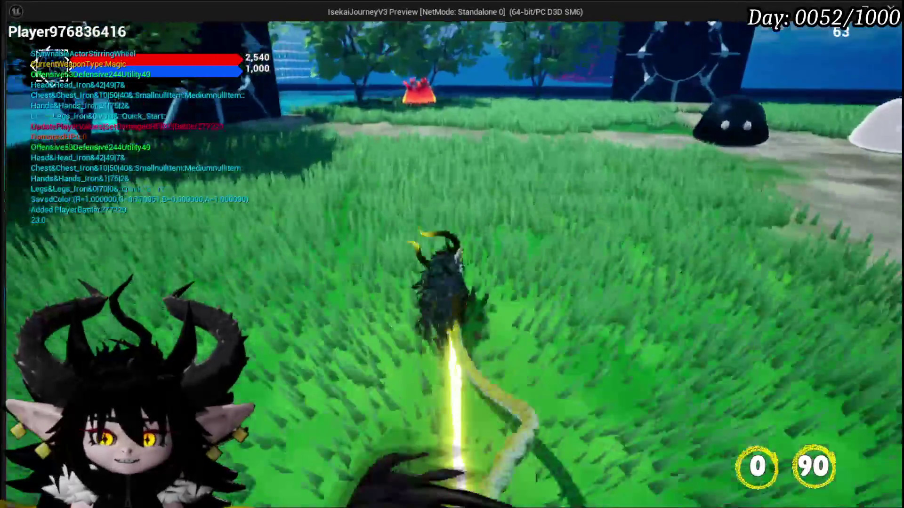
key(w)
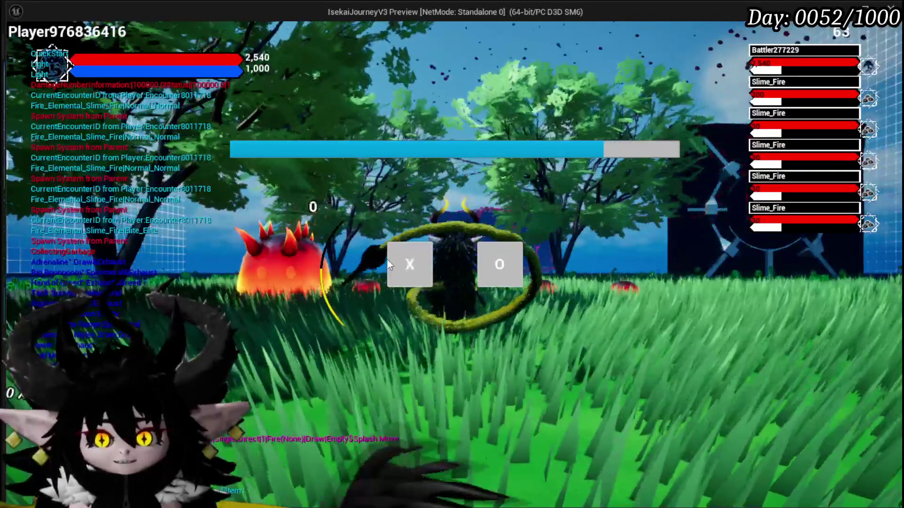
click(499, 264)
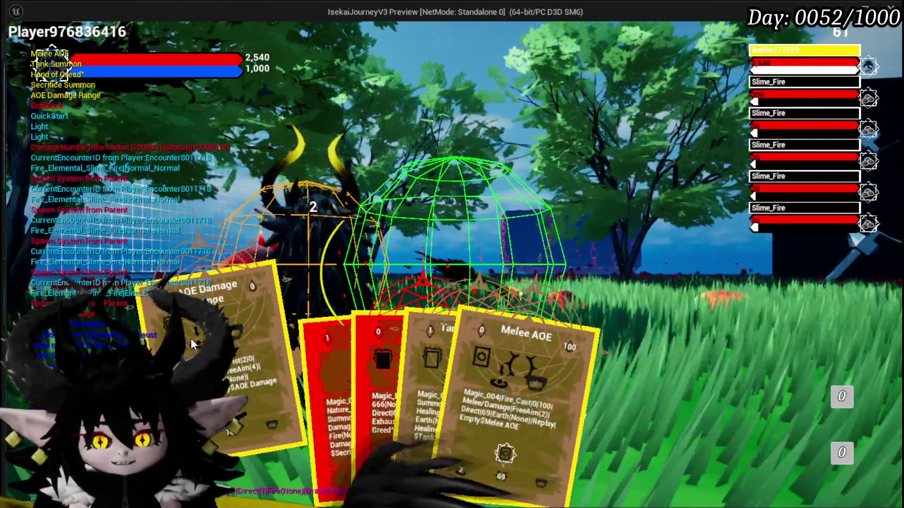
click(339, 338)
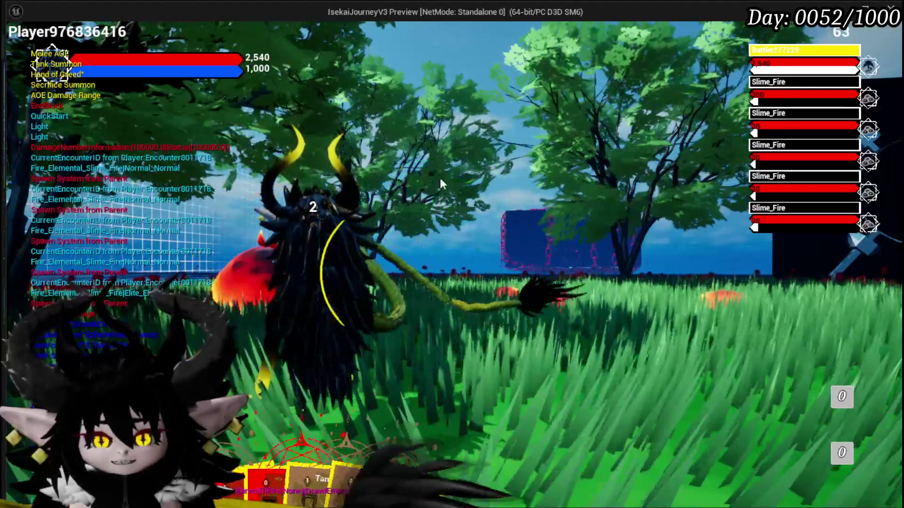
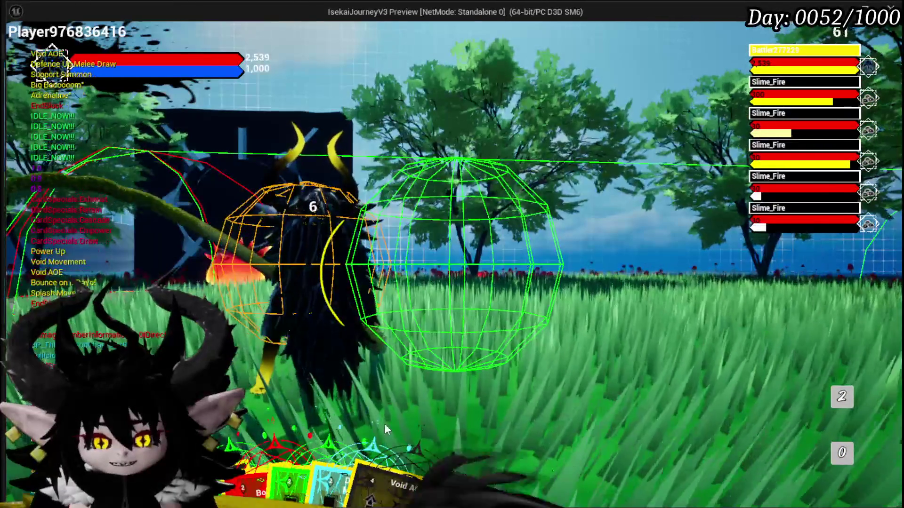
Play the Big Boooooom card in the playtest, stop play, and Save All.
mouse_move(384, 423)
click(241, 349)
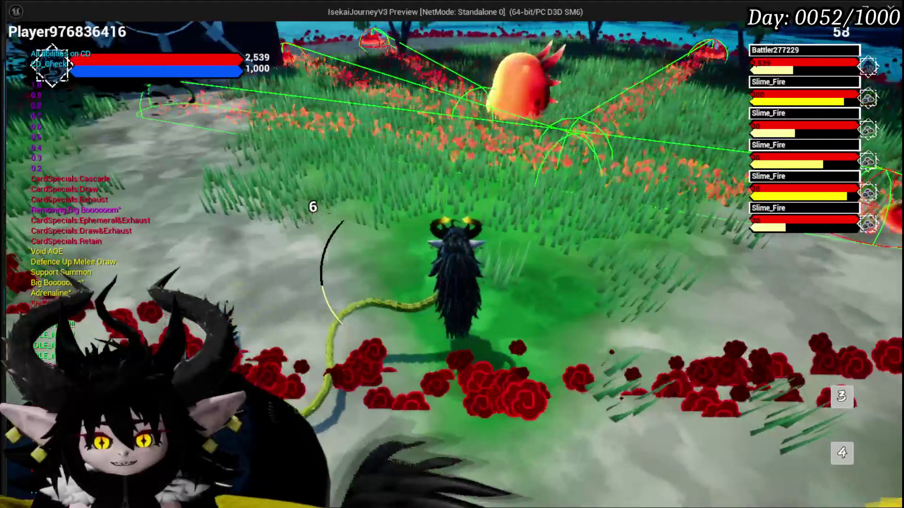
key(Escape)
click(18, 46)
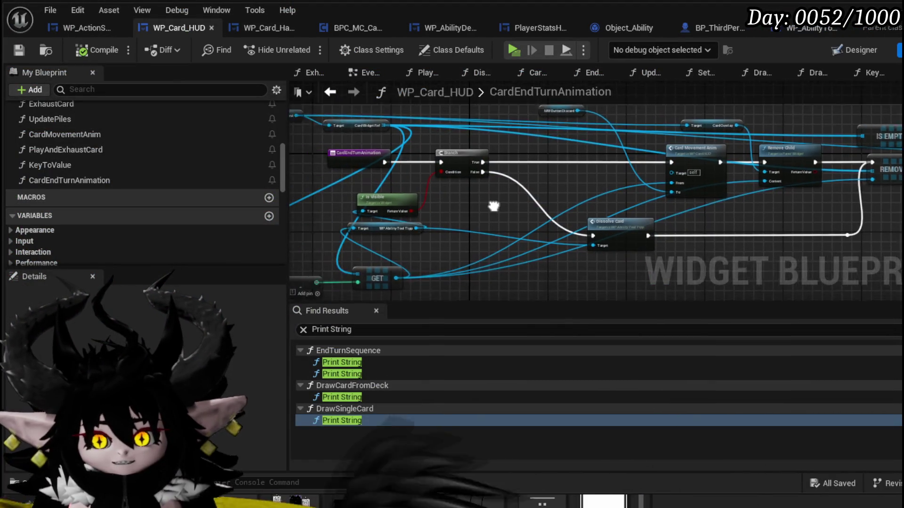
Rearrange the Is Visible and tooltip getter nodes, save WP_Card_HUD, and switch to WP_AbilityToolTipp.
drag(516, 177, 532, 171)
drag(471, 194, 475, 208)
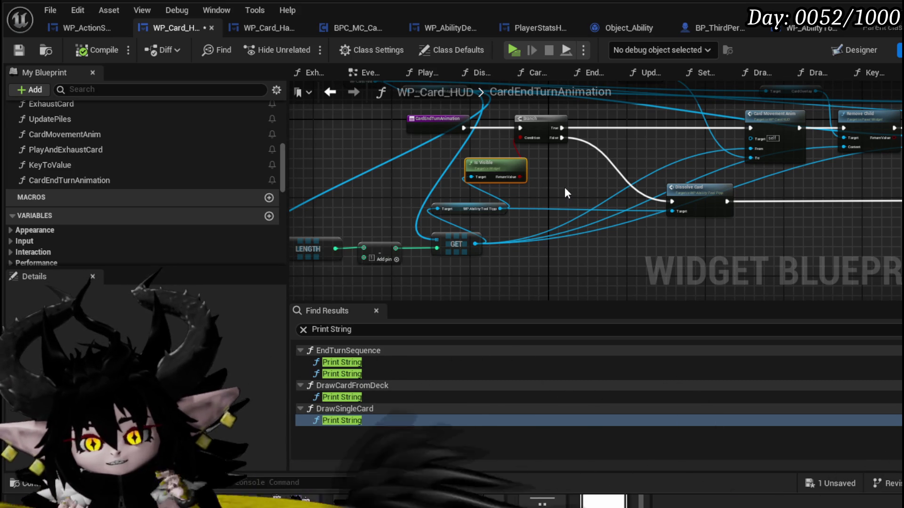
drag(558, 194, 399, 223)
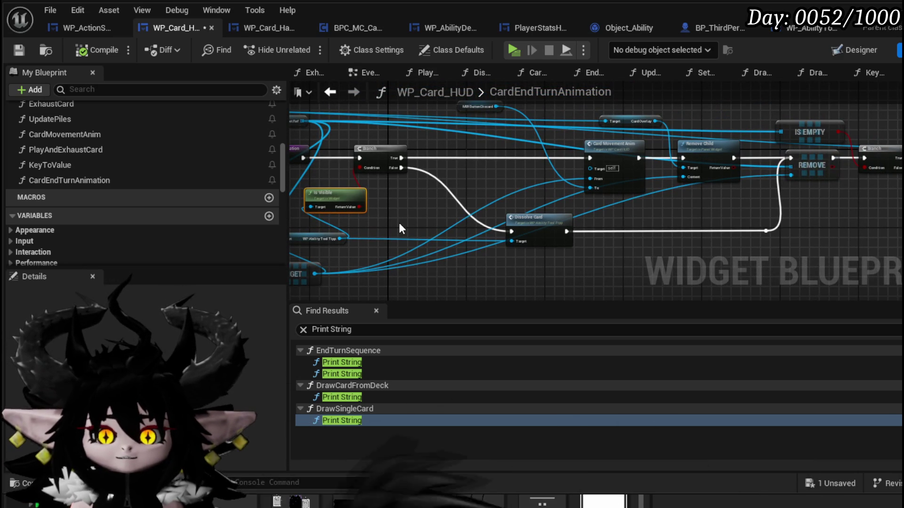
click(399, 224)
click(28, 54)
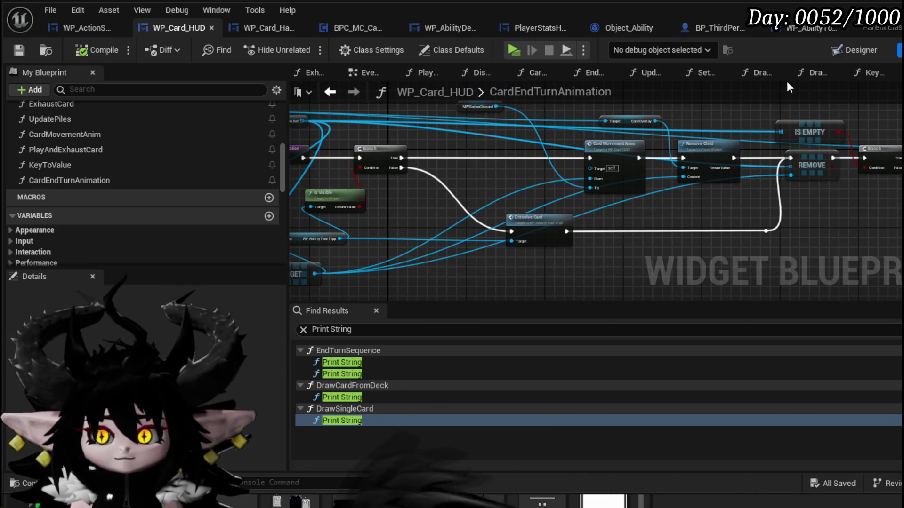
click(815, 30)
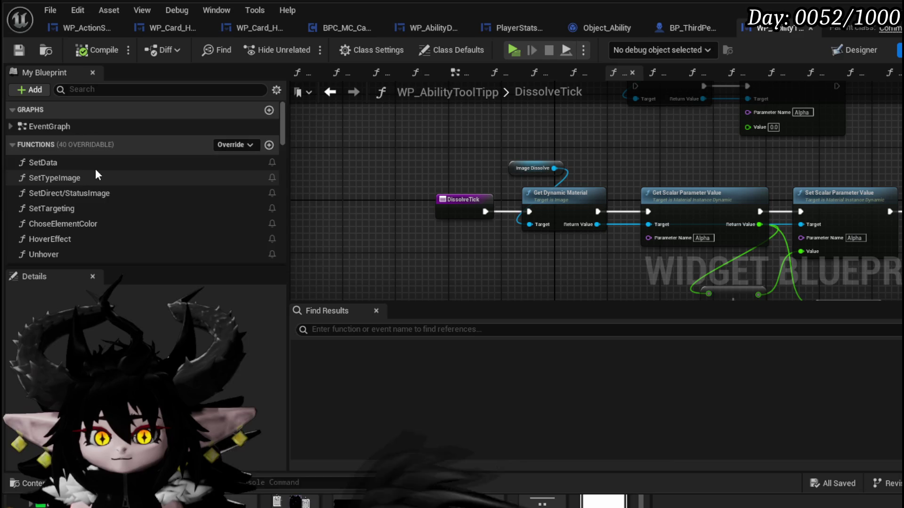
Add a new Boolean variable named Dissolve to WP_AbilityToolTipp and save.
scroll(104, 162, down, 15)
scroll(198, 170, down, 4)
scroll(199, 170, up, 8)
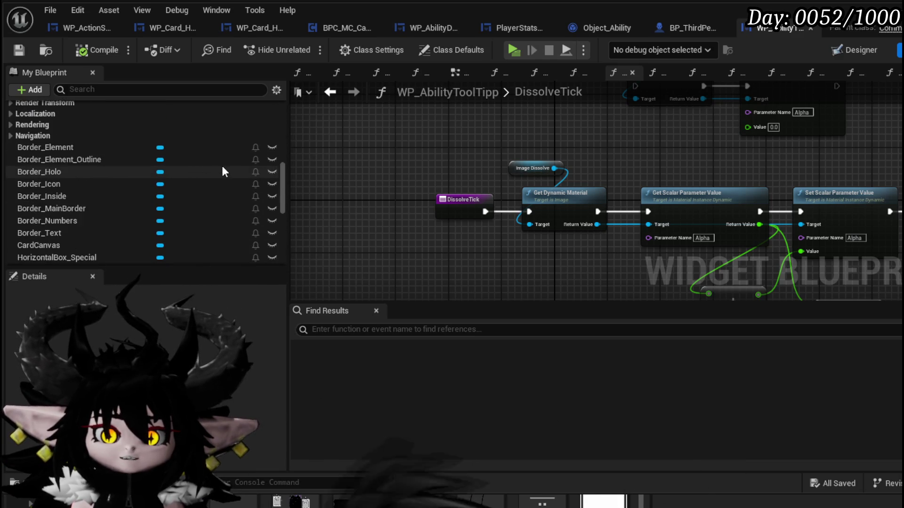
scroll(235, 171, up, 4)
click(268, 121)
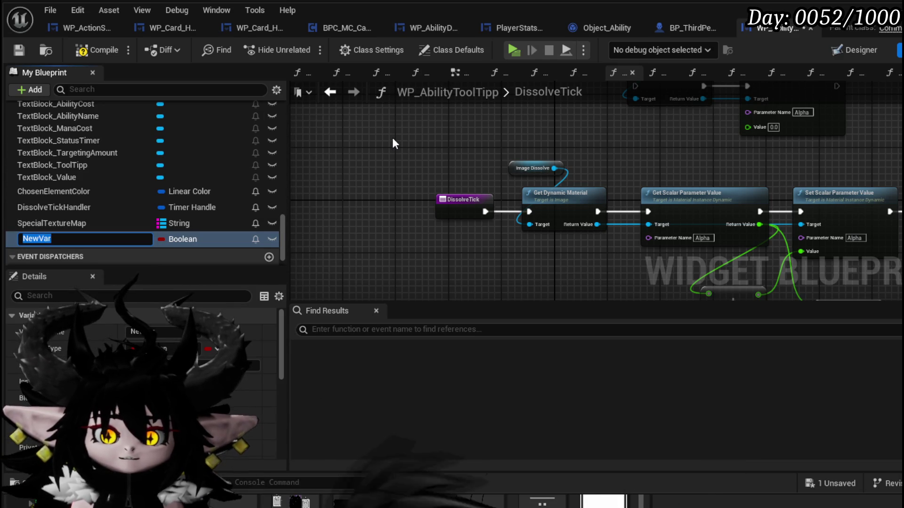
text(Dissolve)
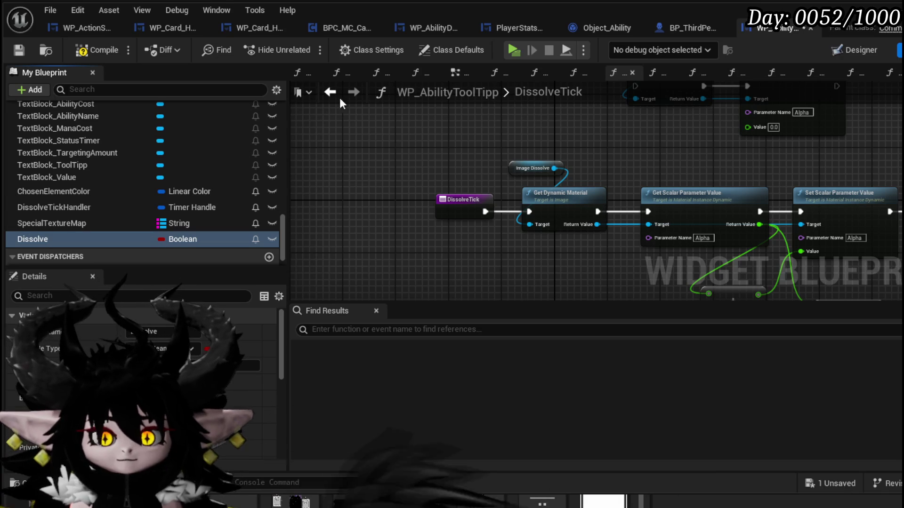
click(21, 49)
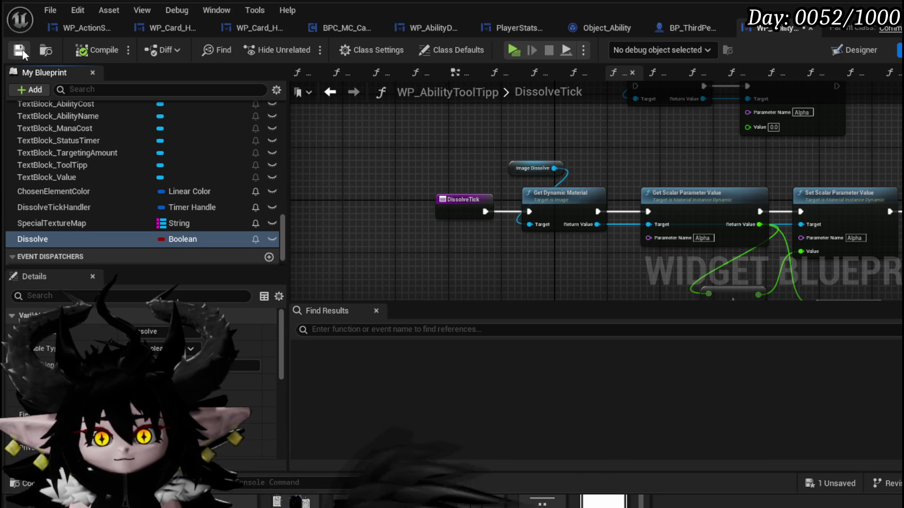
In DissolveCard, insert a Set Dissolve (true) node between the entry and the first Set Visibility.
scroll(115, 179, up, 6)
scroll(116, 180, up, 10)
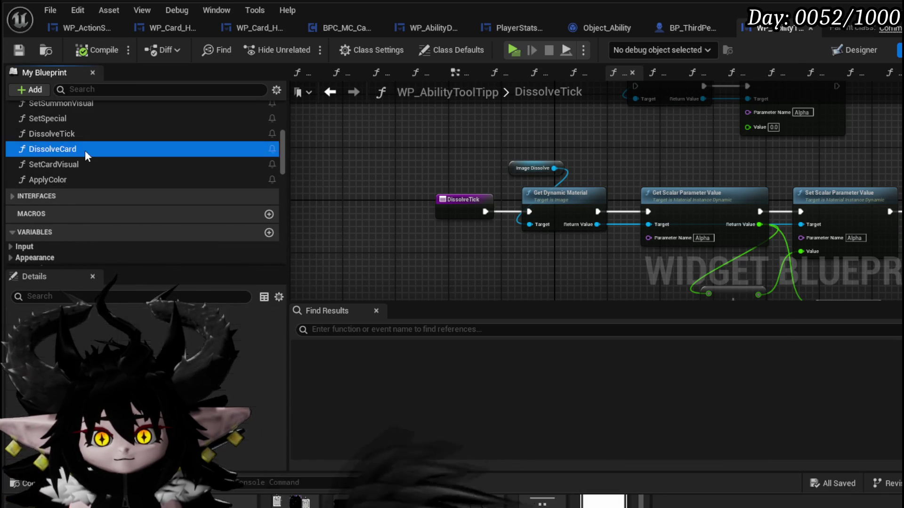
double_click(85, 149)
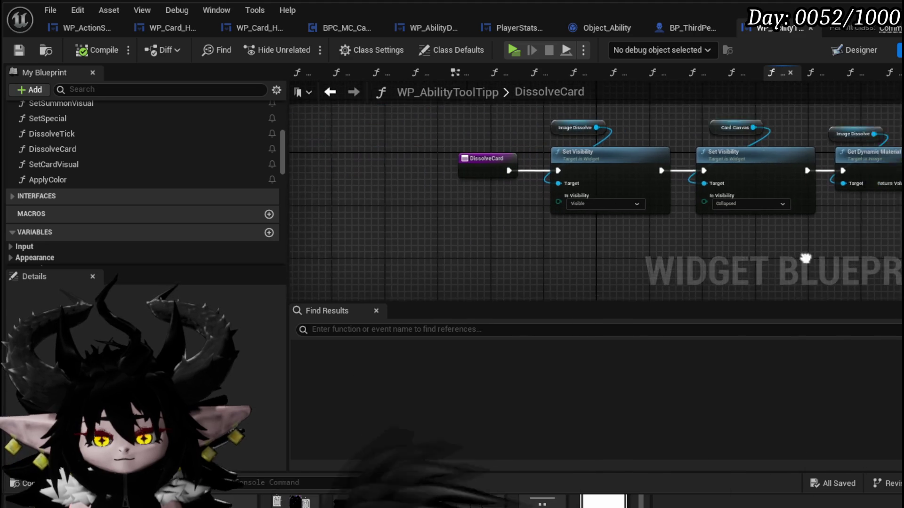
scroll(195, 231, down, 15)
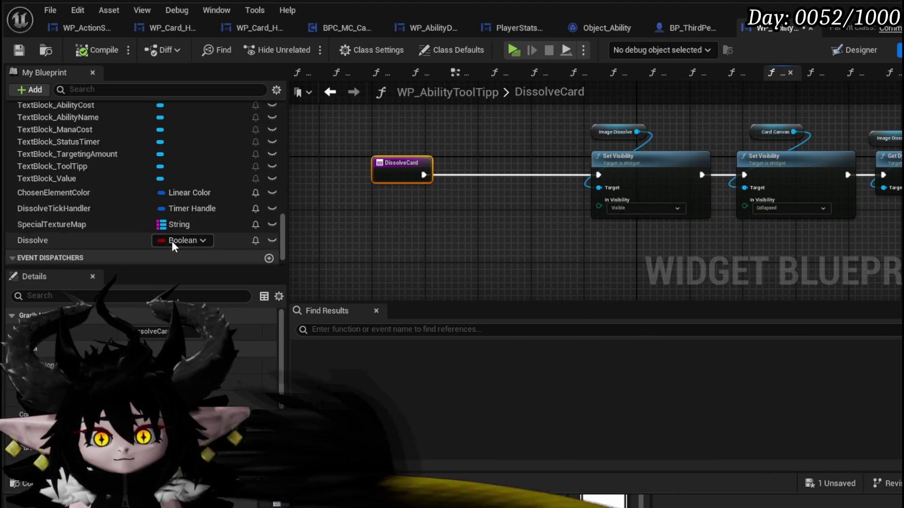
scroll(172, 244, down, 1)
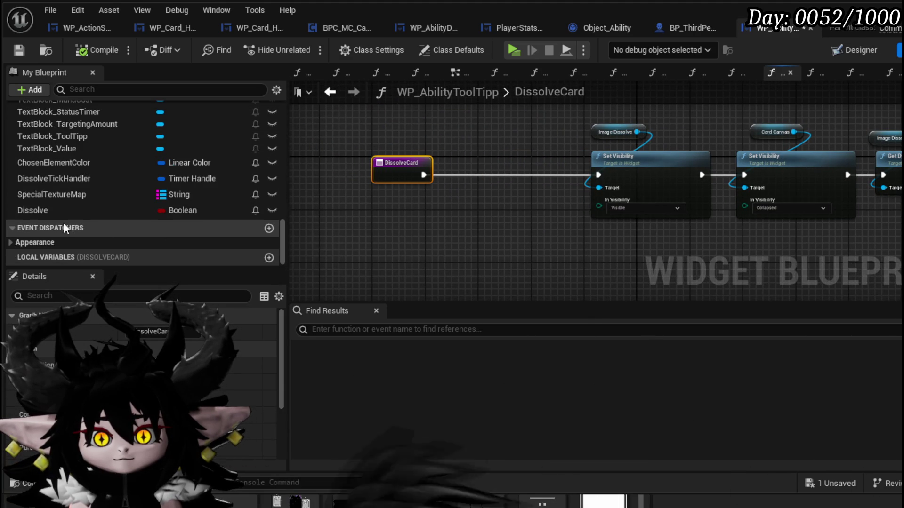
click(93, 214)
click(504, 224)
drag(423, 175, 424, 178)
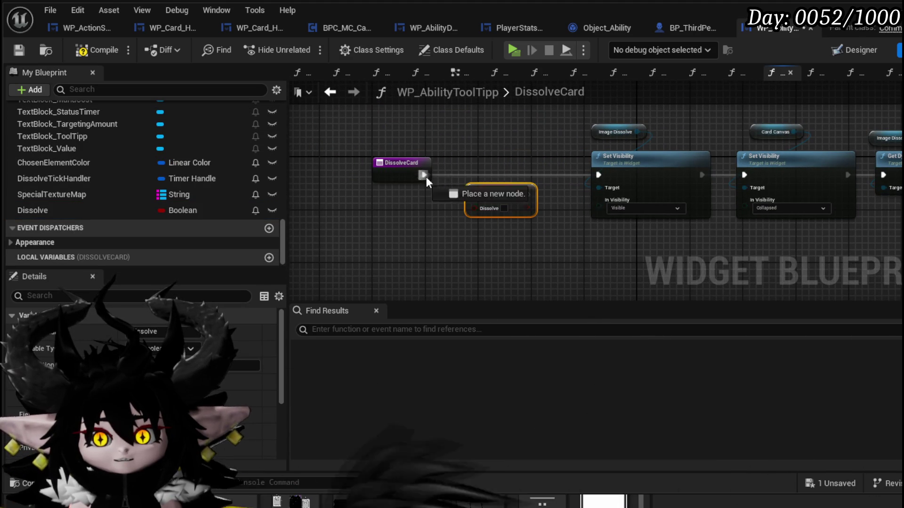
drag(482, 195, 482, 196)
mouse_move(423, 175)
mouse_down()
mouse_move(478, 200)
mouse_move(529, 182)
mouse_move(602, 179)
mouse_up()
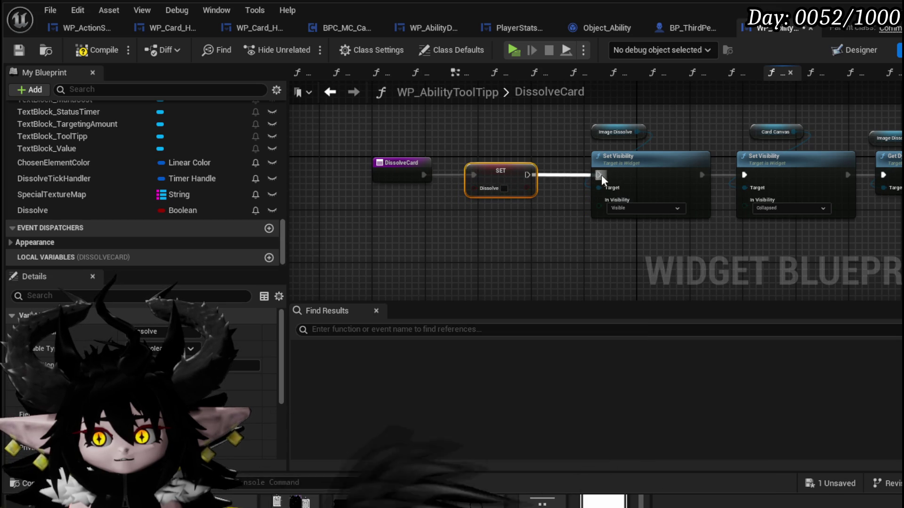
Compile and save WP_AbilityToolTipp with the updated DissolveCard function.
click(536, 239)
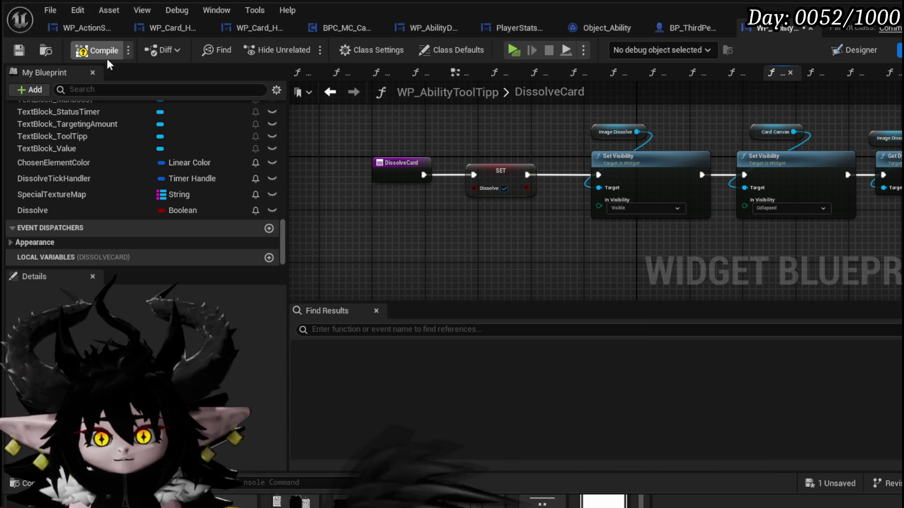
click(18, 50)
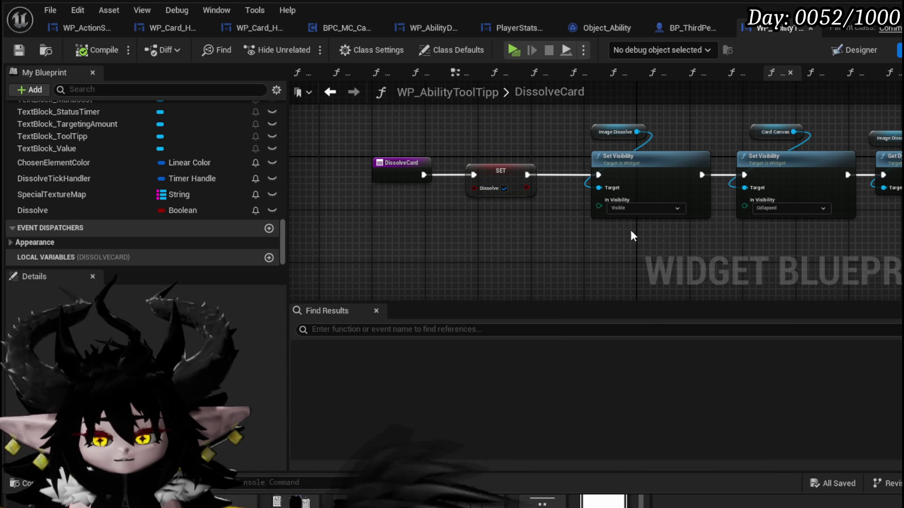
scroll(601, 231, down, 2)
drag(601, 231, 352, 230)
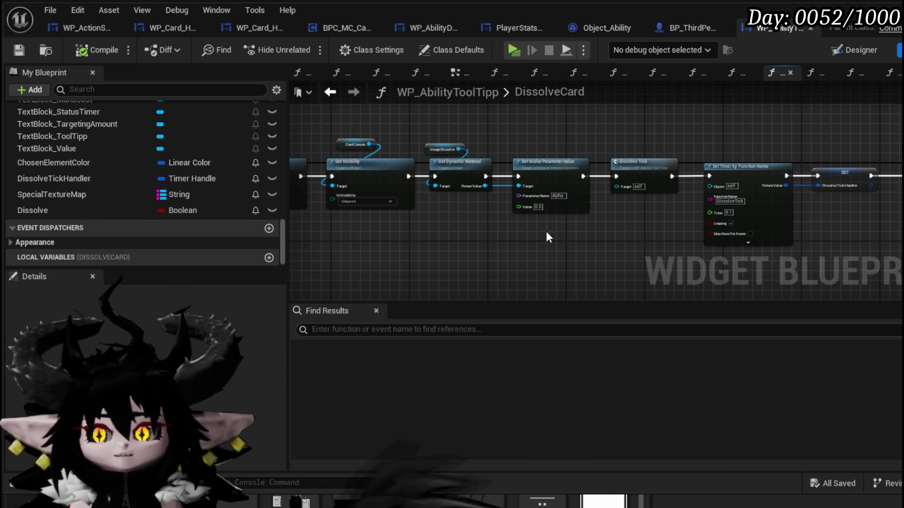
click(835, 50)
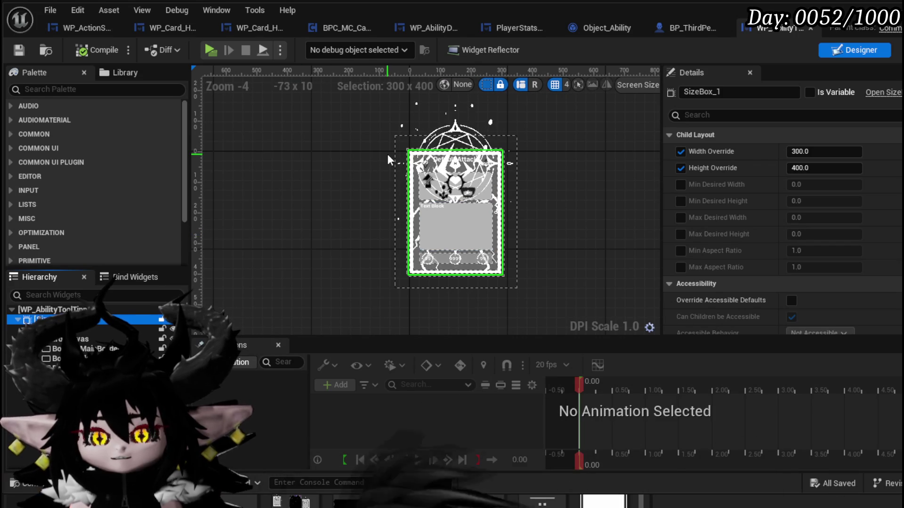
Select Overlay_1 and set its padding, leaving the bottom padding at 0.
scroll(426, 213, down, 4)
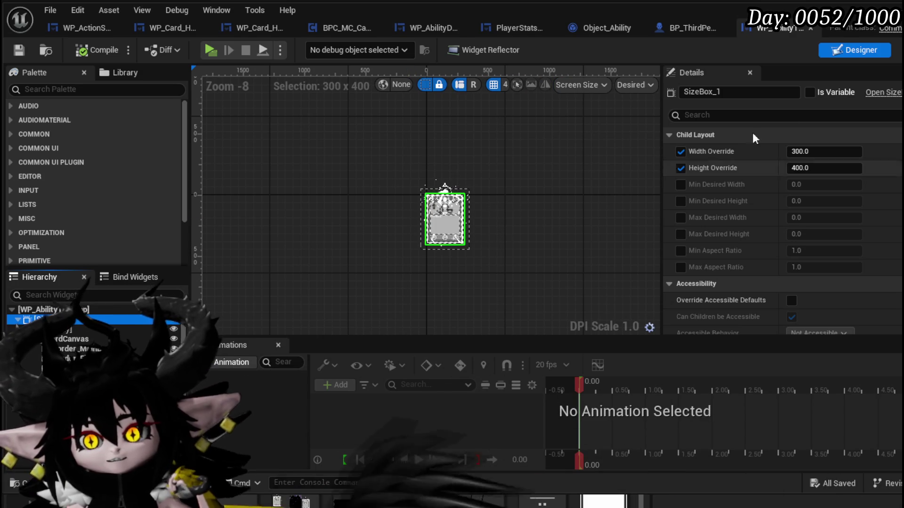
scroll(770, 230, down, 2)
scroll(770, 230, down, 4)
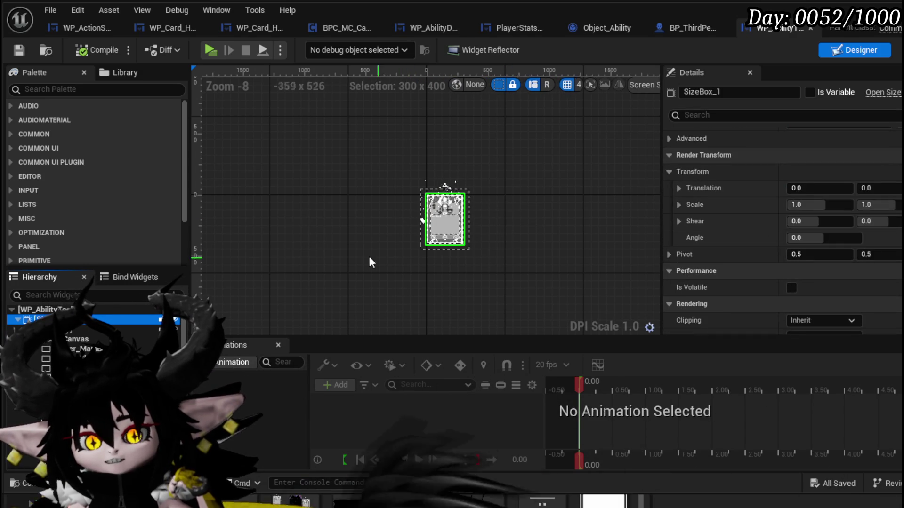
click(72, 330)
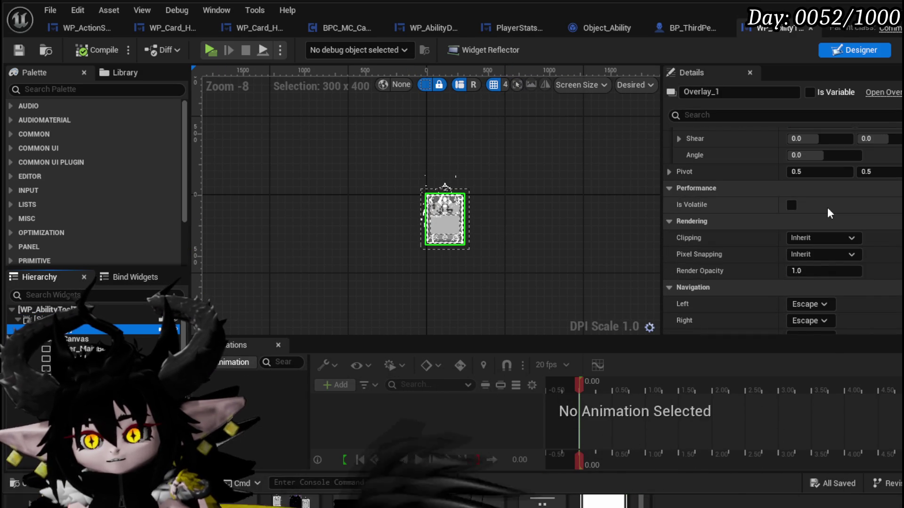
scroll(826, 207, up, 5)
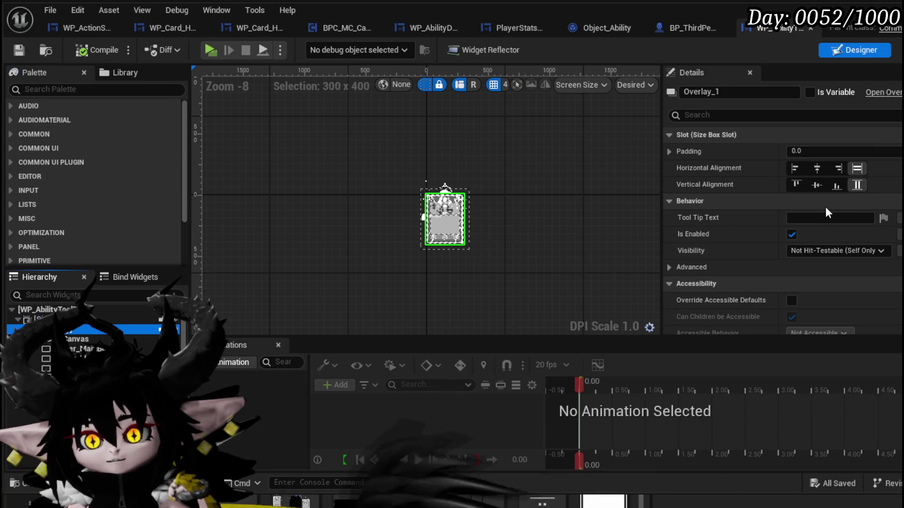
click(664, 152)
click(664, 152)
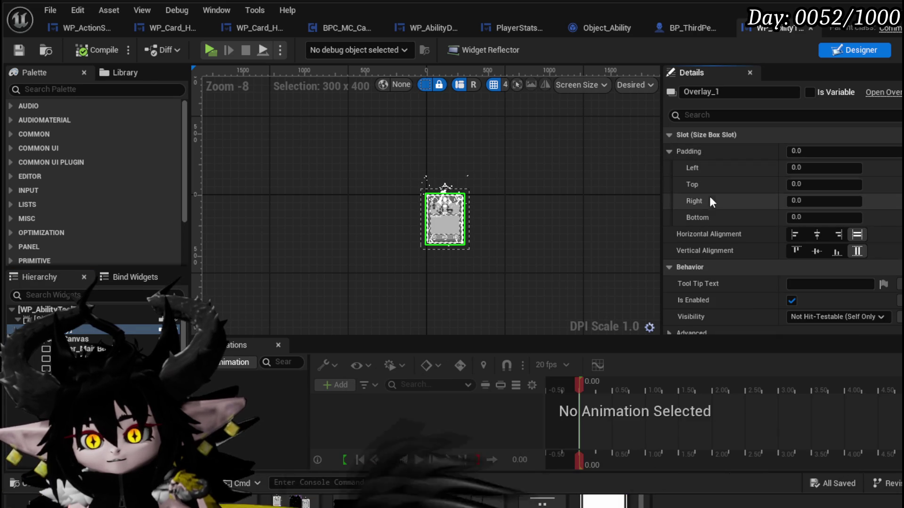
click(799, 216)
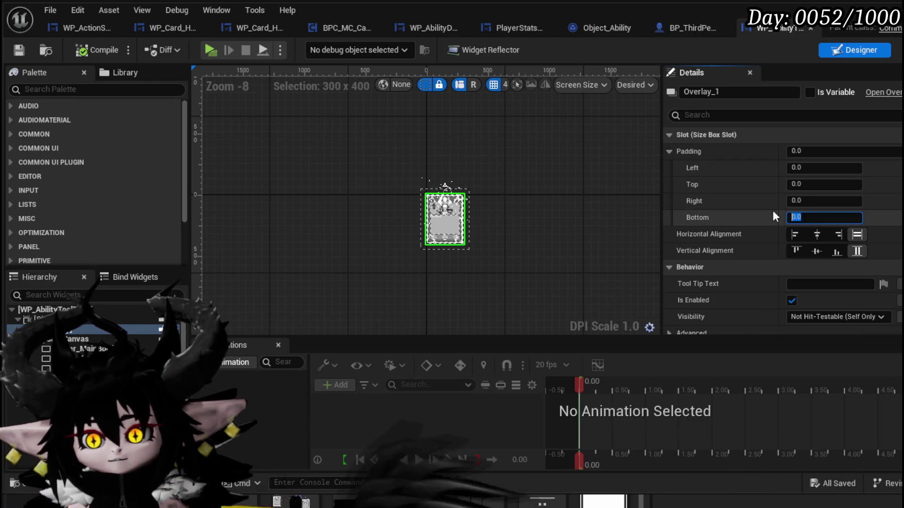
text(50)
key(Return)
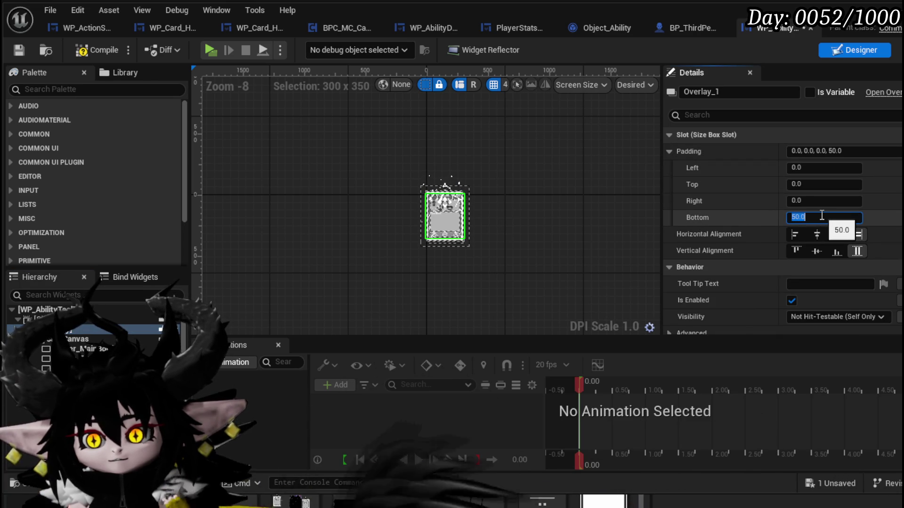
text(0)
key(Return)
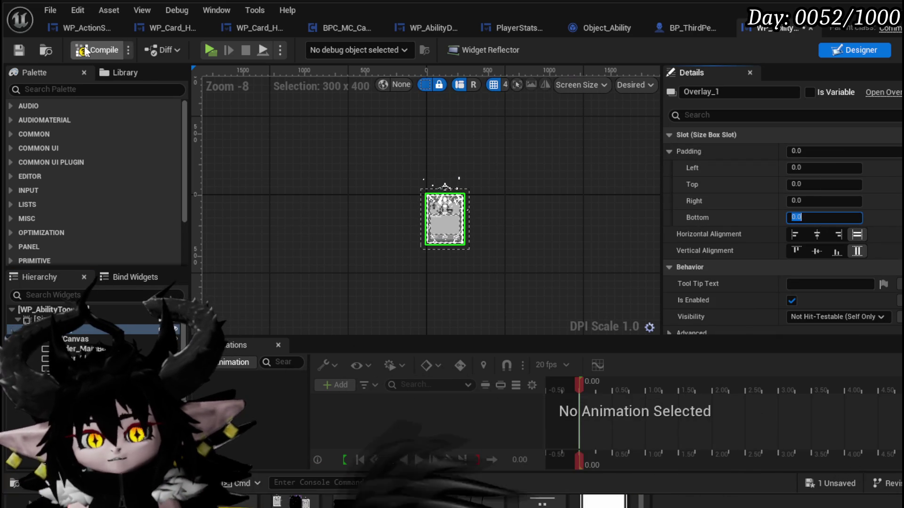
Save the tooltip widget and select the CardCanvas widget.
click(20, 51)
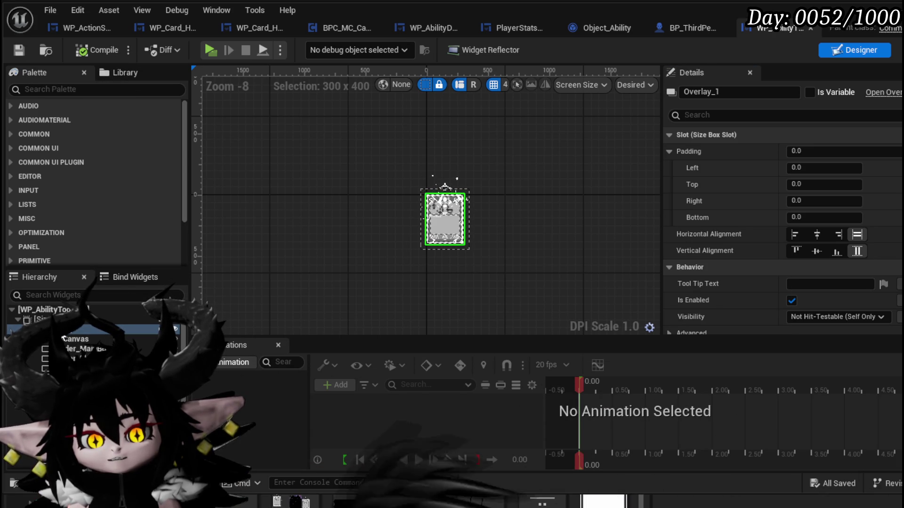
click(445, 217)
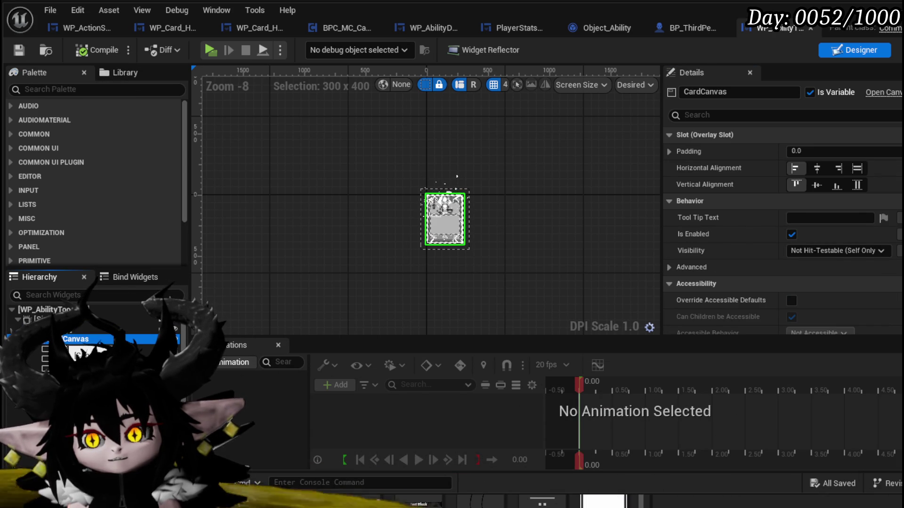
click(442, 246)
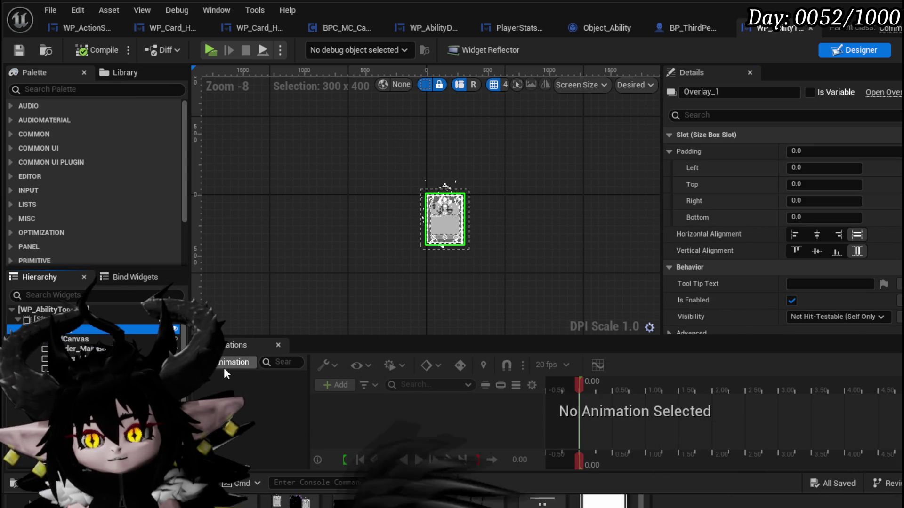
scroll(86, 351, down, 3)
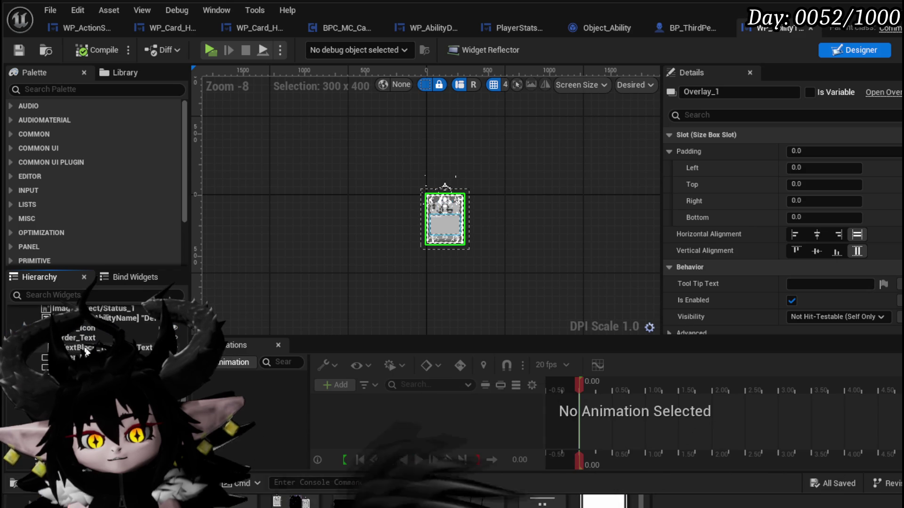
Create a widget animation named EndTurn and add an Overlay_1 track to it.
click(231, 363)
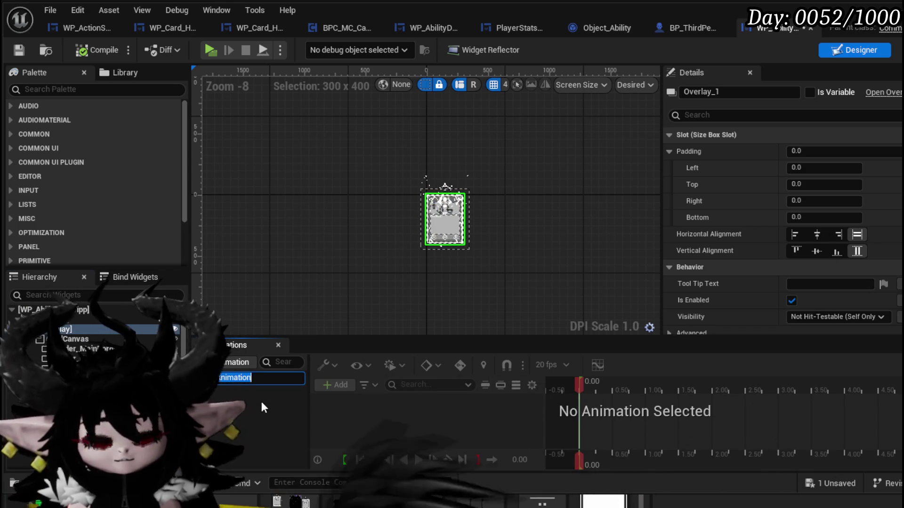
key(BackSpace)
click(261, 400)
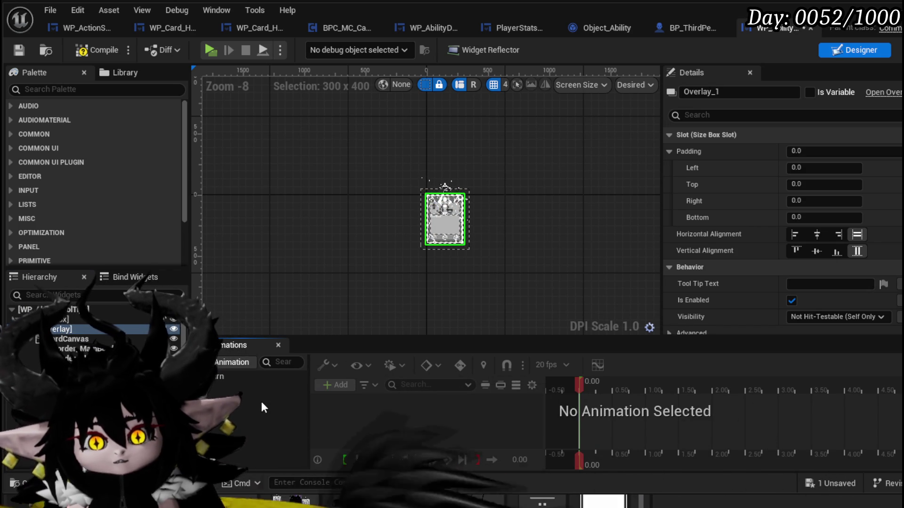
click(247, 377)
click(341, 386)
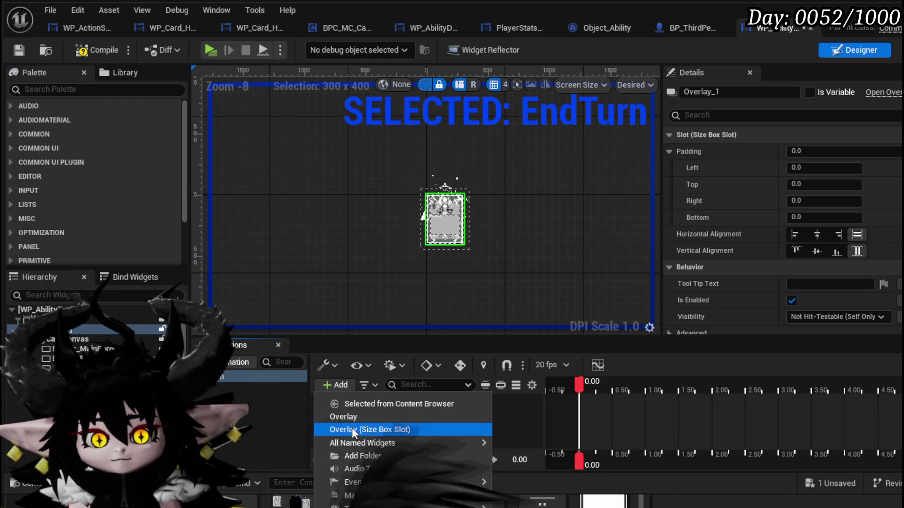
click(352, 416)
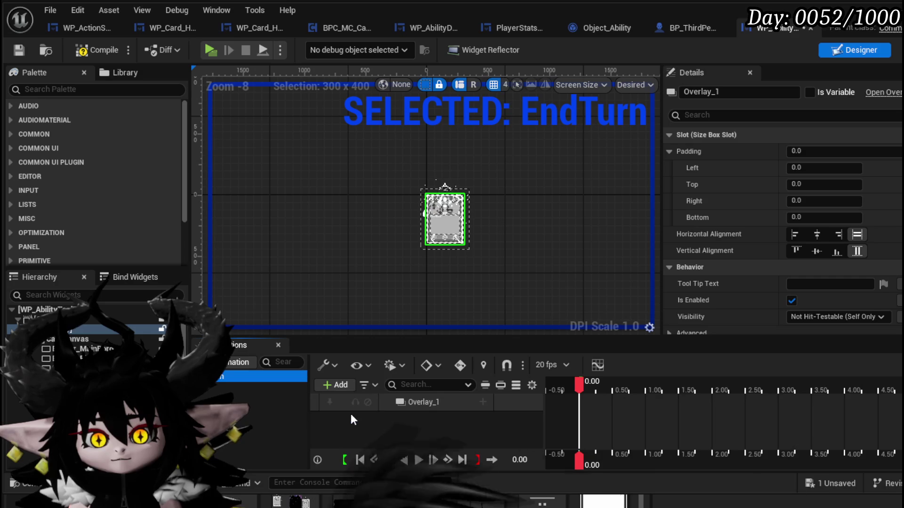
Add a Transform track to Overlay_1 and expand Translation to show X and Y.
click(482, 401)
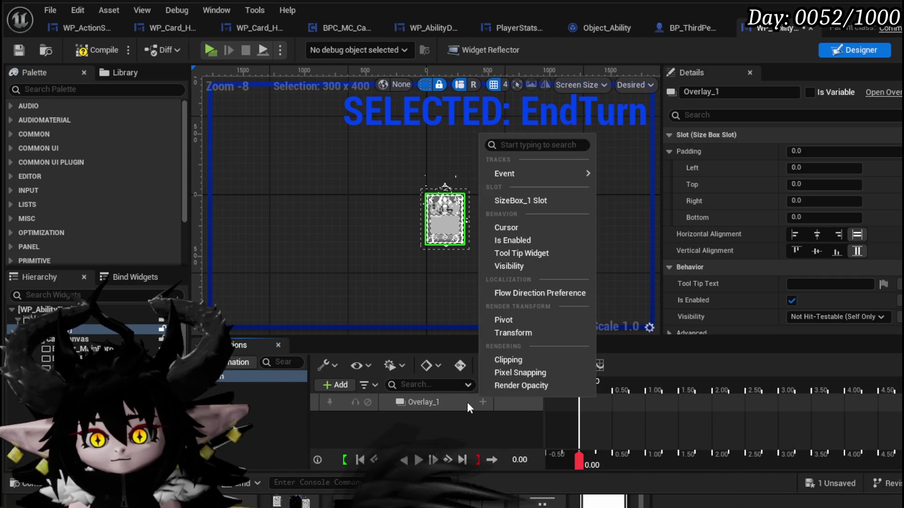
click(566, 333)
click(406, 418)
scroll(419, 410, down, 2)
scroll(423, 420, up, 1)
click(411, 408)
click(401, 407)
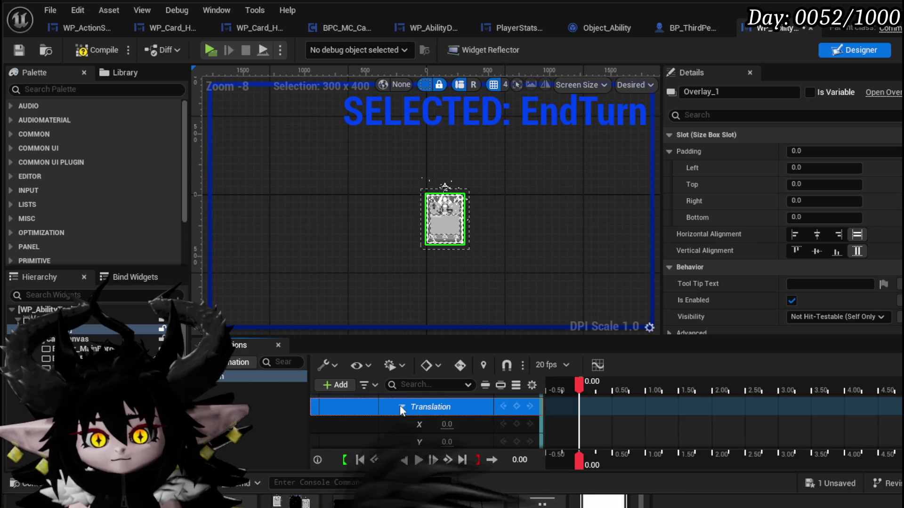
scroll(464, 413, down, 1)
mouse_move(447, 422)
mouse_down()
mouse_move(459, 423)
mouse_move(435, 422)
mouse_up()
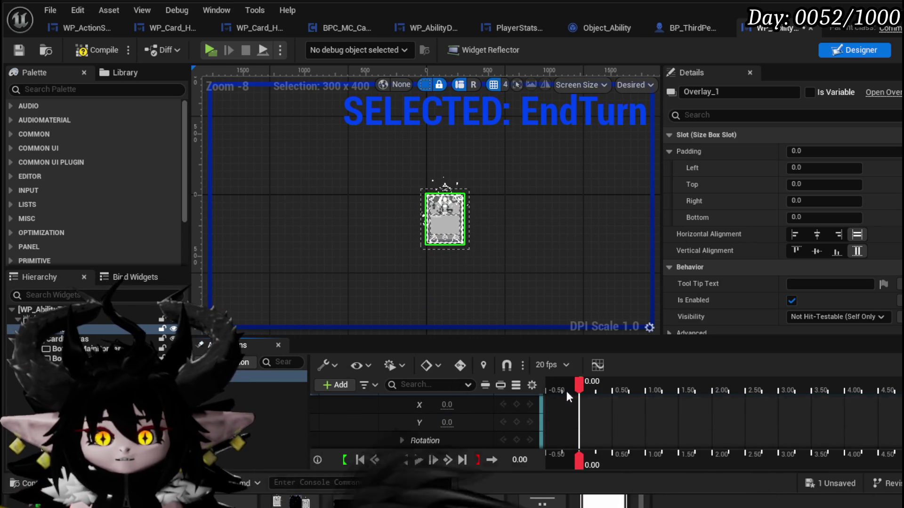
Key Overlay_1's Translation Y to -200 at 0.50 seconds, preview it, then compile and save.
drag(581, 388, 613, 391)
click(472, 421)
text(-100)
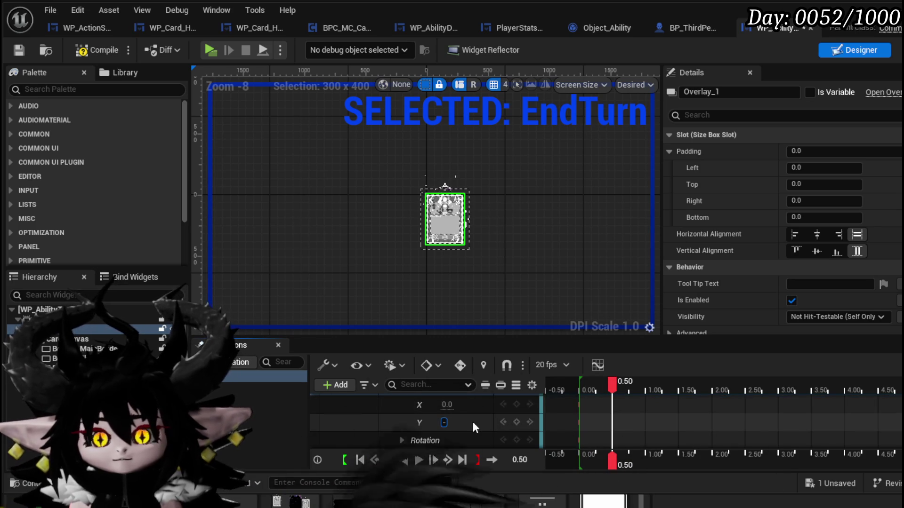
key(Return)
click(447, 422)
text(-200)
key(Return)
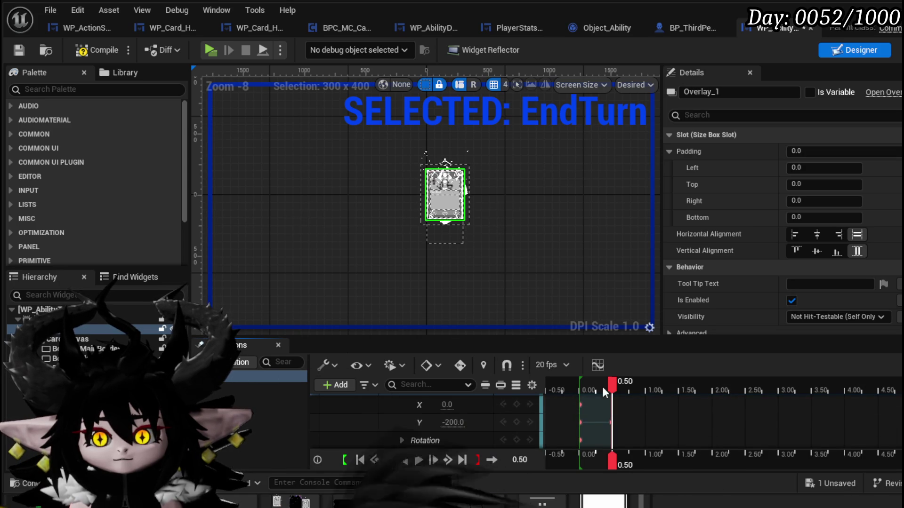
mouse_move(610, 382)
mouse_down()
mouse_move(570, 385)
mouse_move(579, 386)
mouse_up()
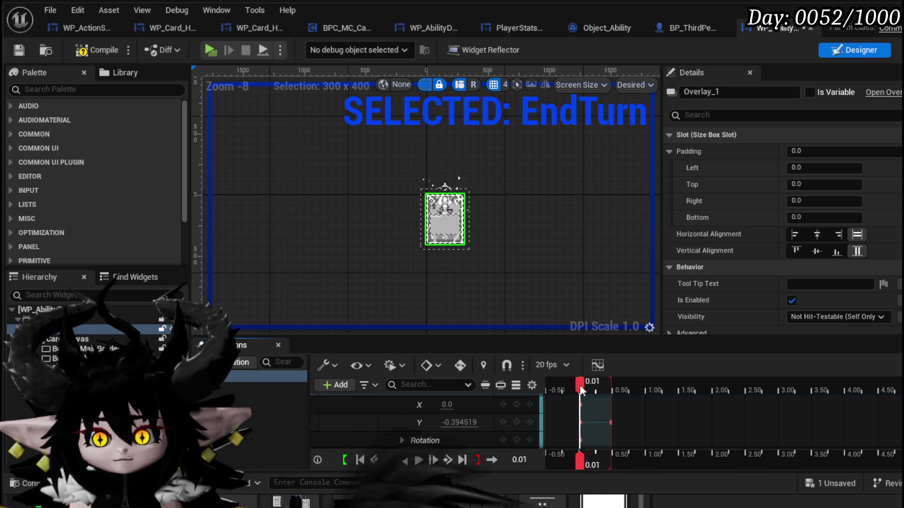
click(21, 47)
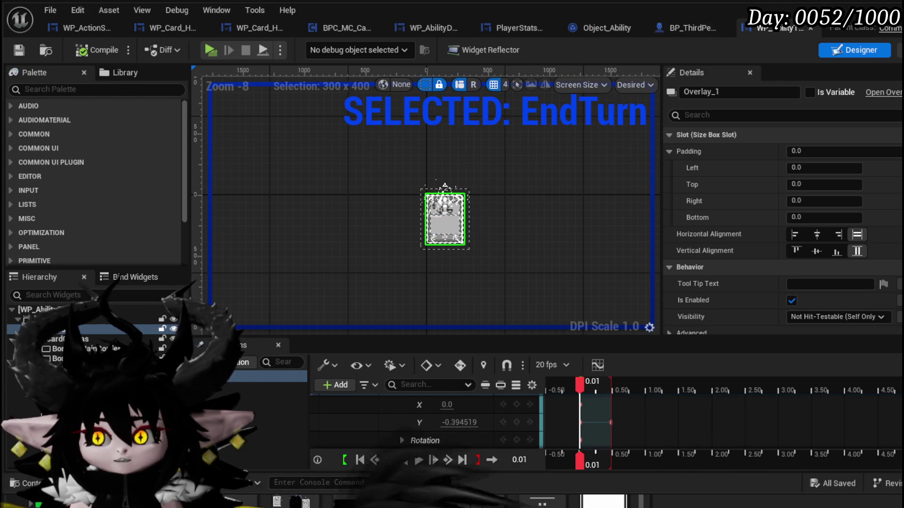
click(896, 50)
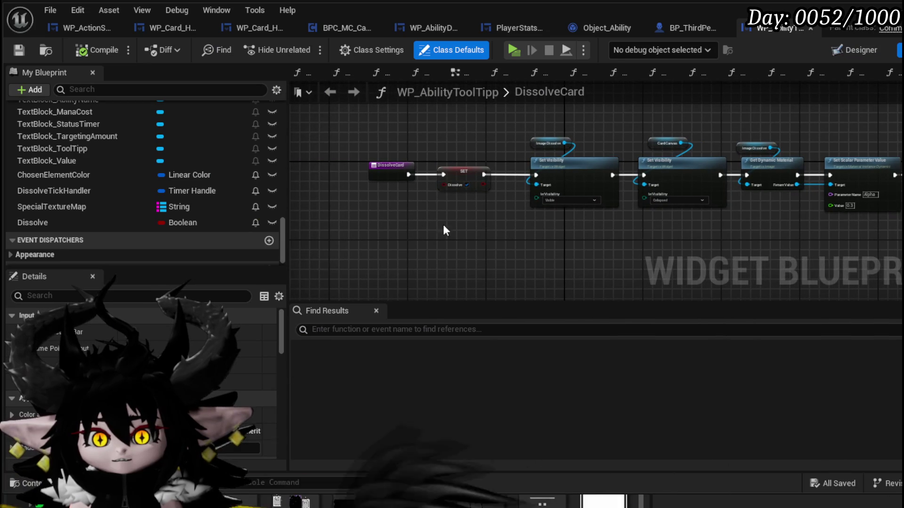
scroll(131, 175, up, 10)
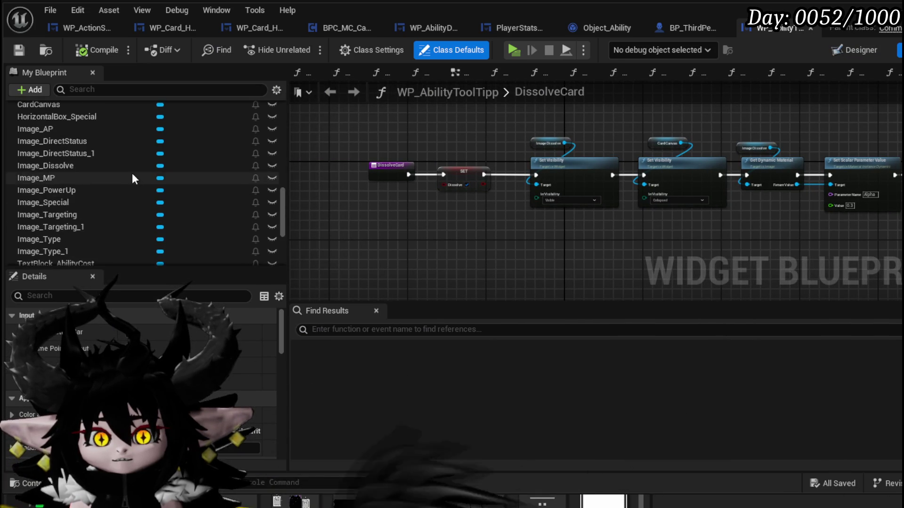
scroll(132, 171, up, 5)
scroll(132, 171, up, 5)
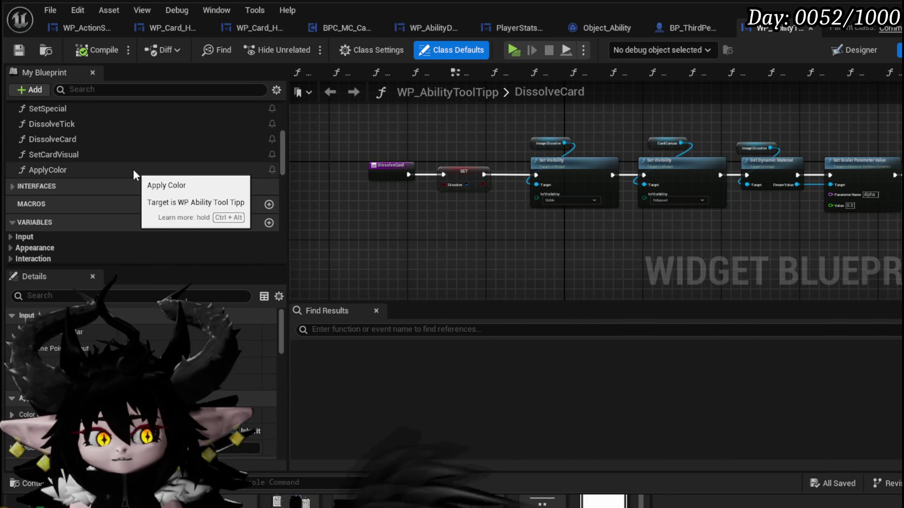
scroll(134, 172, up, 5)
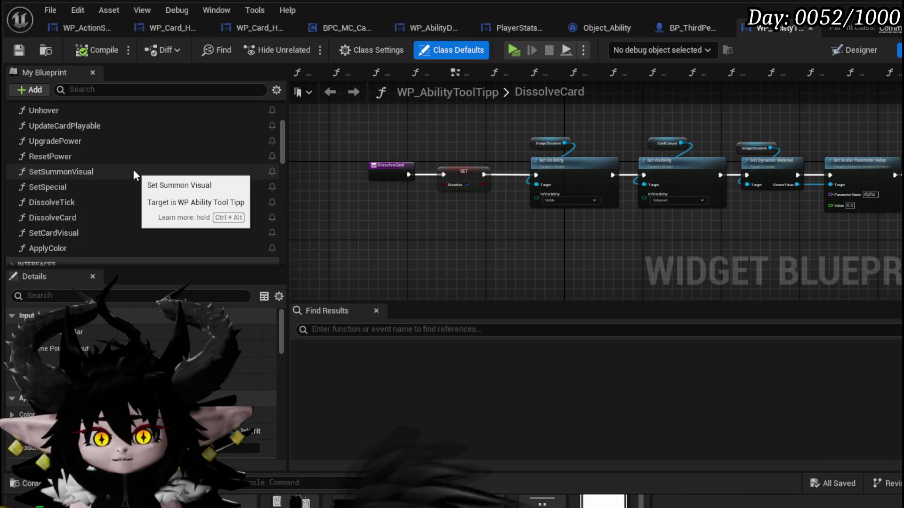
scroll(134, 170, up, 5)
Add a new function named PlayEndTurn to the tooltip widget.
click(272, 143)
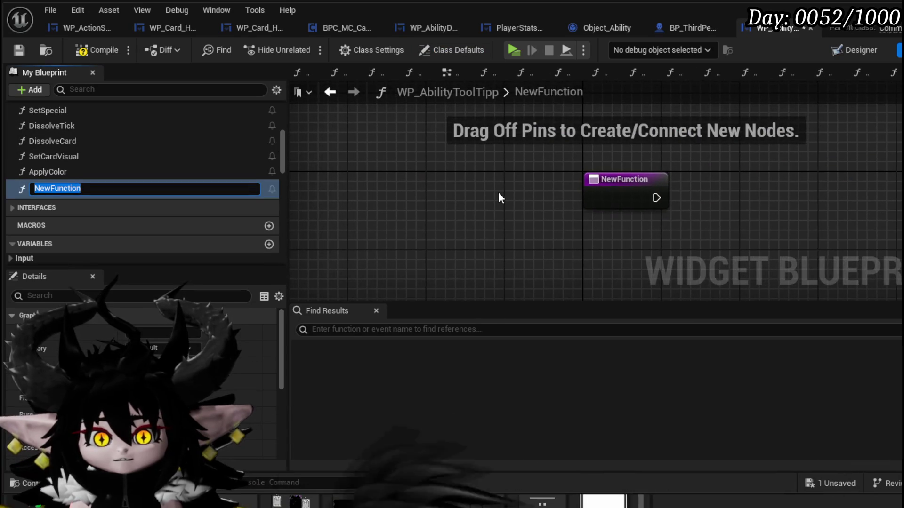
text(PlayEnd)
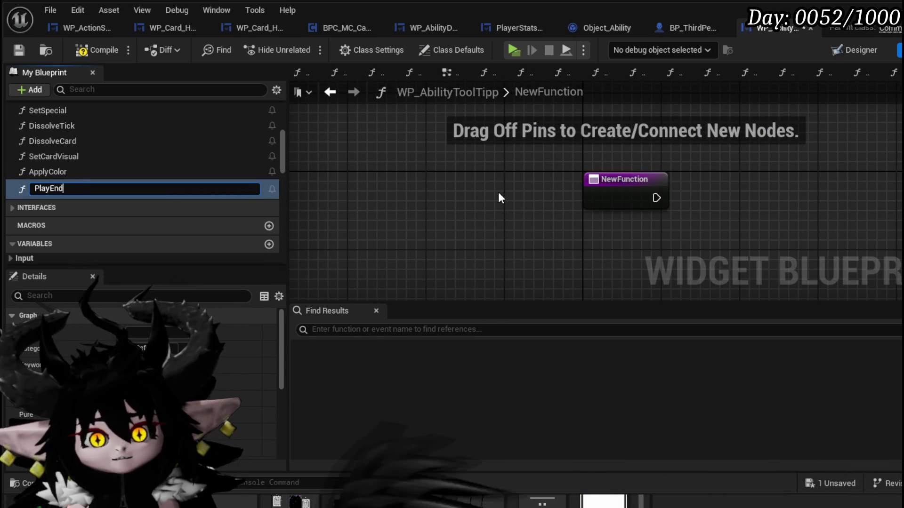
text(Turn)
key(Return)
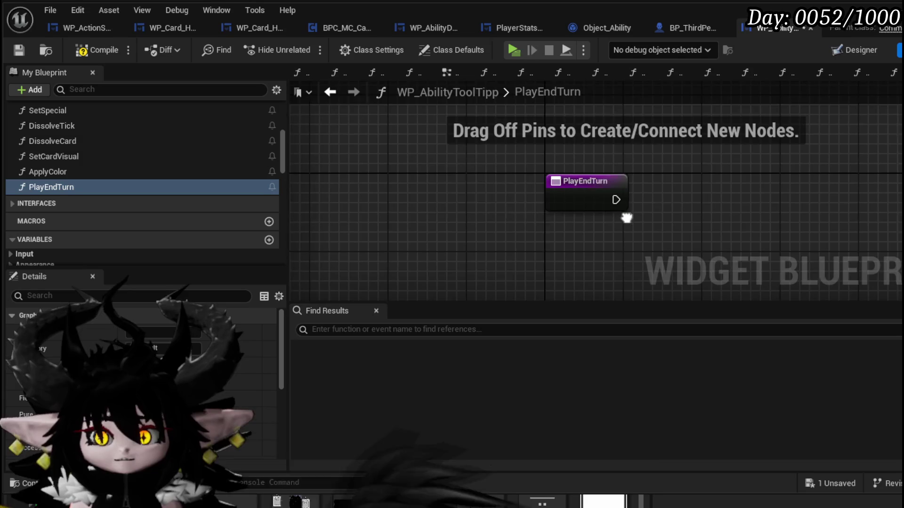
scroll(171, 207, down, 2)
scroll(171, 206, down, 2)
scroll(171, 199, up, 2)
scroll(172, 198, down, 4)
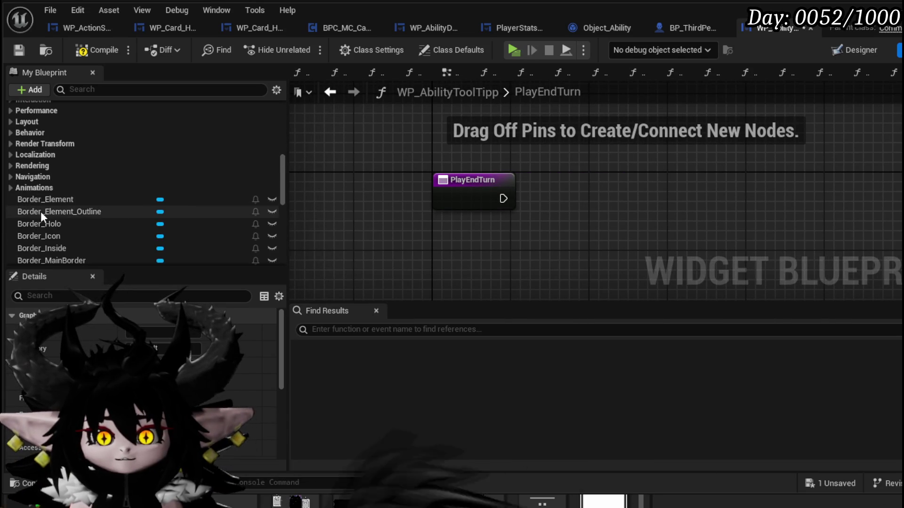
Make PlayEndTurn play the EndTurn animation via Play Animation Forward, then compile.
click(18, 187)
click(11, 188)
mouse_move(63, 201)
mouse_down()
mouse_move(500, 250)
mouse_move(583, 224)
mouse_up()
click(500, 254)
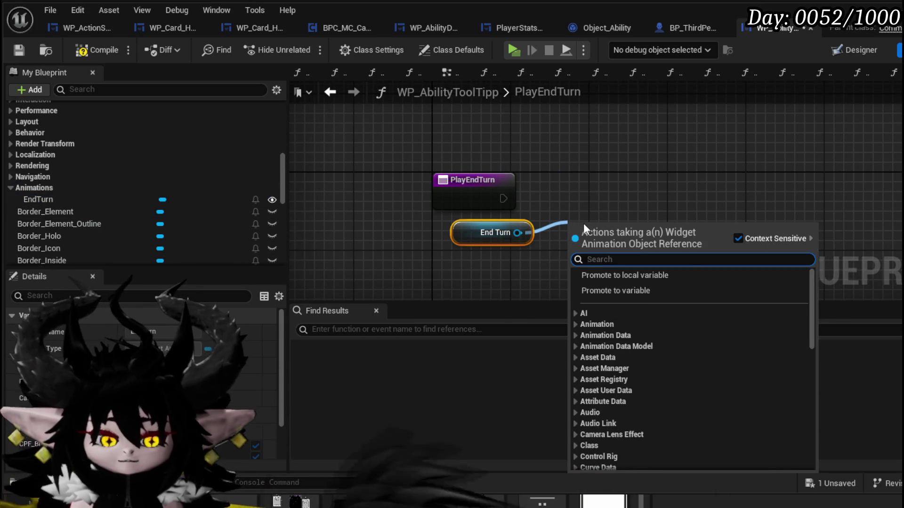
text(Play)
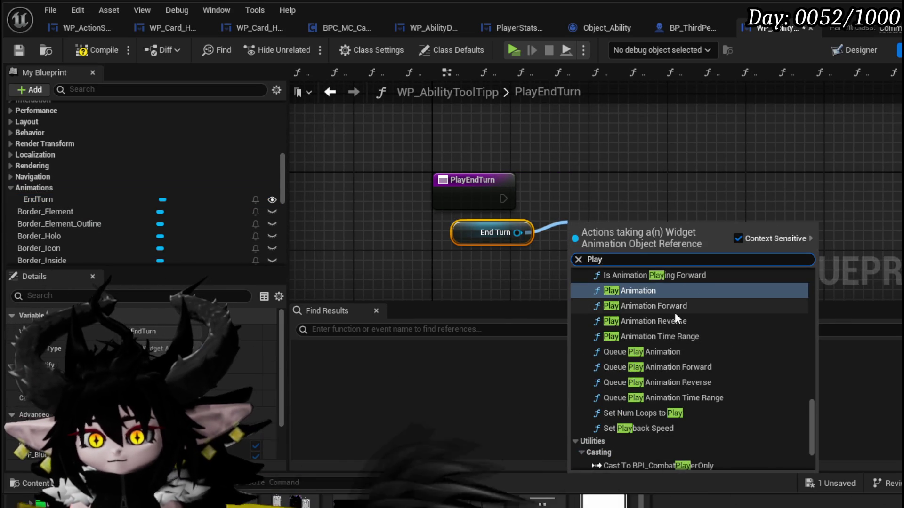
click(668, 307)
drag(619, 234, 628, 166)
drag(503, 198, 588, 193)
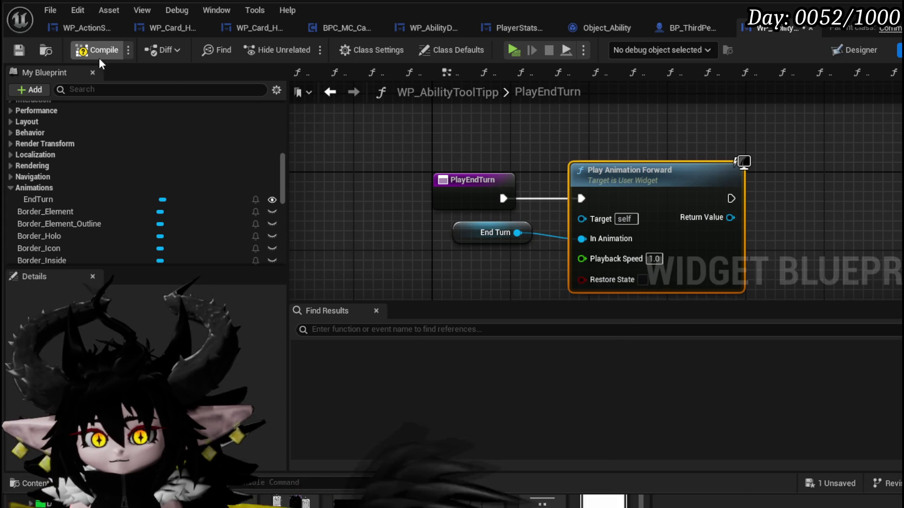
click(18, 51)
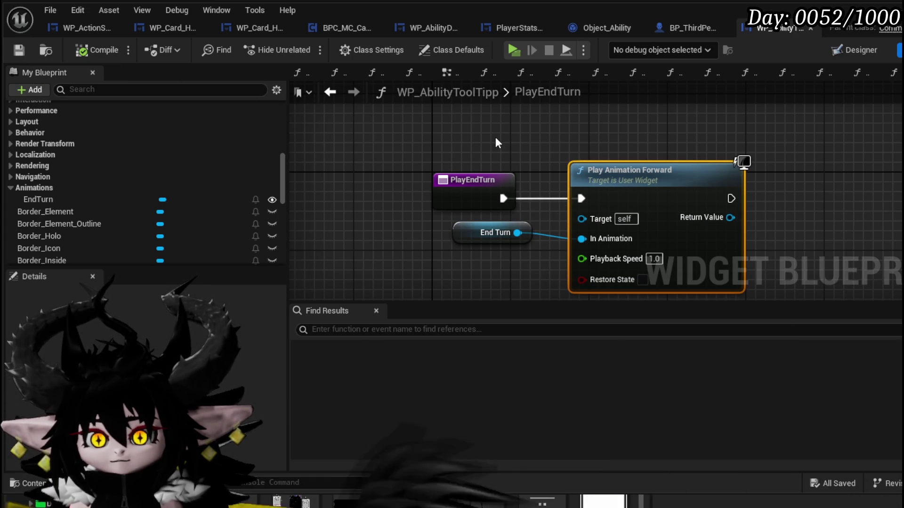
click(86, 29)
In CardEndTurnAnimation, insert a Play End Turn call on the tooltip before the Branch.
click(164, 29)
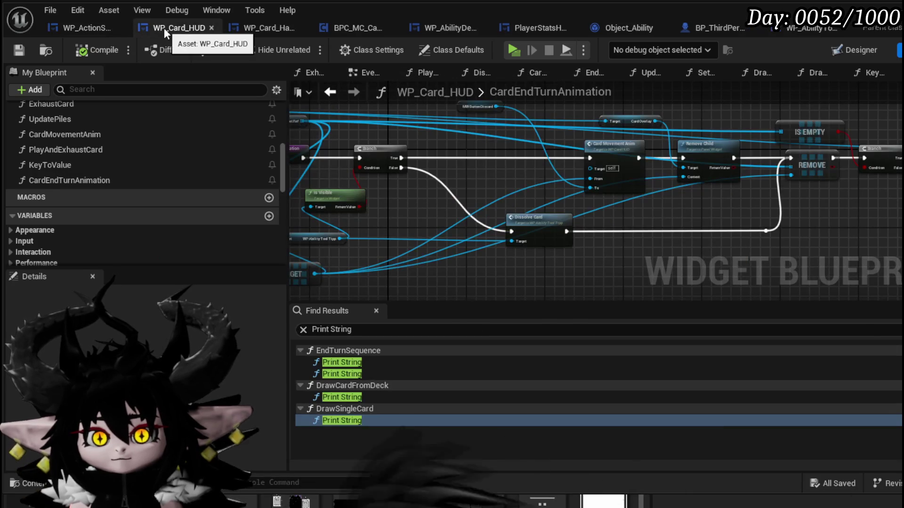
drag(372, 197, 569, 205)
mouse_move(547, 238)
mouse_down()
mouse_move(474, 206)
mouse_move(495, 222)
mouse_move(526, 222)
mouse_up()
scroll(473, 206, up, 2)
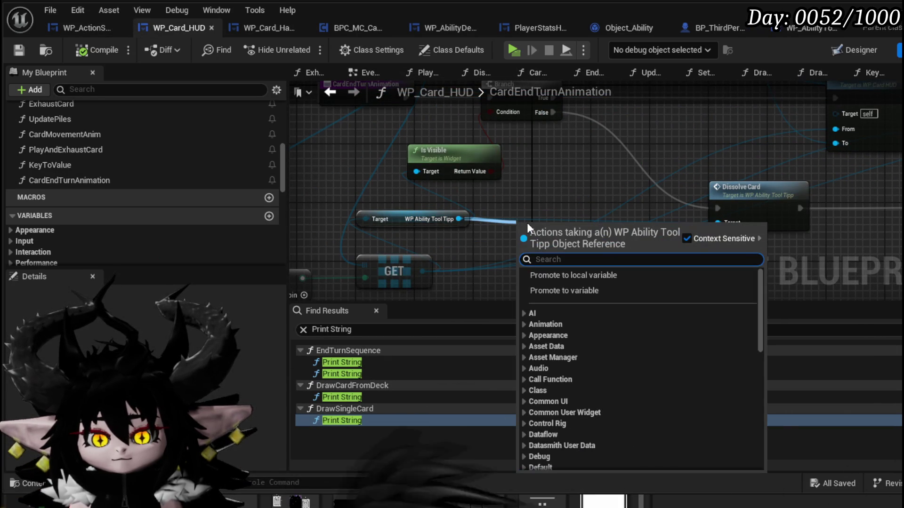
text(Play End)
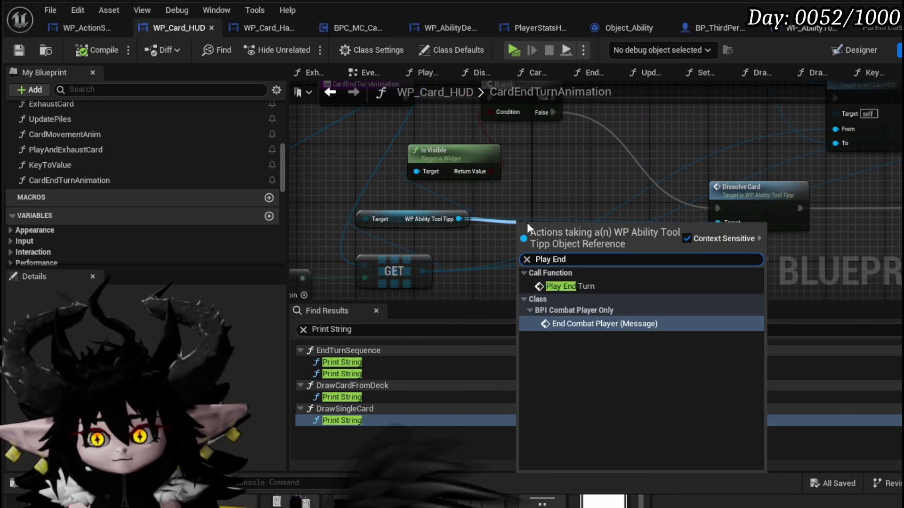
click(567, 286)
mouse_move(523, 158)
mouse_down()
mouse_move(633, 298)
mouse_move(612, 258)
mouse_move(491, 149)
mouse_move(321, 134)
mouse_up()
drag(513, 163, 479, 133)
drag(365, 145, 441, 145)
drag(523, 145, 574, 145)
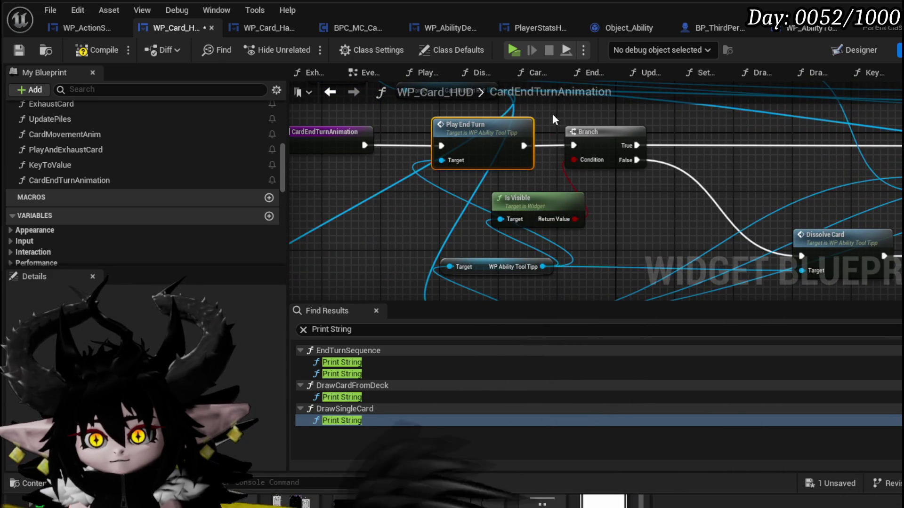
Save WP_Card_HUD and launch a standalone game preview.
click(19, 51)
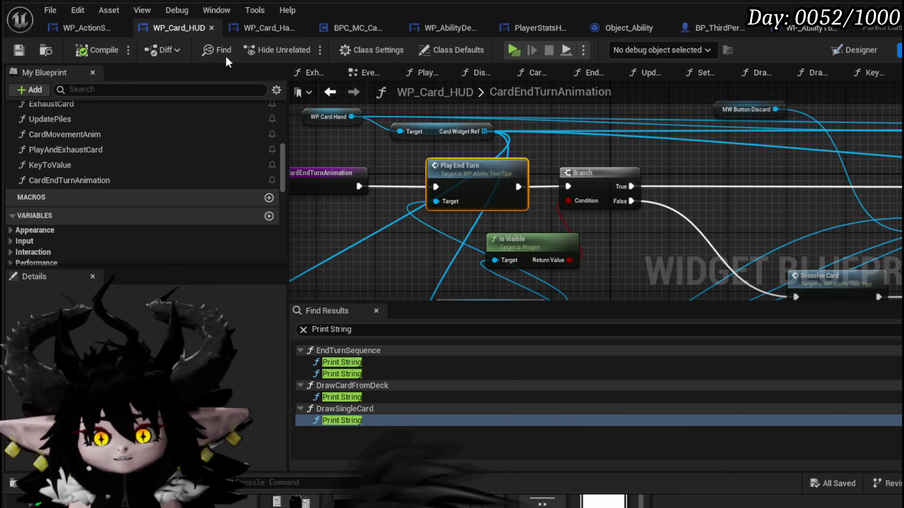
key(alt+Tab)
click(304, 47)
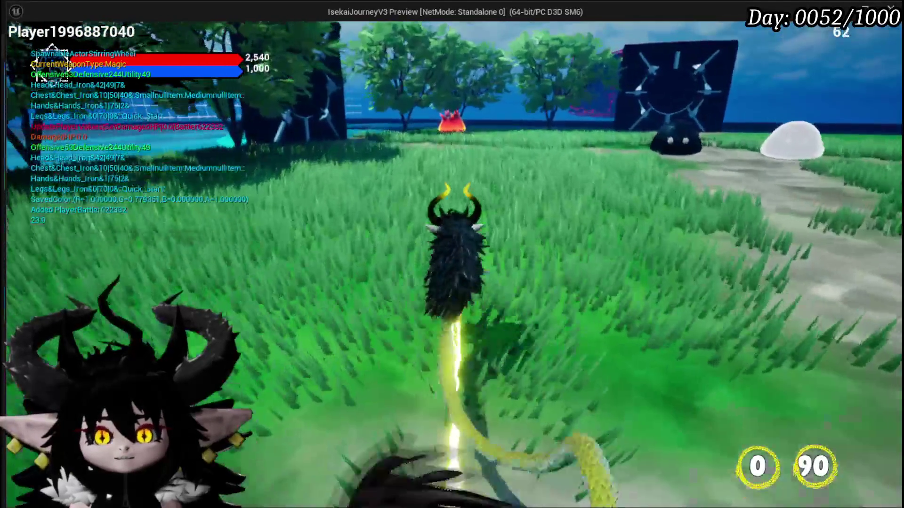
Walk the character to the fire slime and continue the battle.
key(w)
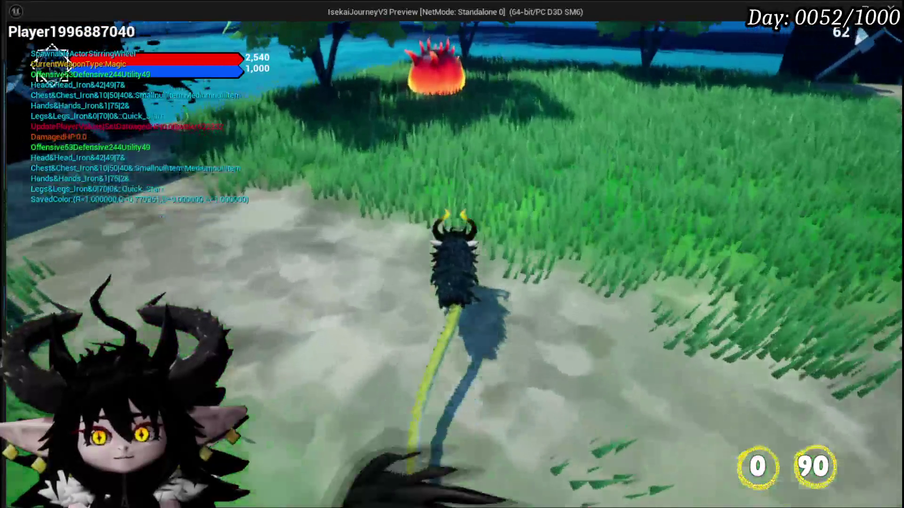
key(w)
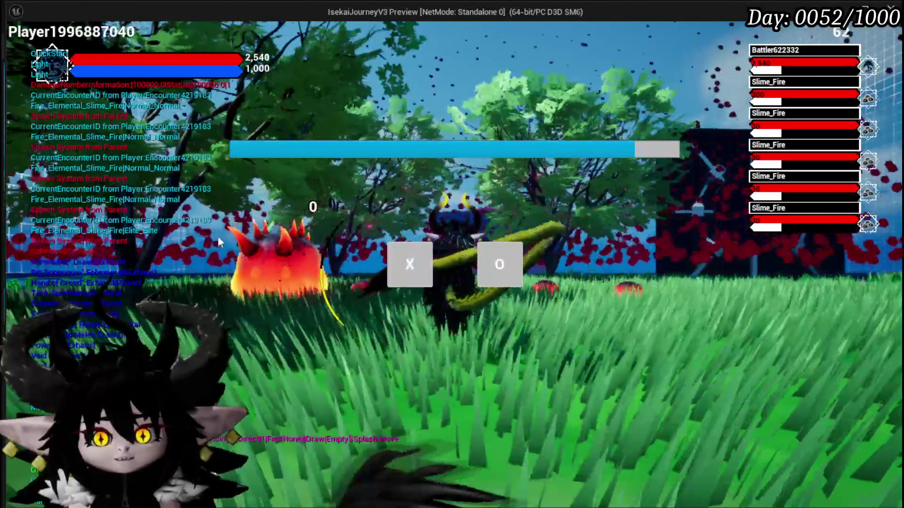
click(391, 263)
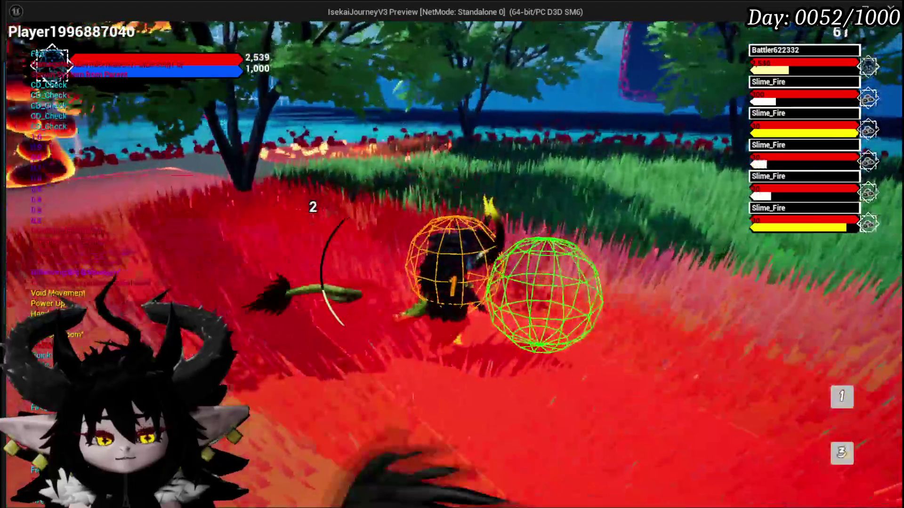
Stop the playtest, save, and pan back to the Play End Turn node.
key(Escape)
key(ctrl+s)
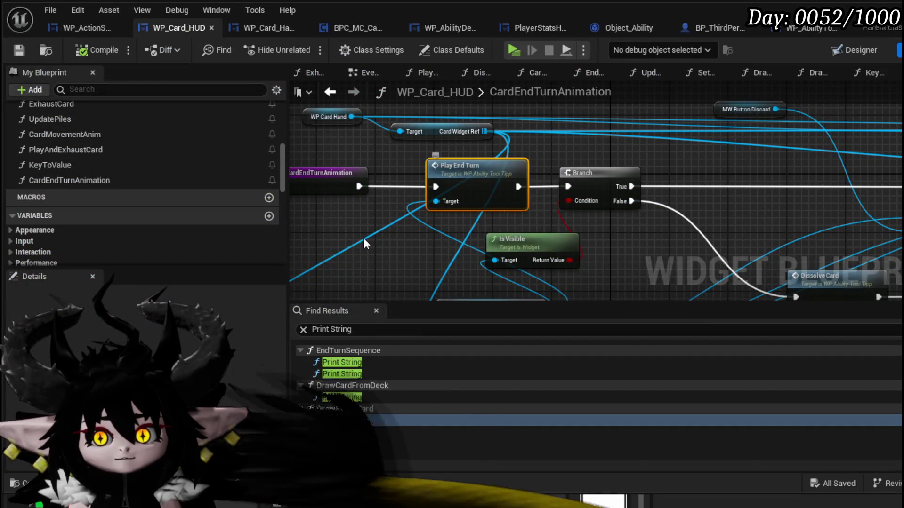
mouse_move(363, 238)
mouse_down()
mouse_move(367, 167)
mouse_move(414, 183)
mouse_move(403, 197)
mouse_up()
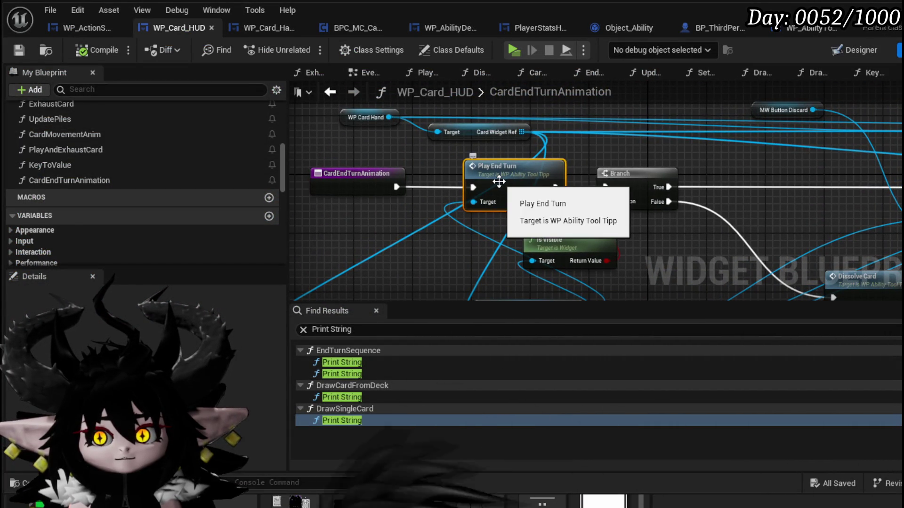
double_click(499, 180)
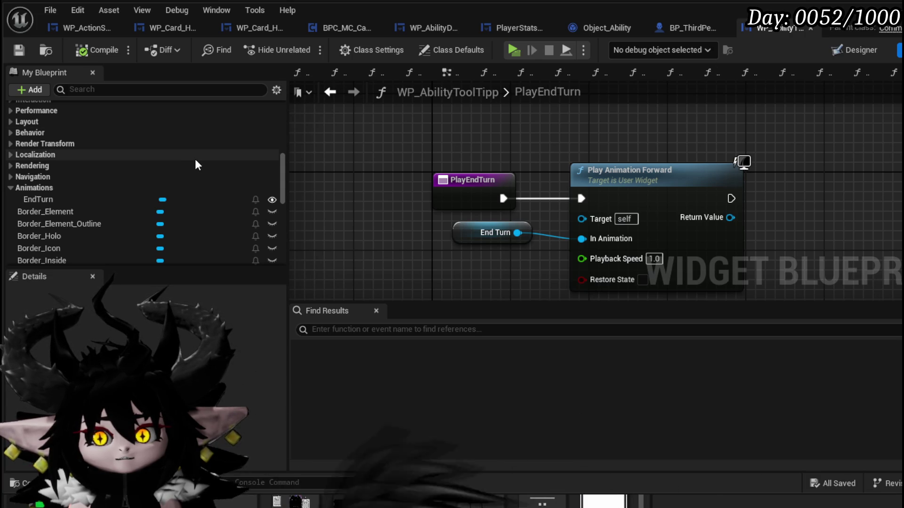
drag(484, 236, 484, 246)
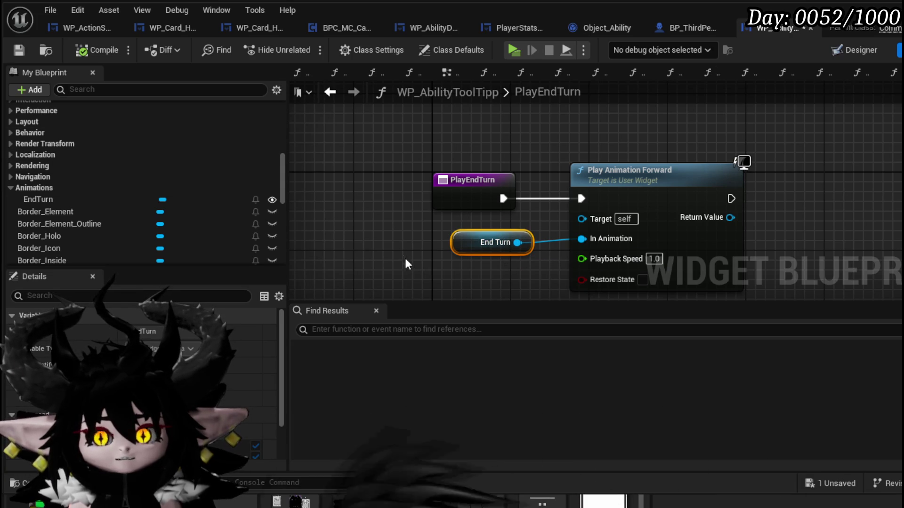
mouse_move(395, 146)
mouse_down()
mouse_move(385, 179)
mouse_move(600, 274)
mouse_up()
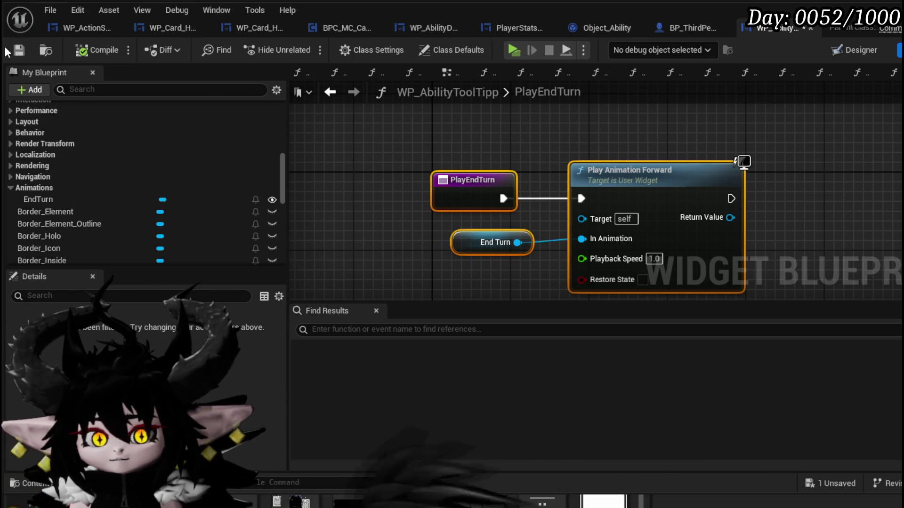
click(157, 32)
mouse_move(452, 225)
mouse_down()
mouse_move(447, 131)
mouse_move(452, 200)
mouse_move(424, 213)
mouse_up()
Wire the CardEndTurnAnimation entry's execution output directly into the Branch.
scroll(488, 197, down, 4)
scroll(566, 189, down, 1)
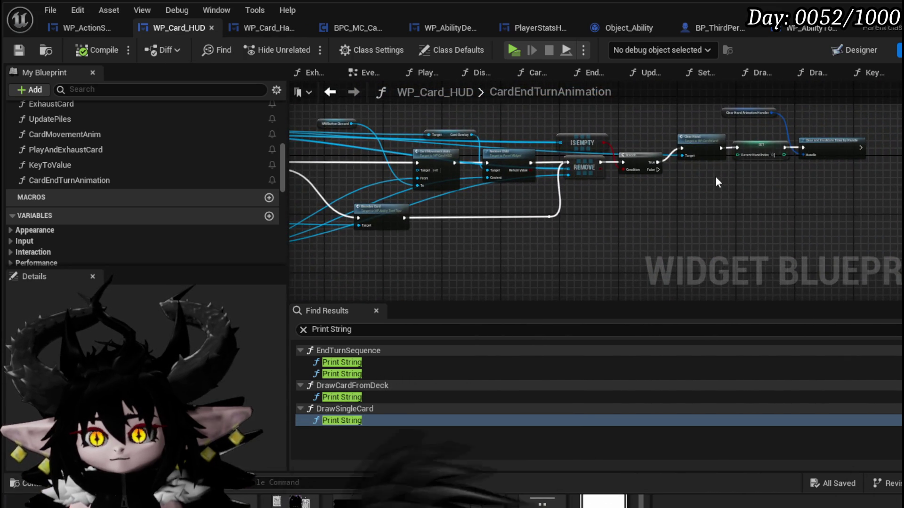
scroll(714, 174, up, 3)
mouse_move(639, 176)
mouse_down()
mouse_move(587, 215)
mouse_move(807, 125)
mouse_up()
drag(678, 191, 883, 178)
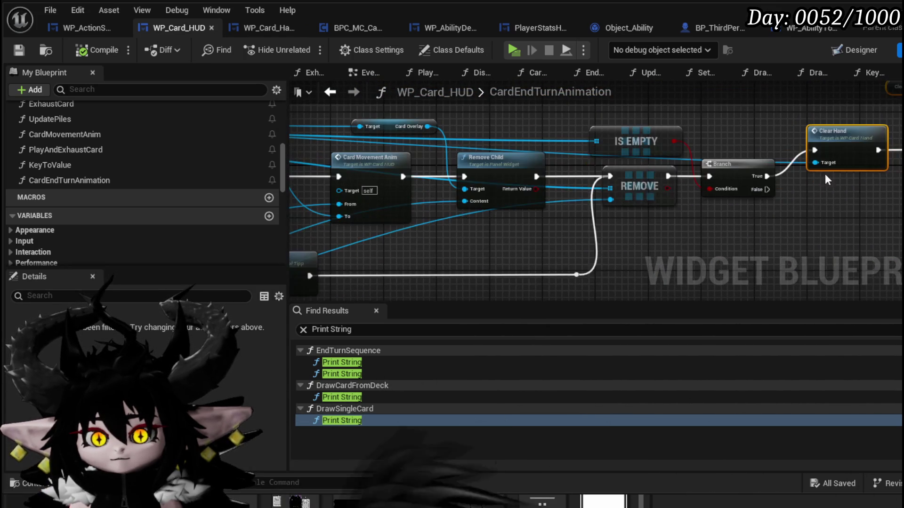
mouse_move(325, 233)
mouse_down()
mouse_move(709, 212)
mouse_move(541, 203)
mouse_up()
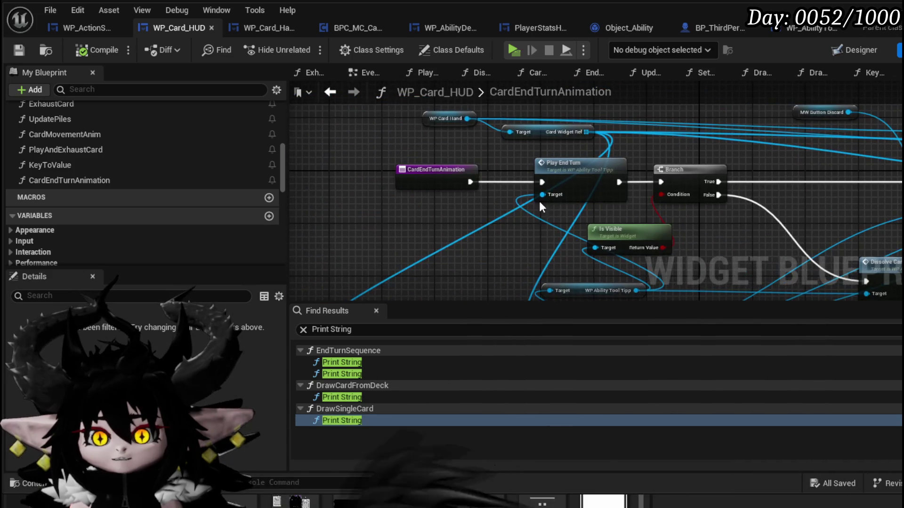
drag(470, 182, 624, 184)
drag(664, 186, 661, 183)
Move nearby nodes aside and delete the Play End Turn node.
mouse_move(584, 166)
mouse_down()
mouse_move(493, 218)
mouse_move(478, 215)
mouse_move(504, 243)
mouse_move(572, 228)
mouse_move(578, 216)
mouse_up()
drag(579, 251, 551, 250)
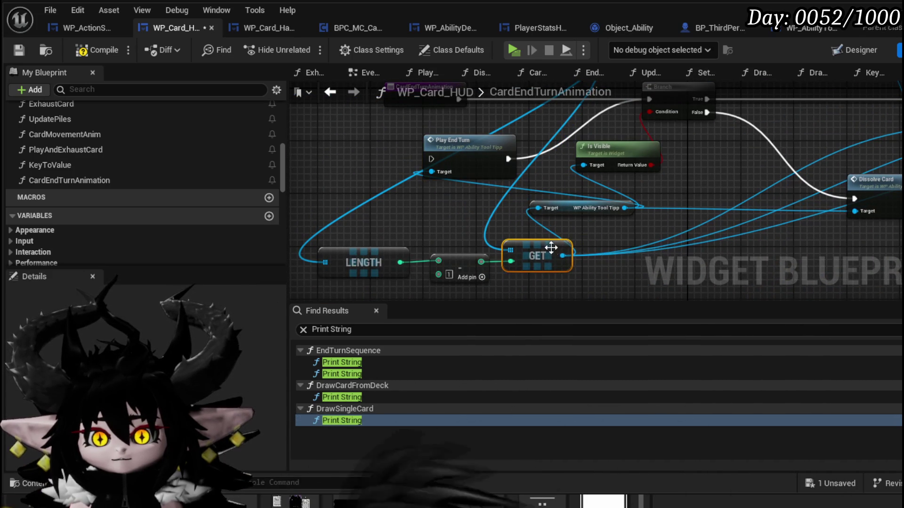
mouse_move(551, 80)
mouse_down()
mouse_move(559, 163)
mouse_move(560, 109)
mouse_up()
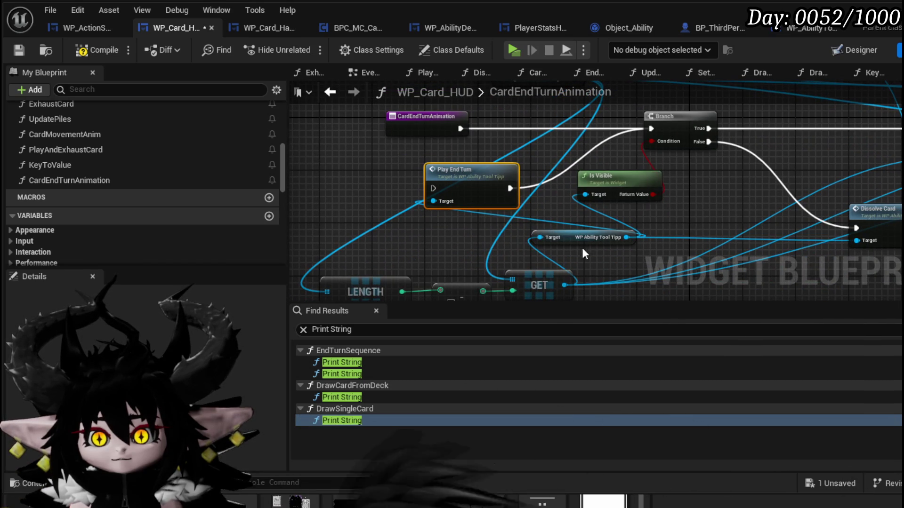
drag(585, 227, 535, 252)
click(508, 235)
mouse_move(452, 76)
mouse_down()
mouse_move(459, 129)
mouse_move(564, 174)
mouse_move(560, 137)
mouse_move(510, 114)
mouse_move(574, 221)
mouse_up()
click(474, 226)
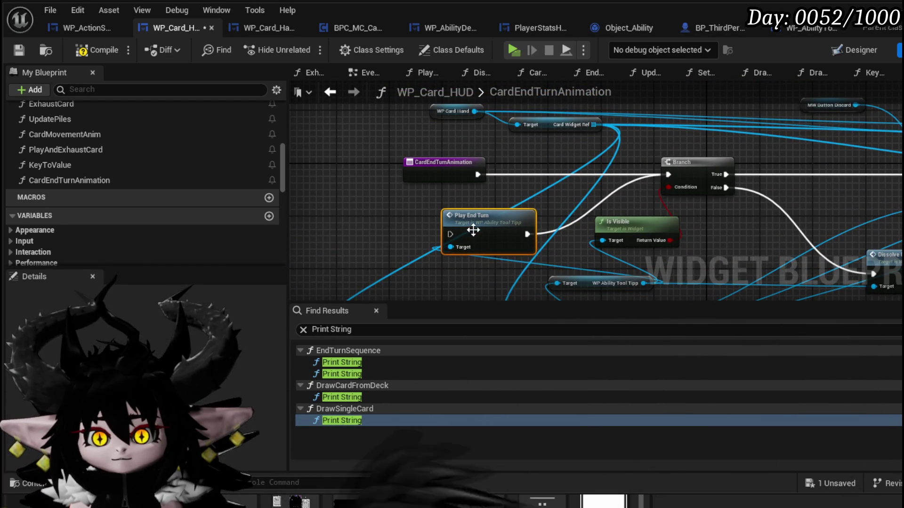
key(Delete)
Compile and save WP_Card_HUD.
click(73, 51)
click(21, 51)
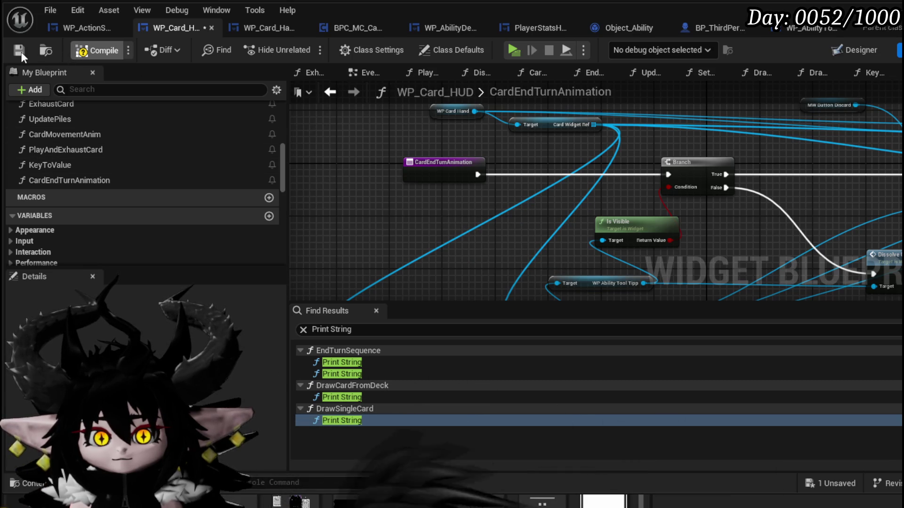
scroll(107, 162, up, 5)
scroll(126, 194, up, 5)
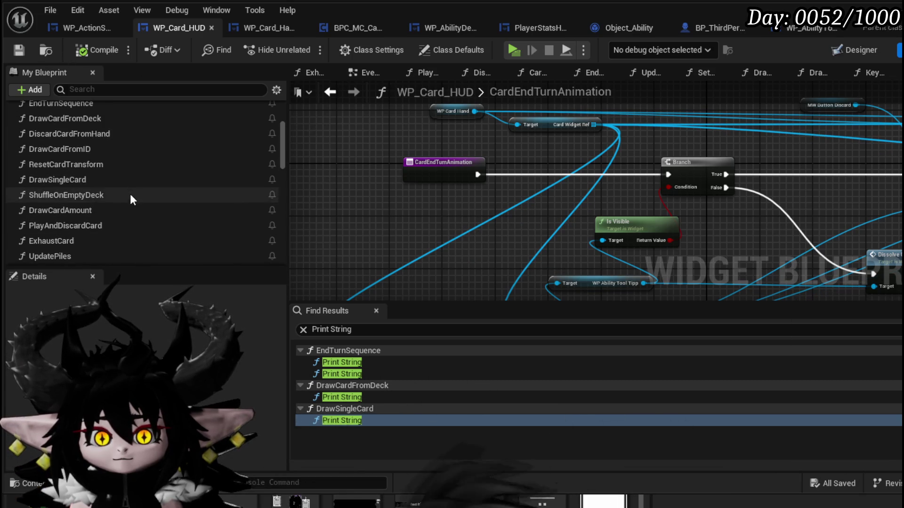
In EndTurnSequence, paste Play End Turn with the WP Ability Tool Tipp getter above it.
double_click(97, 161)
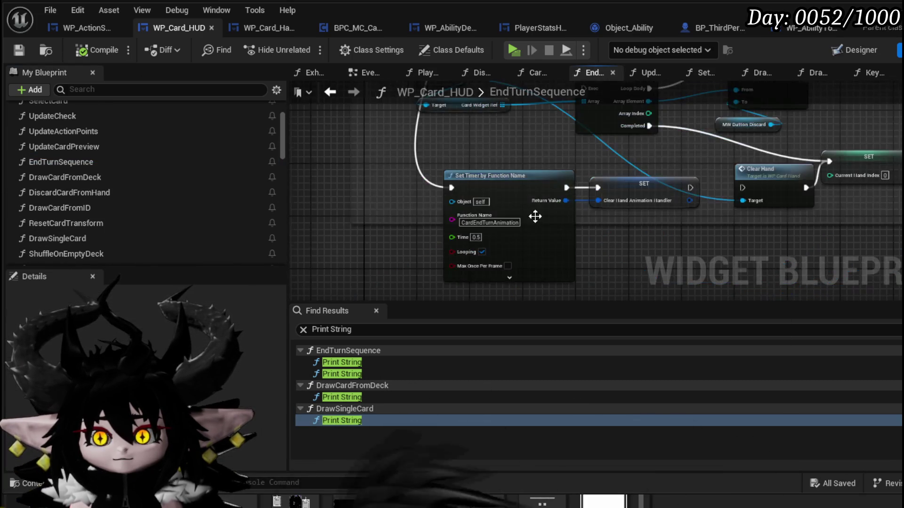
scroll(330, 266, down, 4)
mouse_move(330, 266)
mouse_down()
mouse_move(457, 250)
mouse_move(495, 145)
mouse_move(605, 129)
mouse_up()
key(ctrl+v)
scroll(386, 185, up, 5)
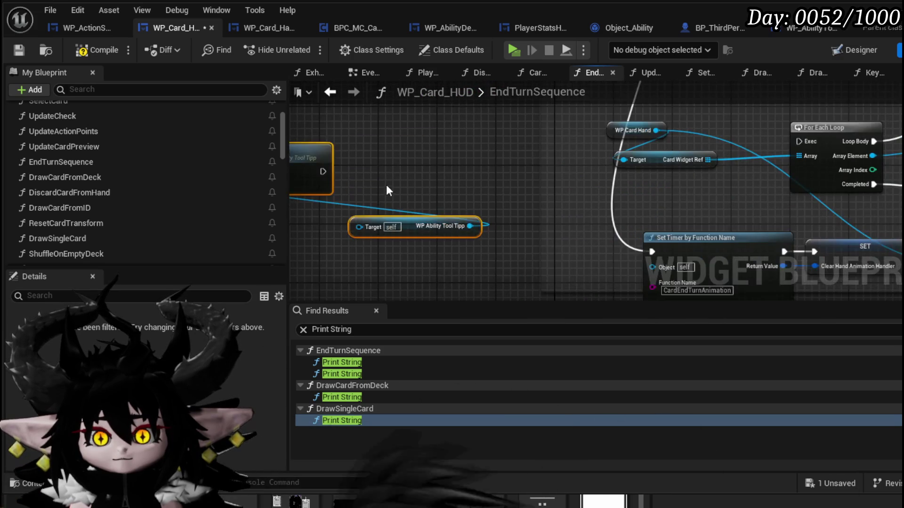
mouse_move(499, 241)
mouse_down()
mouse_move(349, 111)
mouse_move(495, 179)
mouse_up()
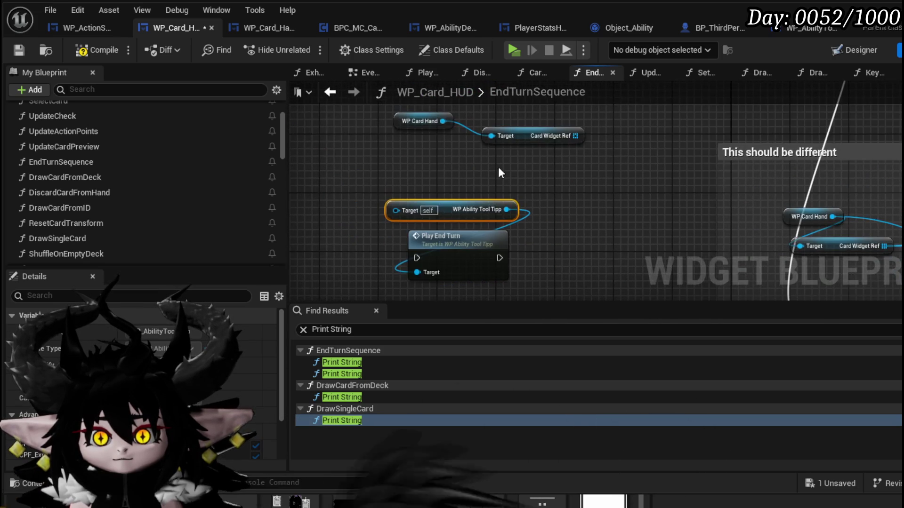
Add a For Each Loop over Card Widget Ref: body runs Play End Turn, Completed starts Set Timer.
mouse_move(577, 136)
mouse_down()
mouse_move(577, 150)
mouse_move(374, 171)
mouse_up()
mouse_move(792, 223)
mouse_down()
mouse_move(707, 176)
mouse_move(362, 155)
mouse_move(518, 207)
mouse_move(499, 215)
mouse_move(583, 231)
mouse_up()
mouse_move(766, 131)
mouse_down()
mouse_move(476, 218)
mouse_move(451, 266)
mouse_move(516, 270)
mouse_up()
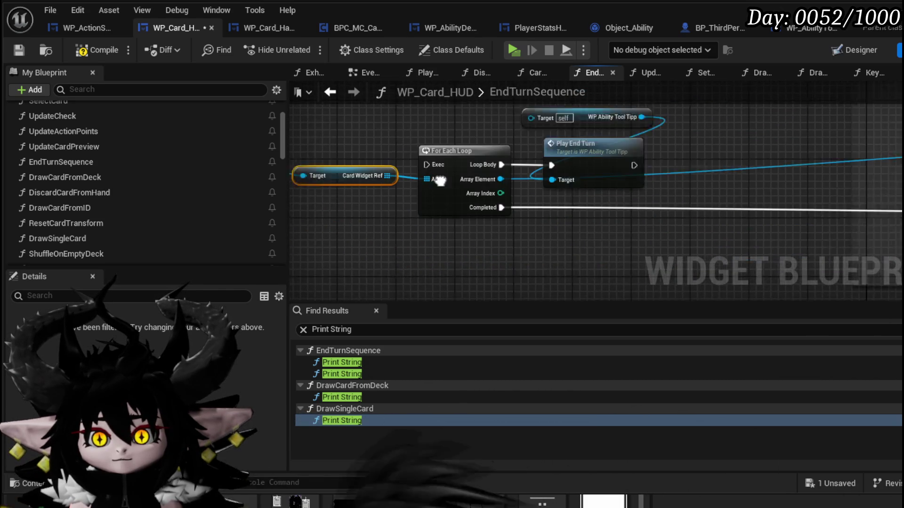
mouse_move(374, 191)
mouse_down()
mouse_move(466, 217)
mouse_move(836, 229)
mouse_up()
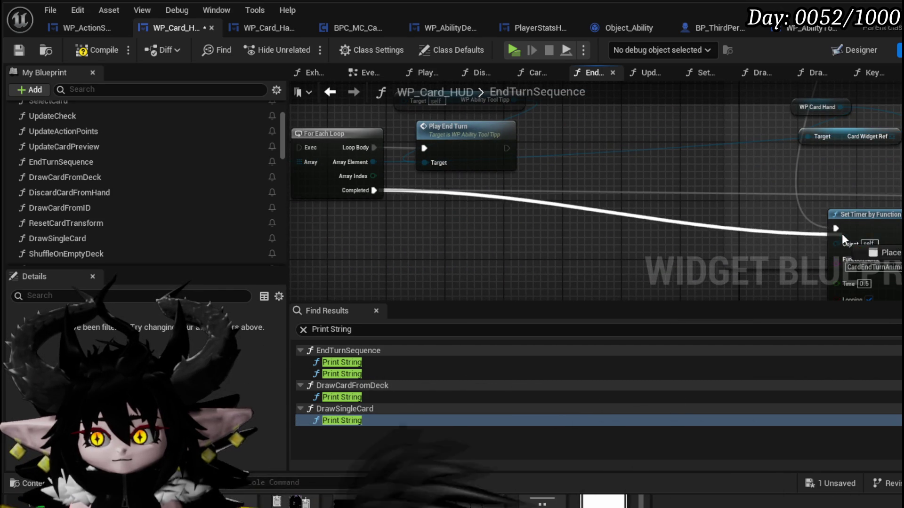
Feed each loop Array Element into the tool-tip getter's Target.
drag(467, 167, 489, 219)
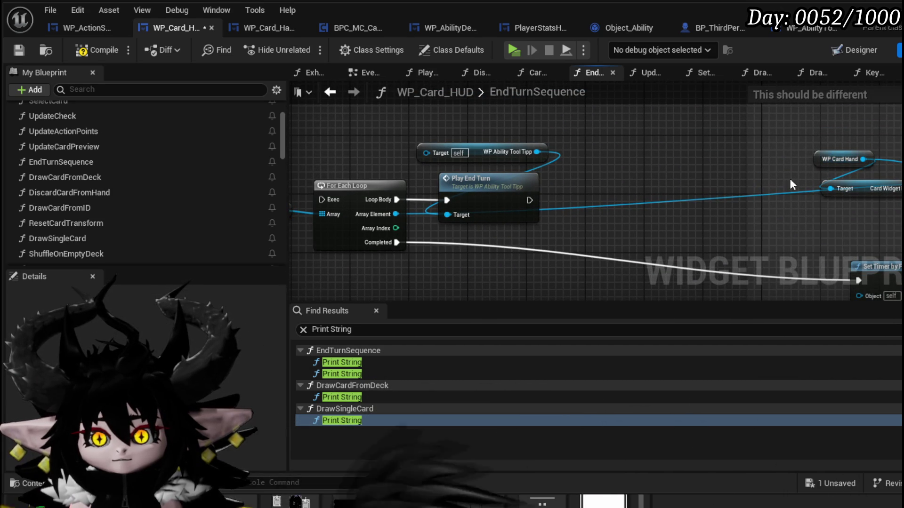
scroll(575, 205, down, 1)
drag(576, 205, 452, 238)
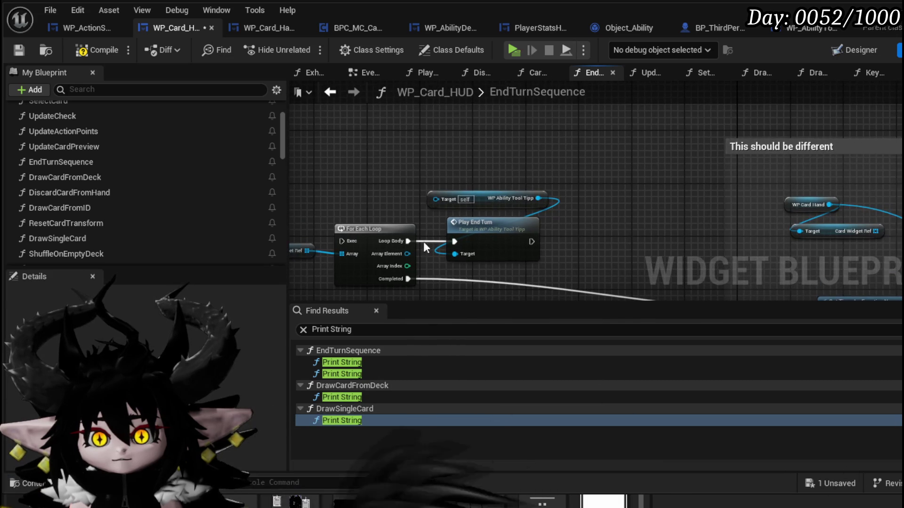
mouse_move(403, 255)
mouse_down()
mouse_move(466, 252)
mouse_move(390, 172)
mouse_move(453, 150)
mouse_up()
drag(486, 231, 517, 179)
Chain the upper loop's Completed into the new loop, shift it right, save, and launch a playtest.
scroll(462, 158, down, 3)
drag(462, 157, 378, 222)
mouse_move(665, 136)
mouse_down()
mouse_move(348, 248)
mouse_move(356, 259)
mouse_up()
mouse_move(537, 198)
mouse_down()
mouse_move(538, 165)
mouse_move(555, 133)
mouse_move(611, 139)
mouse_up()
mouse_move(337, 234)
mouse_down()
mouse_move(507, 194)
mouse_move(599, 205)
mouse_up()
click(19, 50)
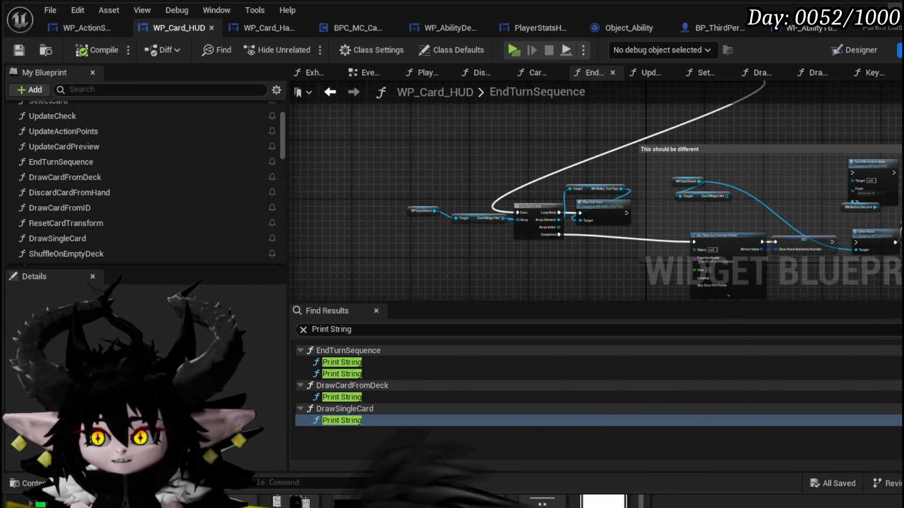
key(alt+p)
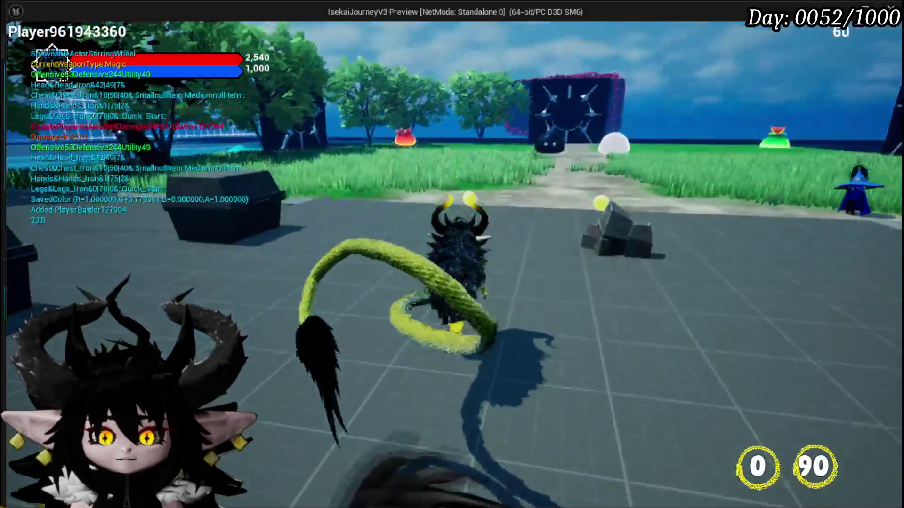
Run at the fire slime, hit it with a fire slash, then save all packages.
key(w)
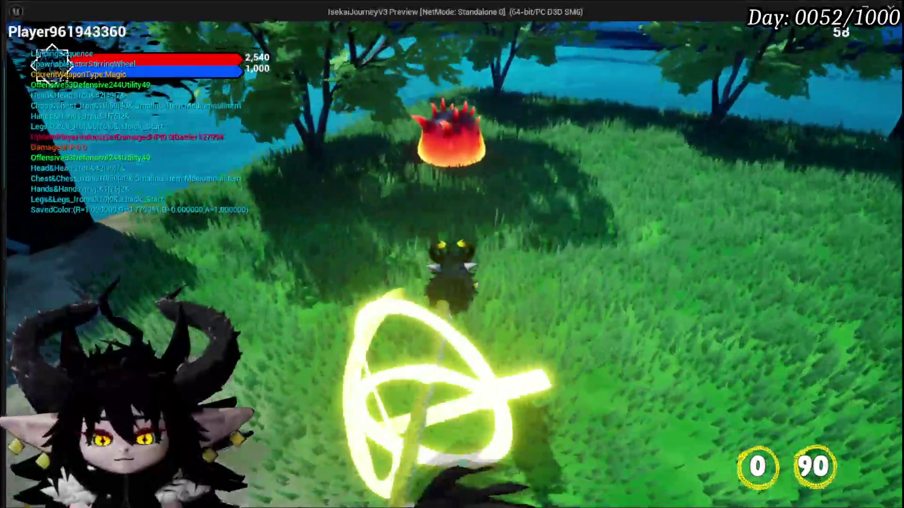
click(452, 254)
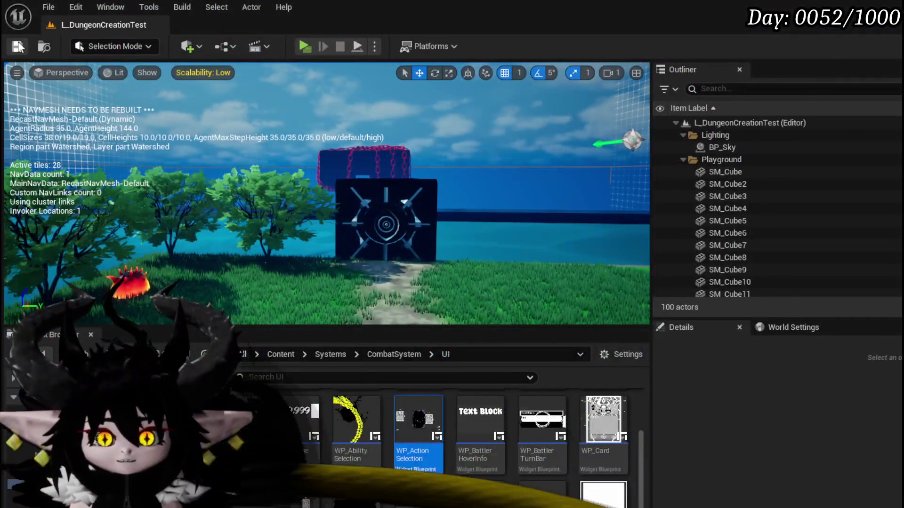
click(19, 46)
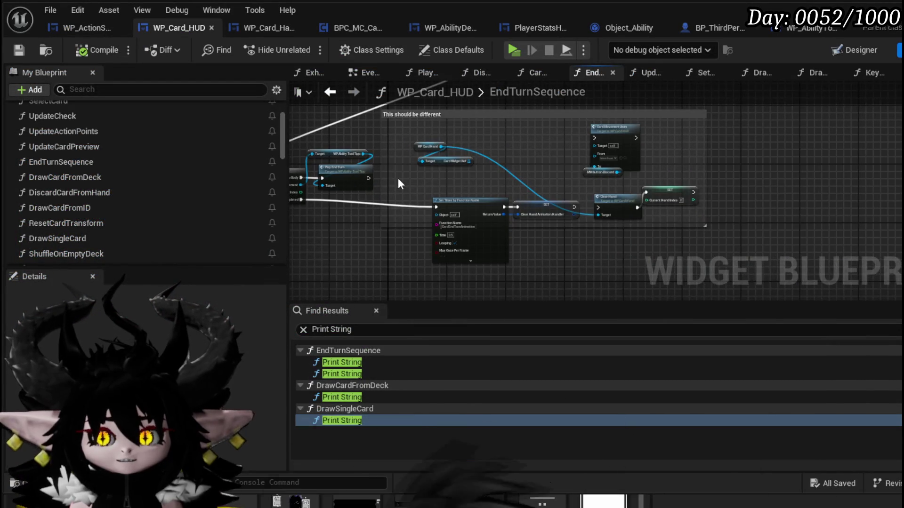
scroll(494, 188, up, 5)
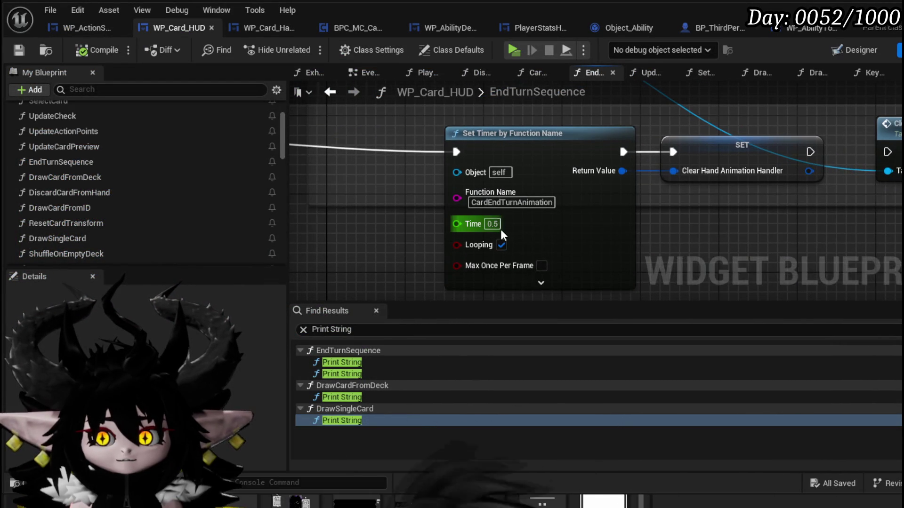
scroll(399, 222, down, 2)
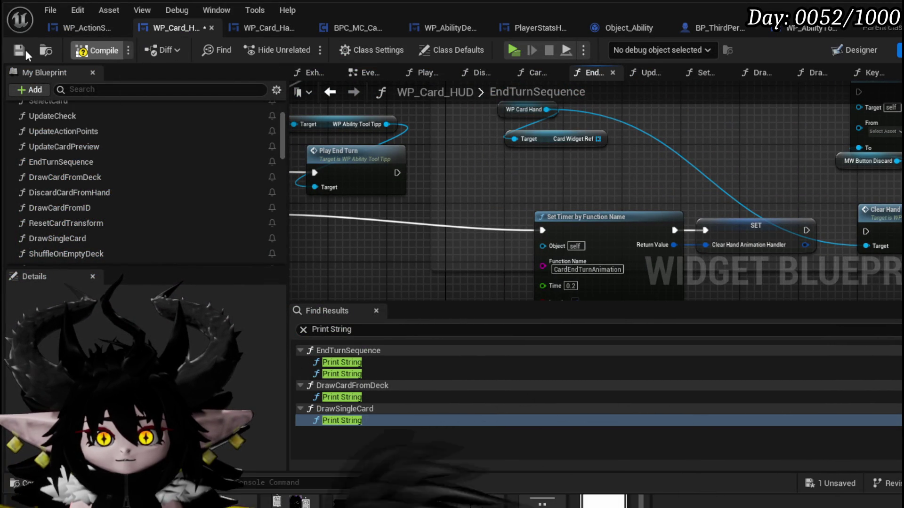
drag(552, 286, 544, 220)
mouse_move(454, 209)
mouse_down()
mouse_move(520, 295)
mouse_move(583, 194)
mouse_move(581, 256)
mouse_move(541, 249)
mouse_move(460, 207)
mouse_move(423, 233)
mouse_up()
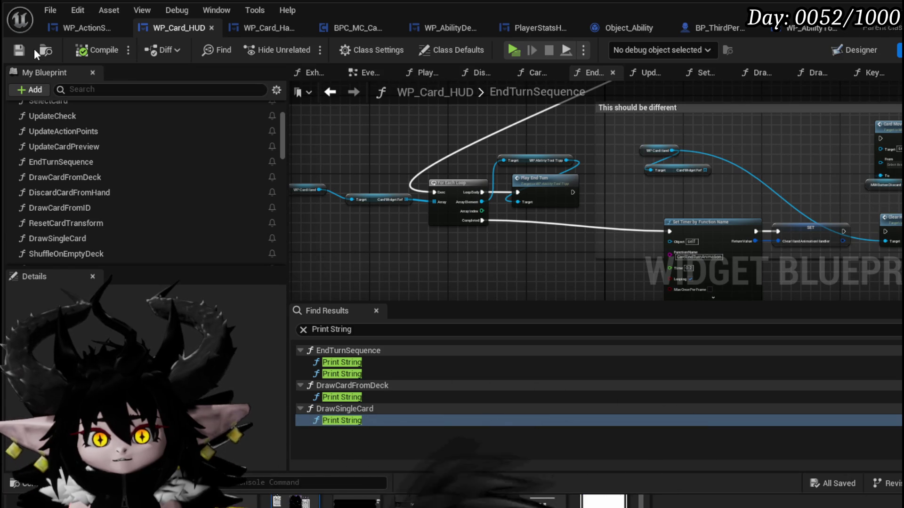
click(20, 50)
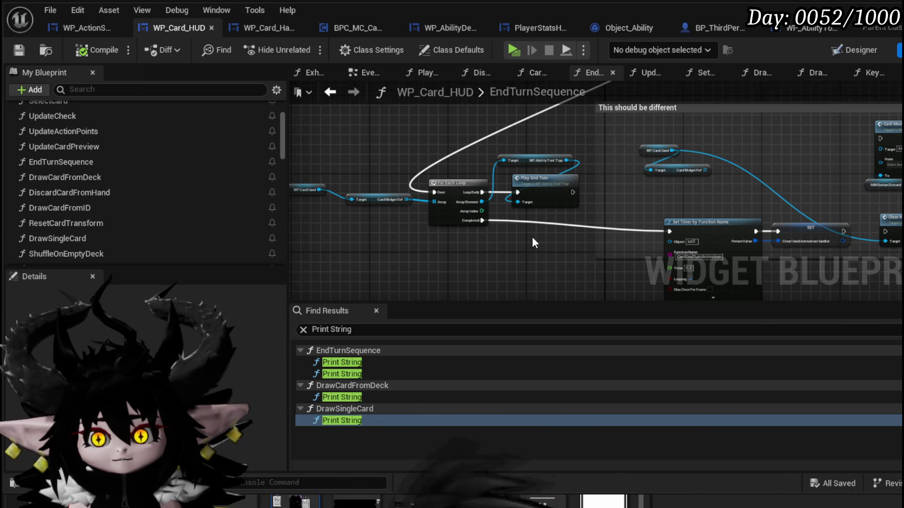
drag(538, 240, 409, 204)
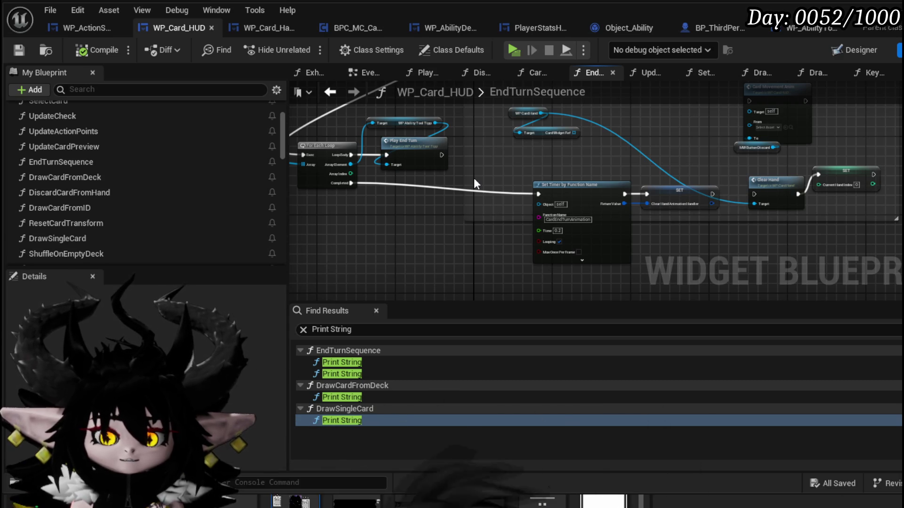
mouse_move(473, 178)
mouse_down()
mouse_move(526, 221)
mouse_move(490, 178)
mouse_move(461, 165)
mouse_move(555, 169)
mouse_up()
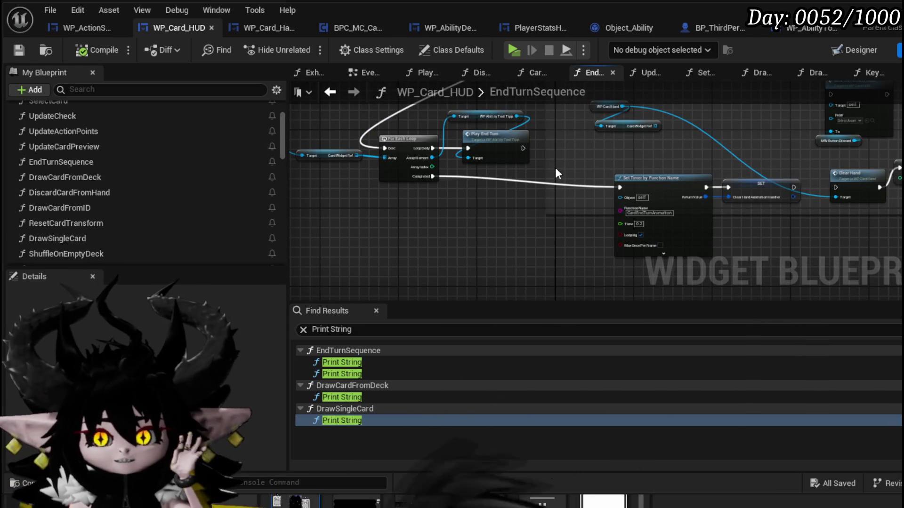
scroll(490, 135, up, 3)
click(490, 137)
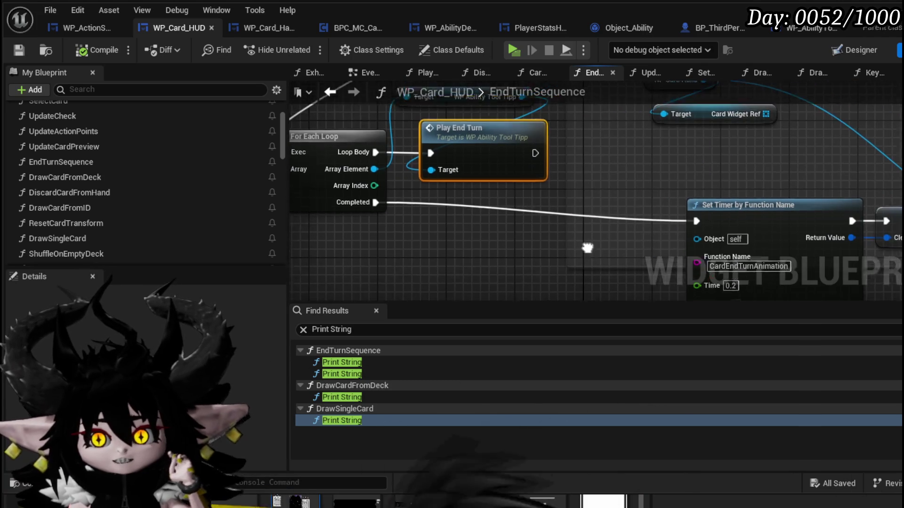
mouse_move(622, 189)
mouse_down()
mouse_move(538, 156)
mouse_move(657, 225)
mouse_up()
click(571, 165)
mouse_move(570, 165)
mouse_down()
mouse_move(579, 196)
mouse_move(631, 203)
mouse_move(587, 181)
mouse_up()
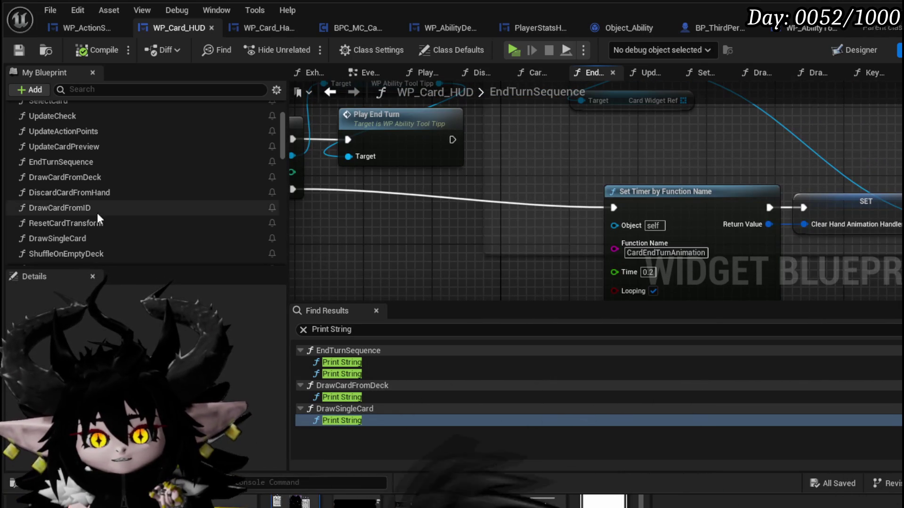
scroll(93, 225, down, 5)
scroll(111, 235, down, 5)
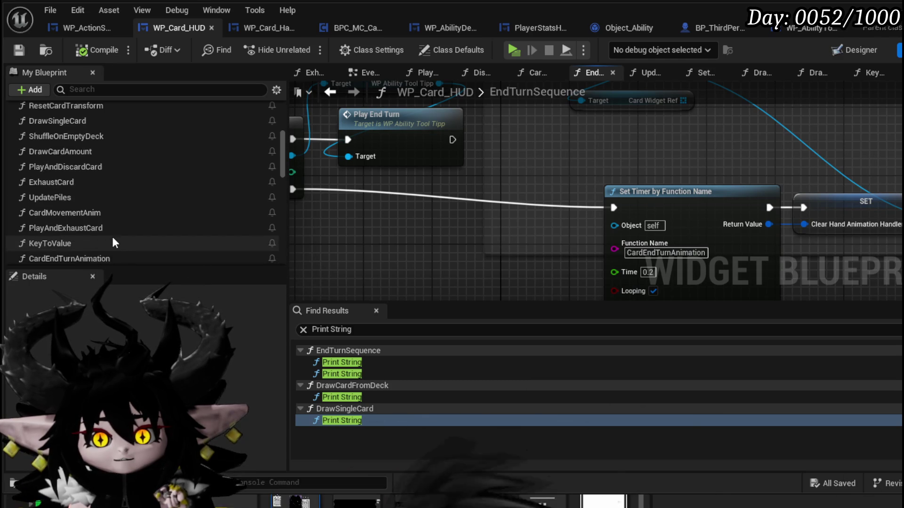
click(97, 219)
Open CardEndTurnAnimation, frame the whole graph with Home, and save WP_Card_HUD.
double_click(97, 220)
scroll(529, 219, down, 3)
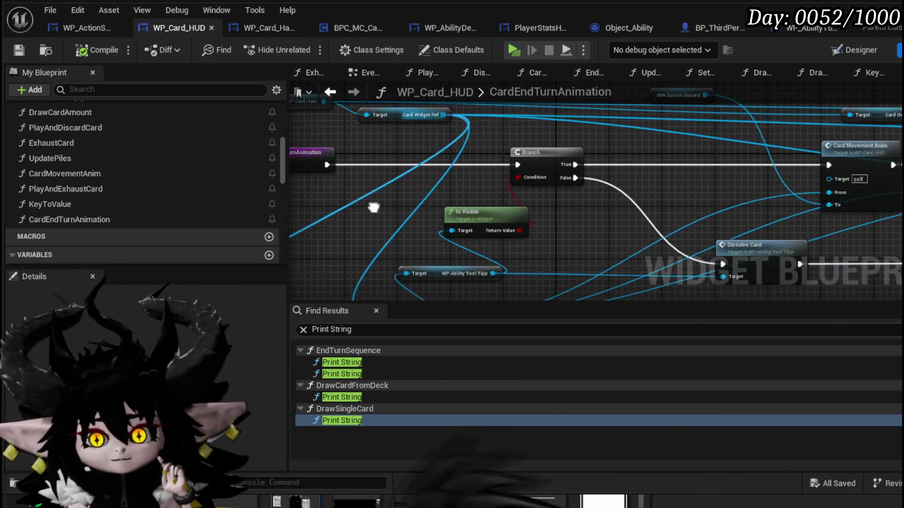
scroll(313, 193, down, 3)
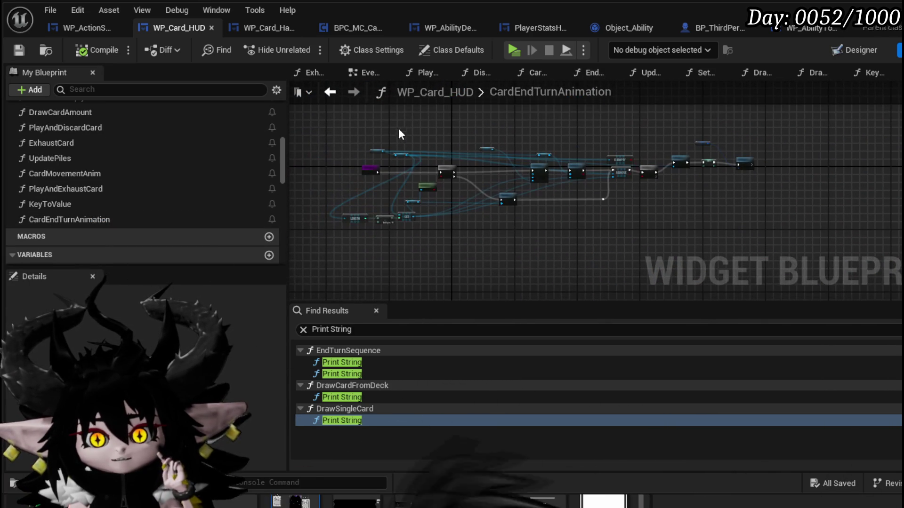
drag(755, 232, 755, 232)
key(Home)
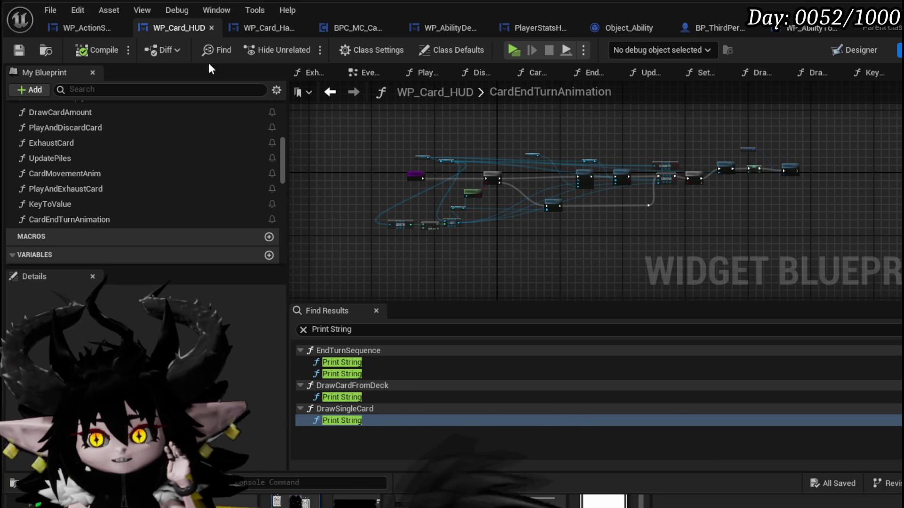
click(19, 50)
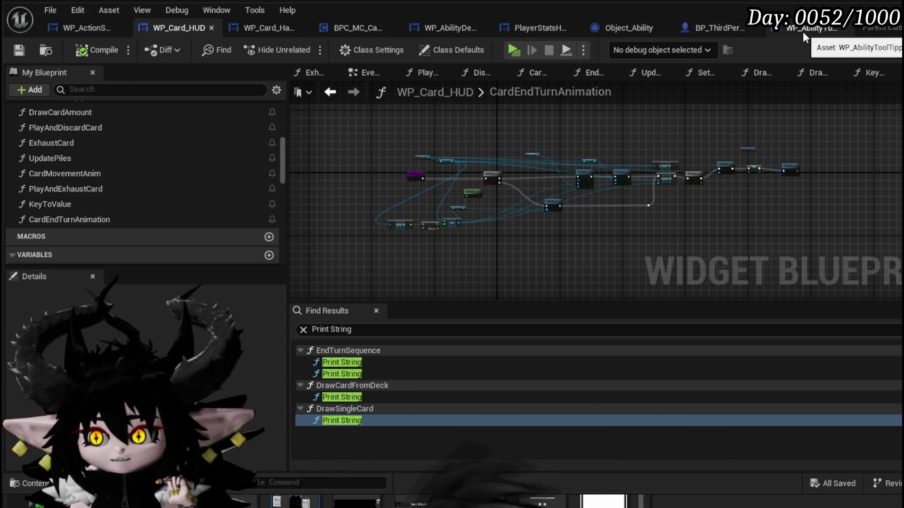
In WP_AbilityToolTipp, search Return Value's actions for 'end' and dismiss without adding anything.
click(803, 32)
drag(564, 180, 658, 191)
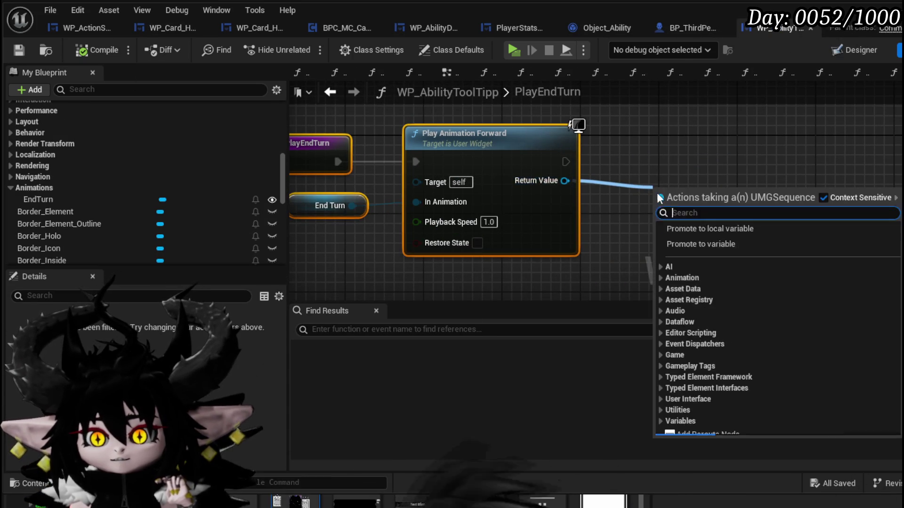
text(end)
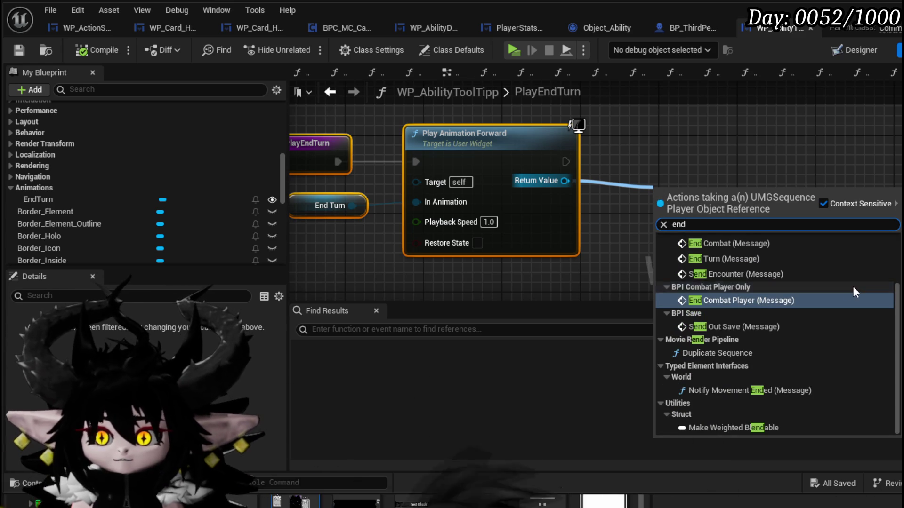
scroll(845, 287, up, 3)
click(741, 171)
Search all actions for 'on animation end' and browse the results.
right_click(741, 171)
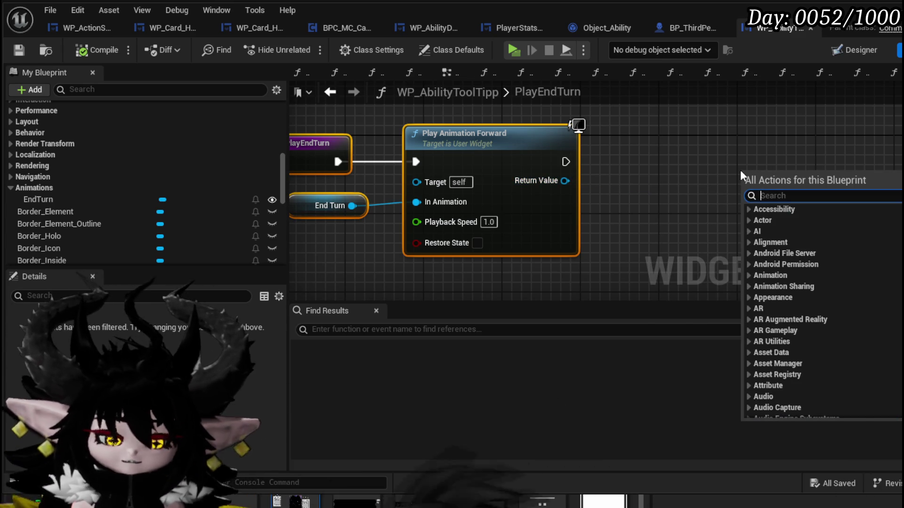
text(on animation end)
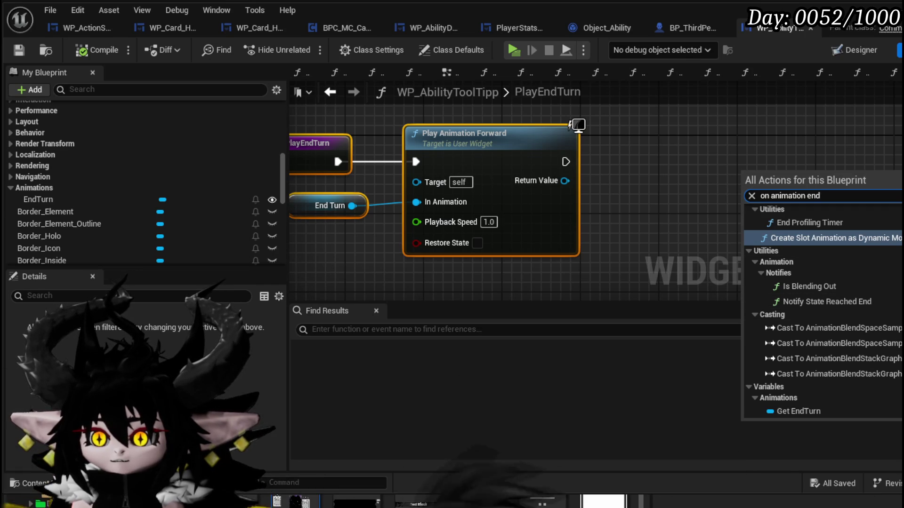
scroll(822, 311, up, 10)
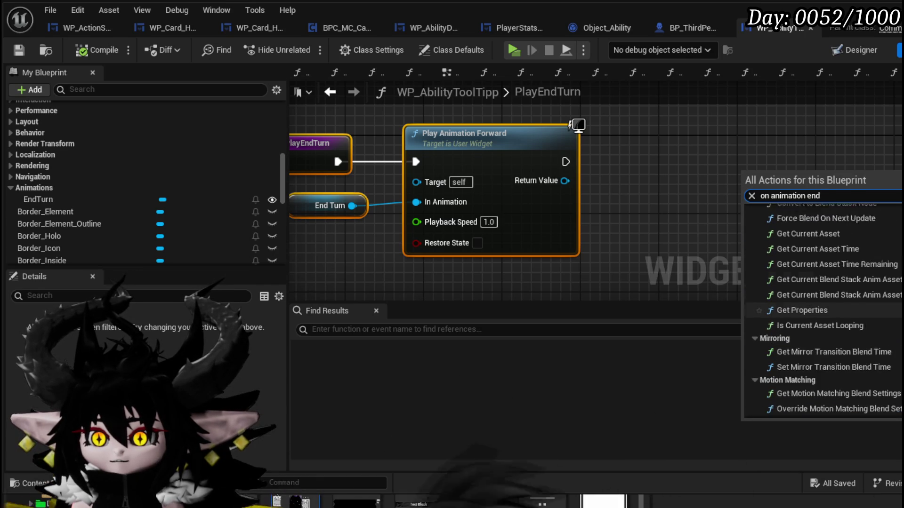
scroll(821, 311, up, 2)
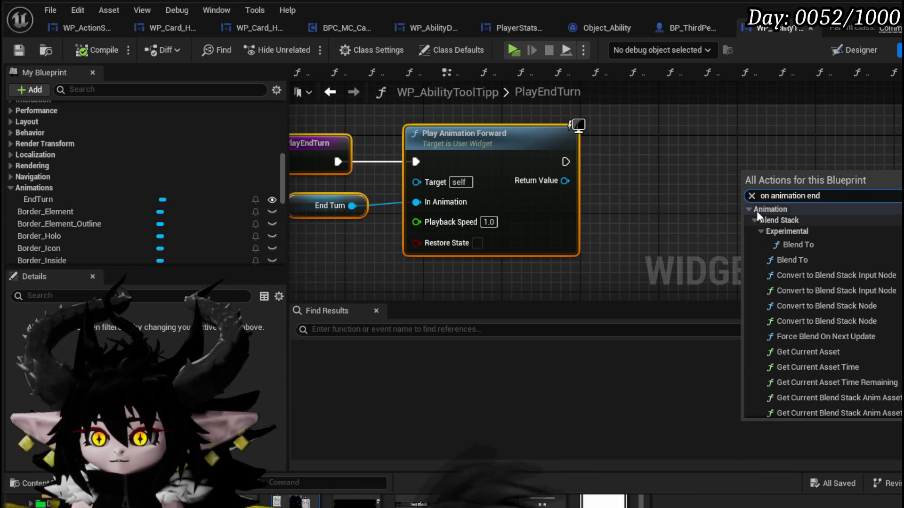
key(BackSpace)
key(BackSpace)
key(BackSpace)
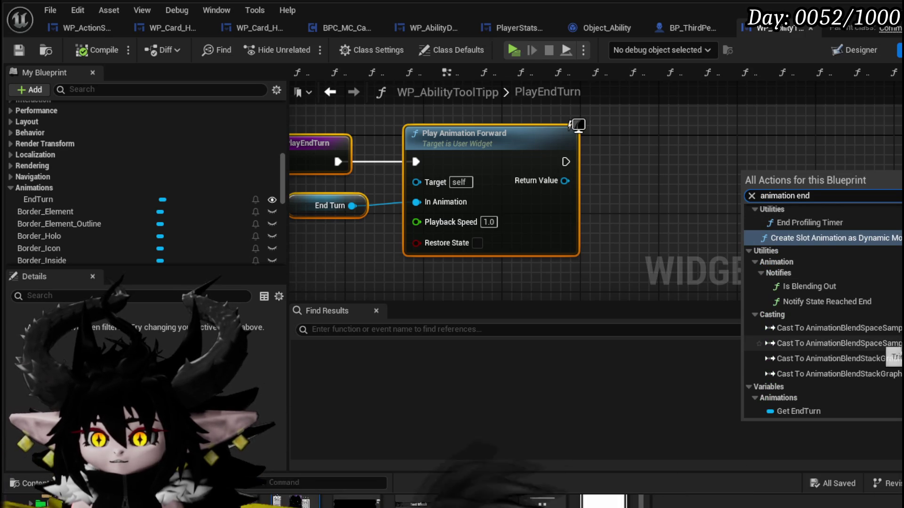
scroll(821, 311, up, 3)
scroll(821, 311, up, 2)
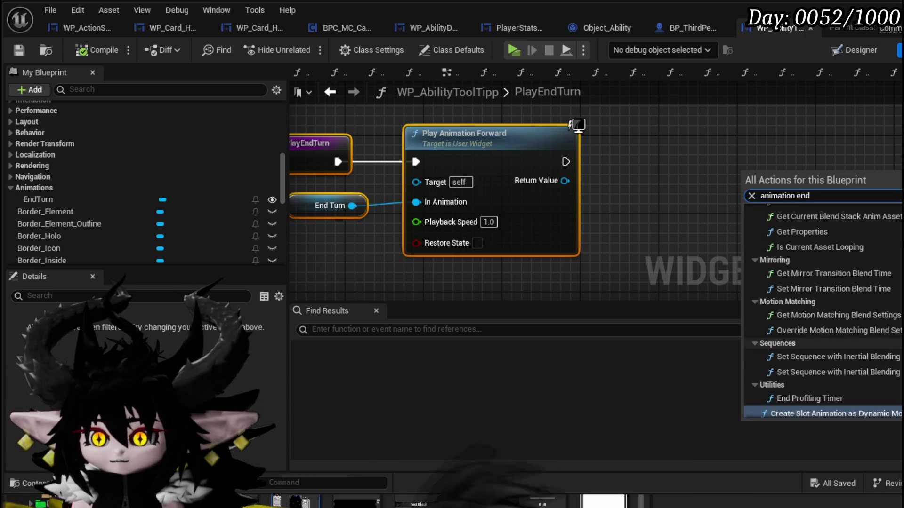
scroll(821, 310, up, 3)
scroll(821, 346, up, 2)
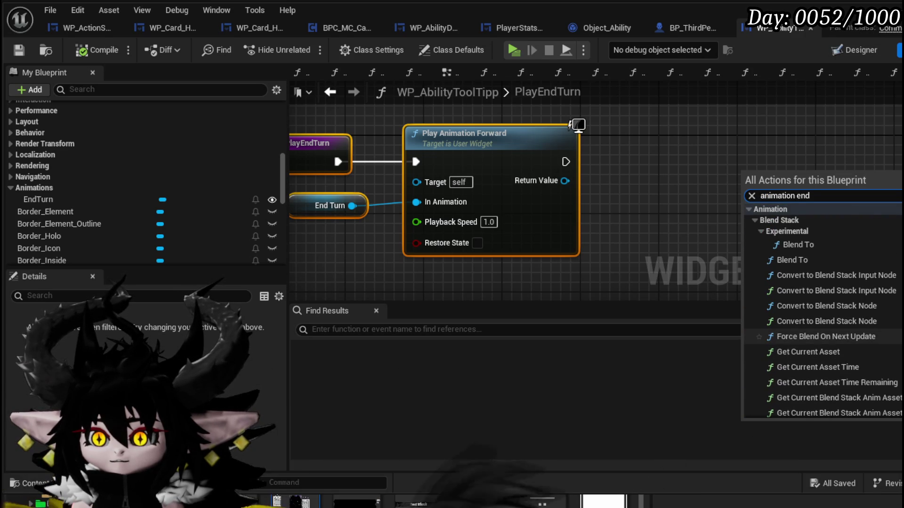
scroll(821, 346, down, 4)
scroll(821, 346, down, 6)
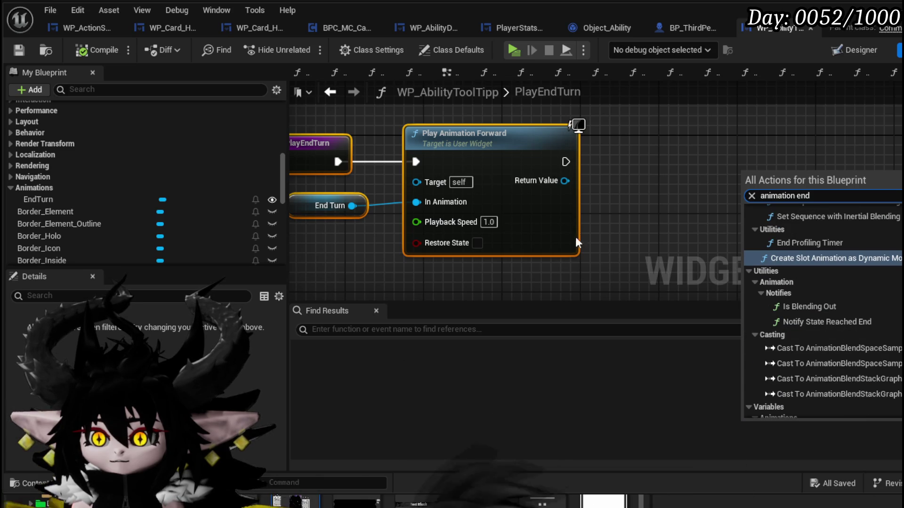
Search the returned player's actions for 'end' again, cancel with nothing added, and save.
drag(564, 181, 632, 195)
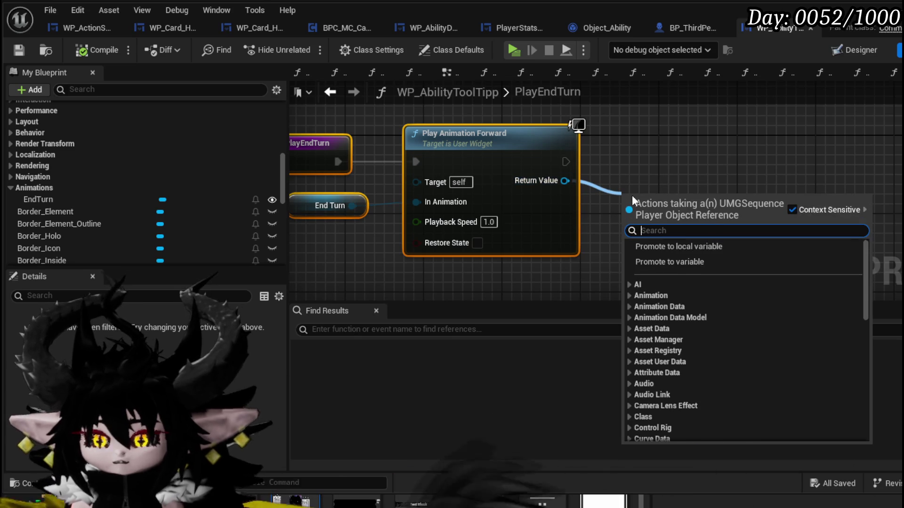
text(e)
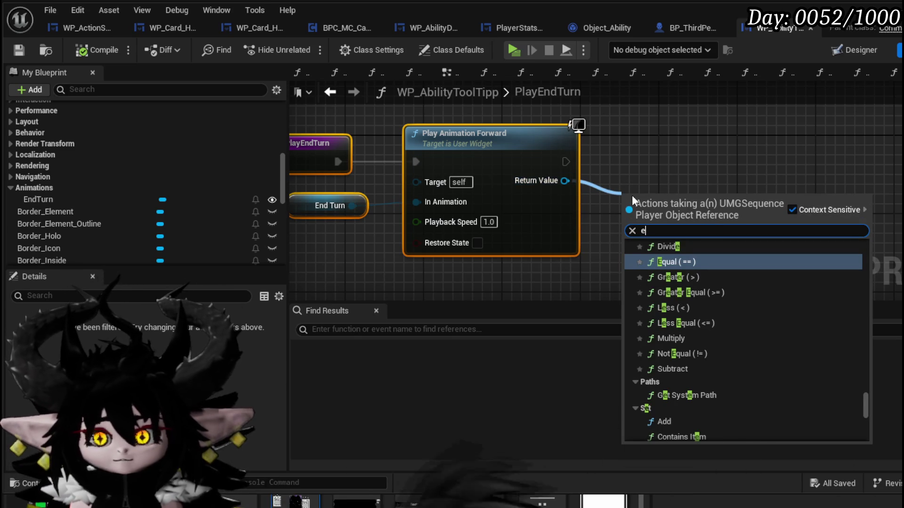
text(nd)
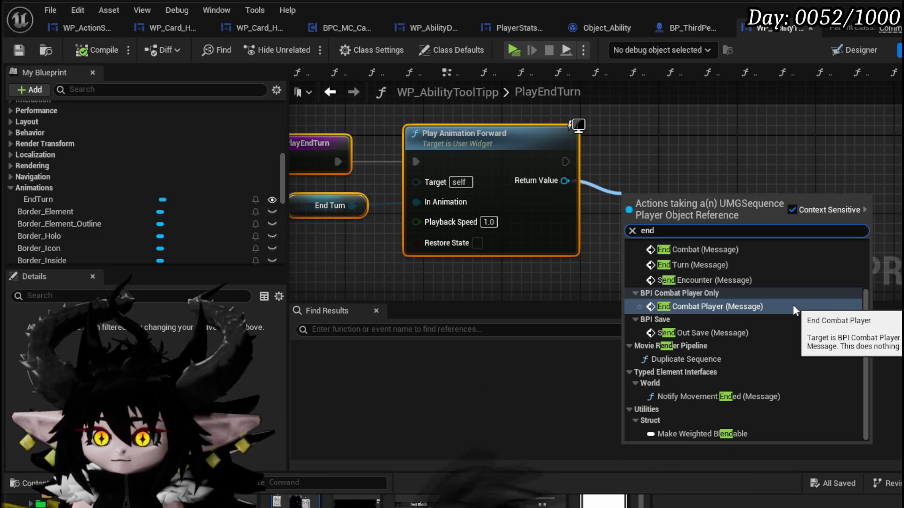
scroll(793, 304, up, 3)
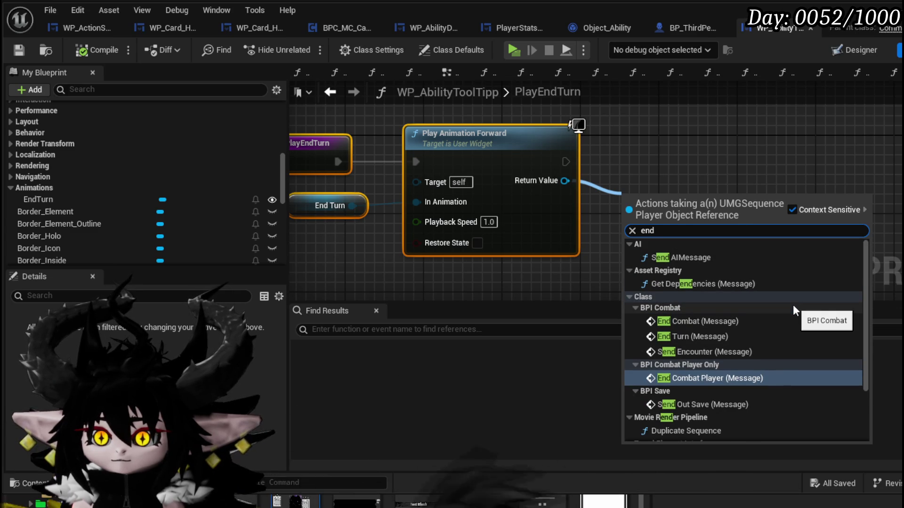
scroll(793, 304, down, 3)
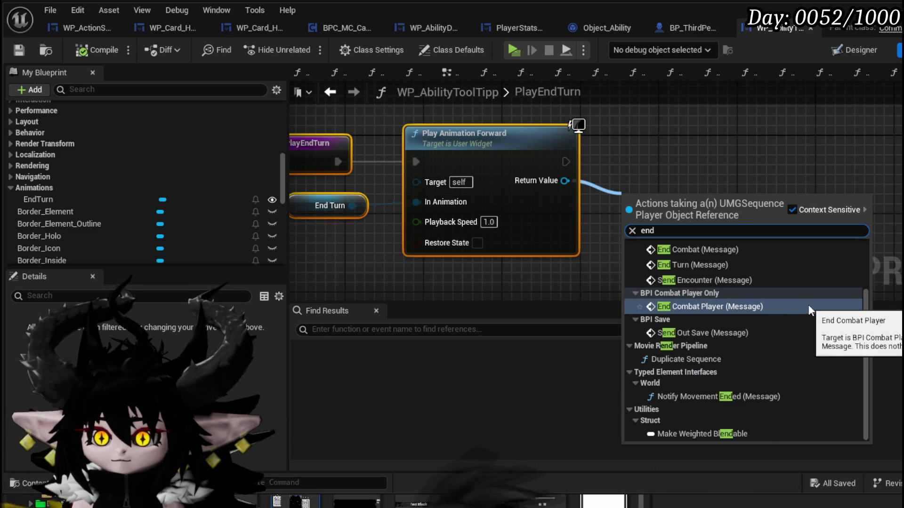
click(687, 162)
click(688, 162)
scroll(689, 162, down, 2)
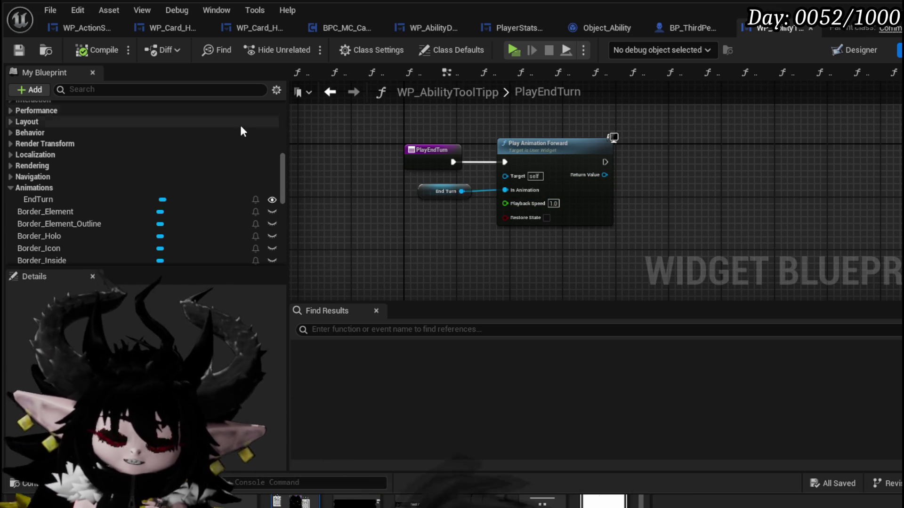
click(21, 50)
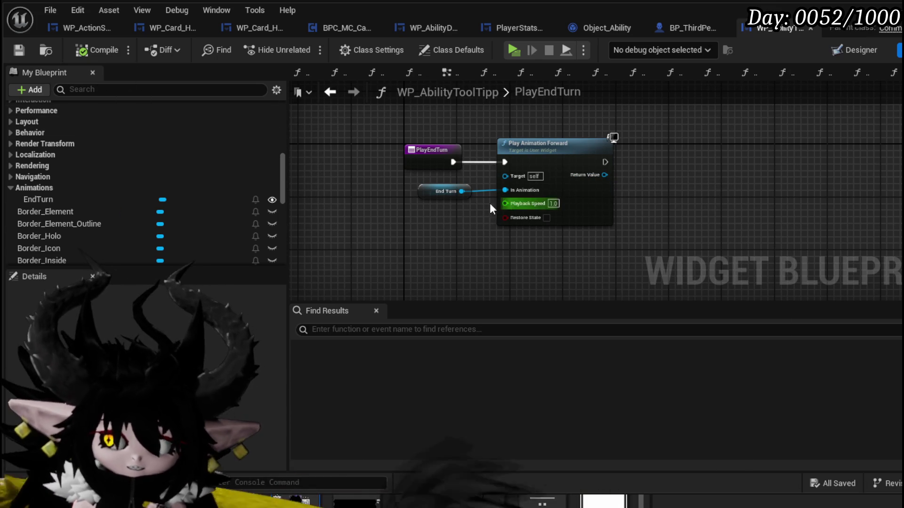
Try a Get End Time node from the End Turn animation, then delete it.
mouse_move(461, 190)
mouse_down()
mouse_move(700, 201)
mouse_move(674, 202)
mouse_up()
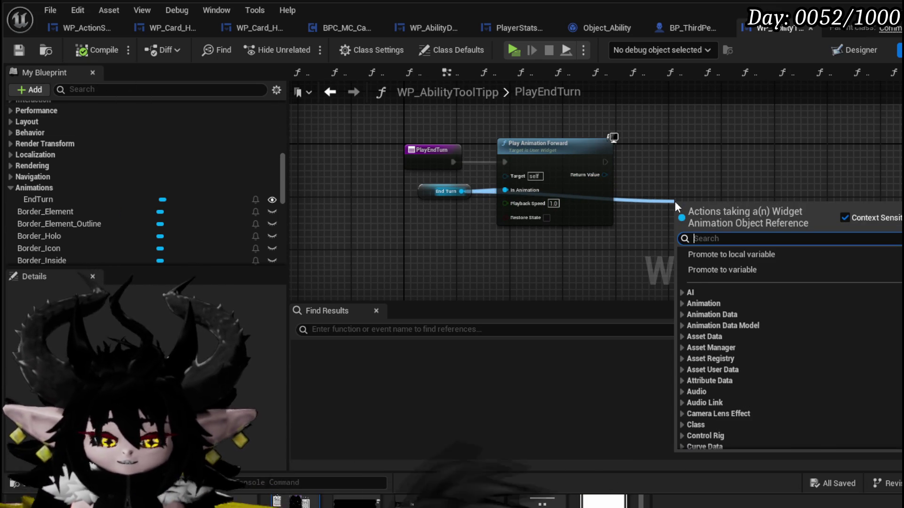
text(end)
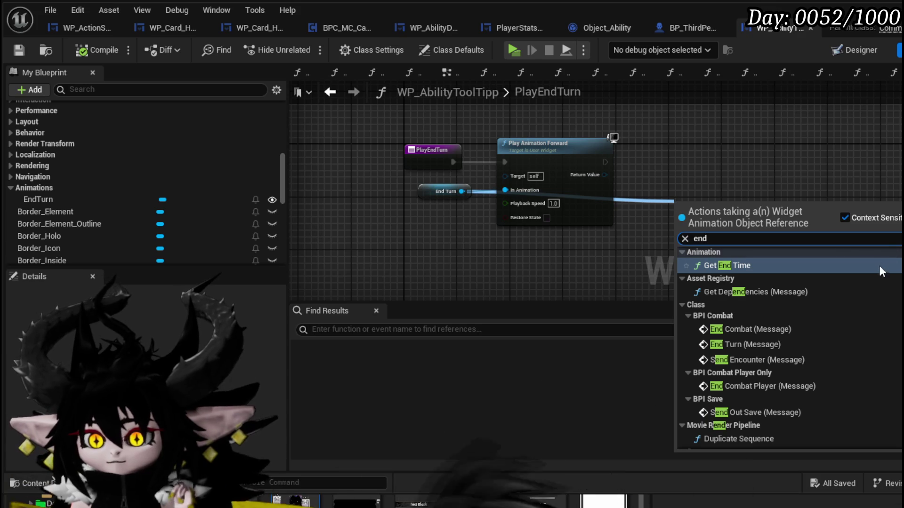
scroll(878, 267, down, 3)
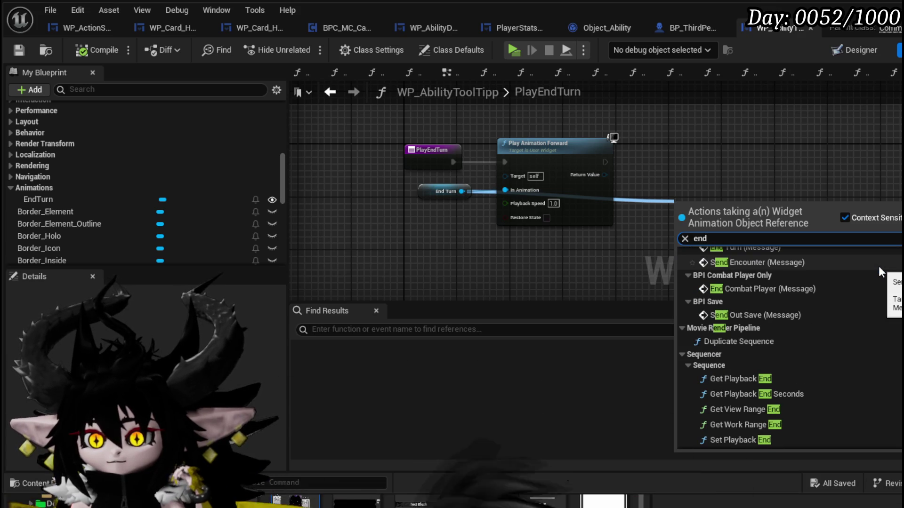
scroll(878, 266, down, 2)
scroll(878, 266, down, 2)
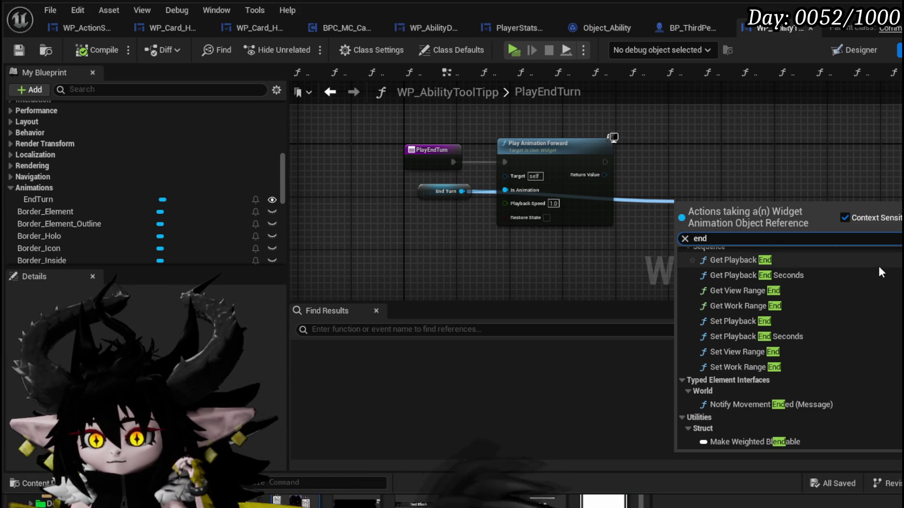
scroll(879, 268, up, 3)
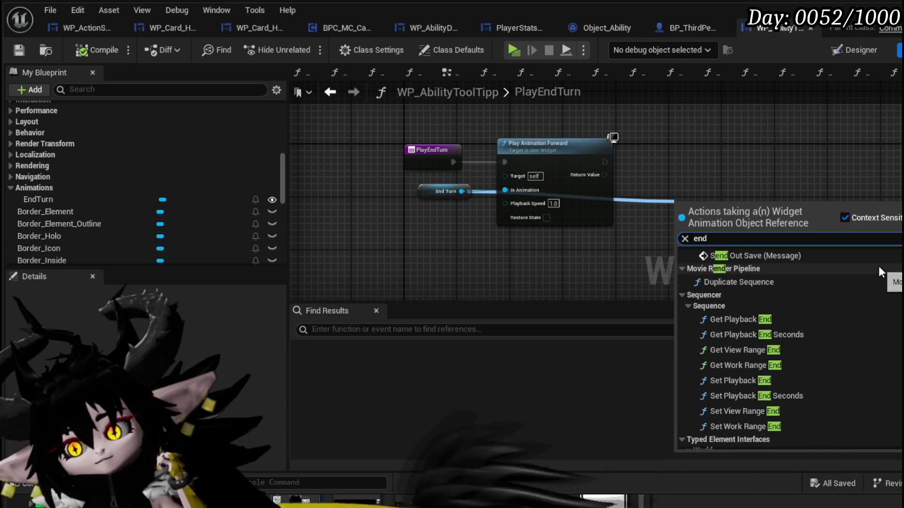
scroll(878, 267, up, 9)
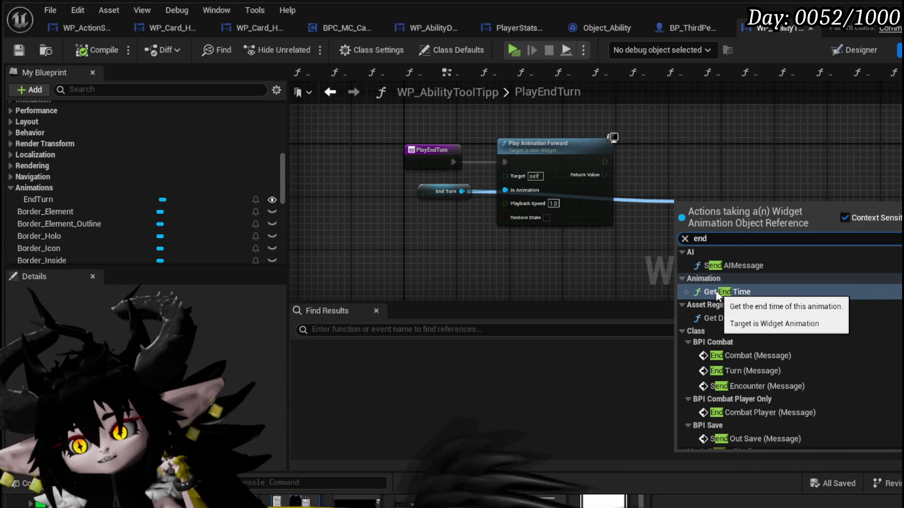
click(716, 291)
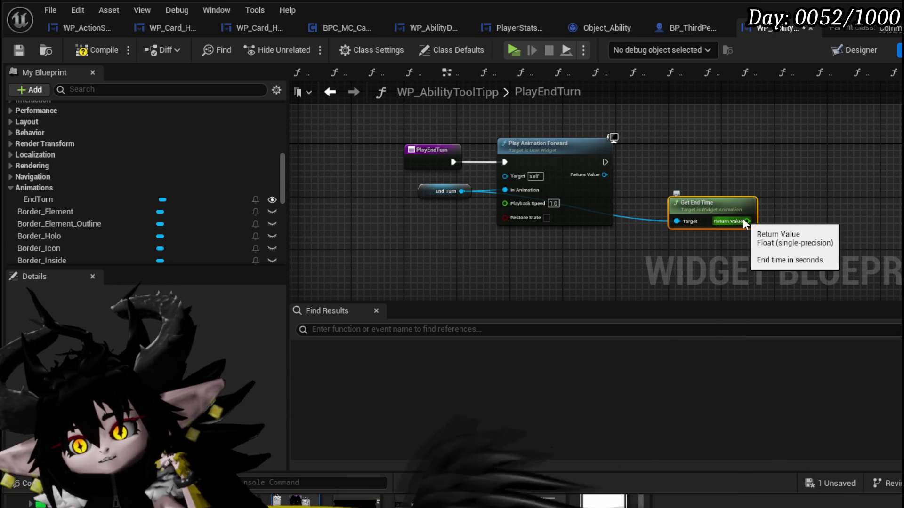
mouse_move(690, 211)
mouse_down()
mouse_move(690, 297)
mouse_move(500, 321)
mouse_move(524, 331)
mouse_move(527, 276)
mouse_up()
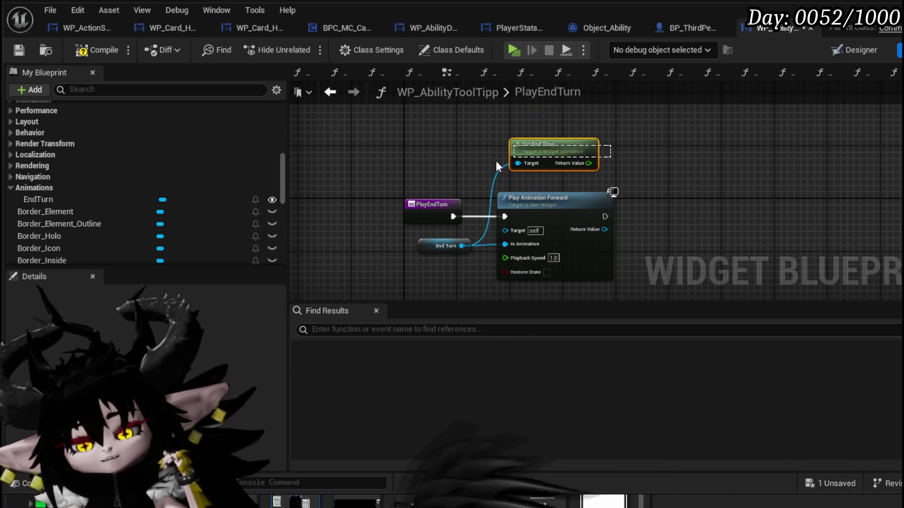
key(Delete)
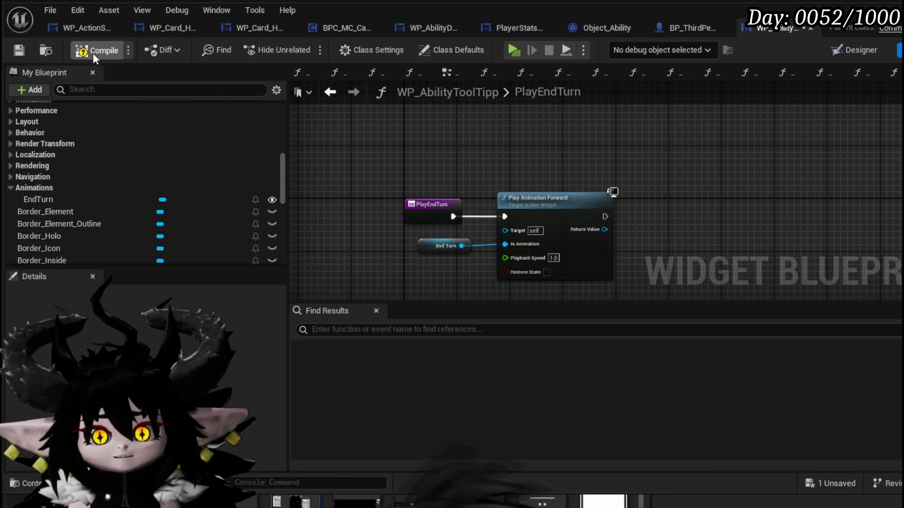
Compile the tooltip widget, then look over WP_ActionSelection's Play Player Montage nodes.
click(18, 48)
click(186, 29)
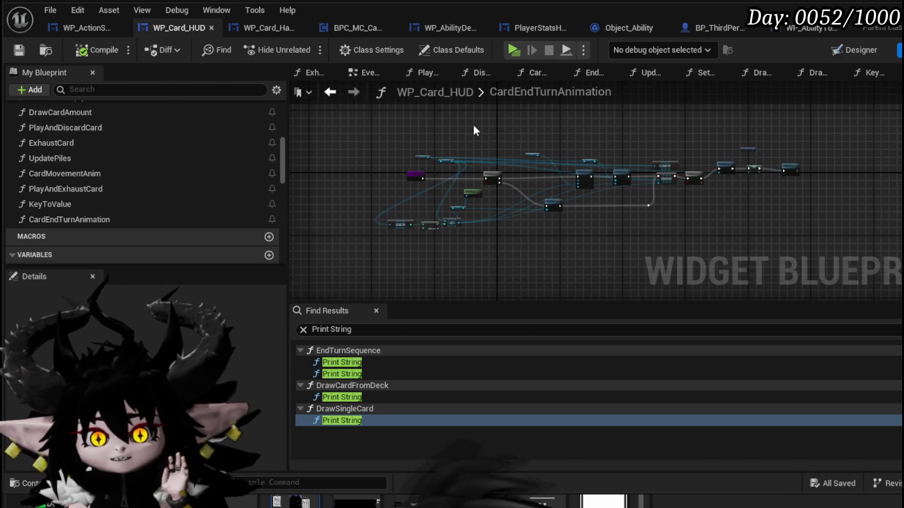
scroll(469, 180, up, 4)
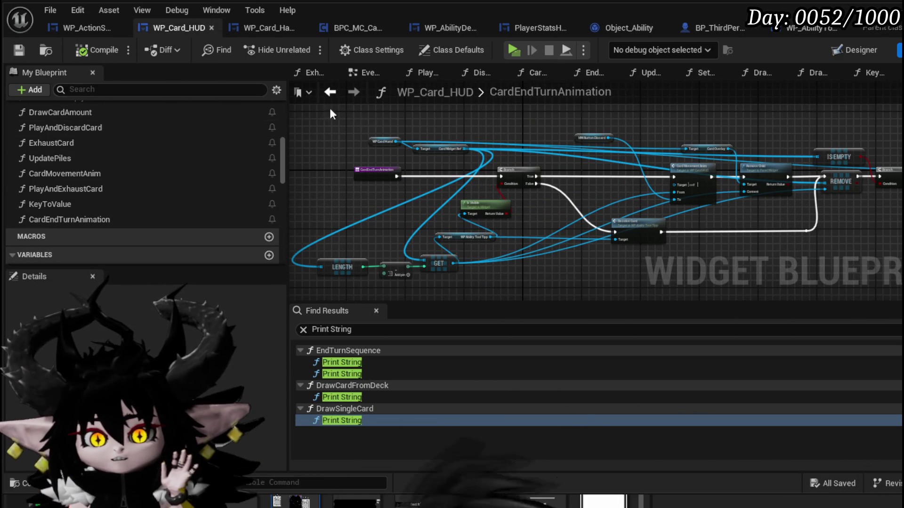
click(69, 20)
drag(391, 163, 674, 138)
scroll(509, 162, down, 5)
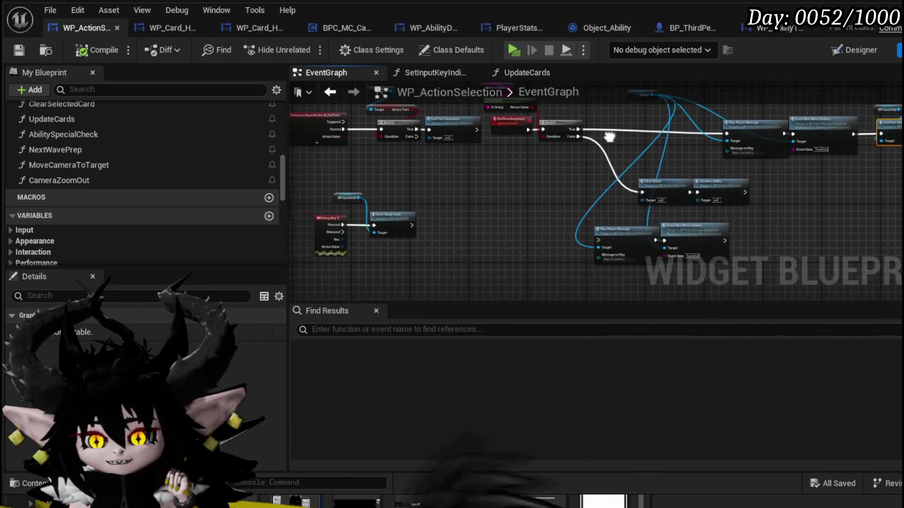
scroll(586, 244, down, 5)
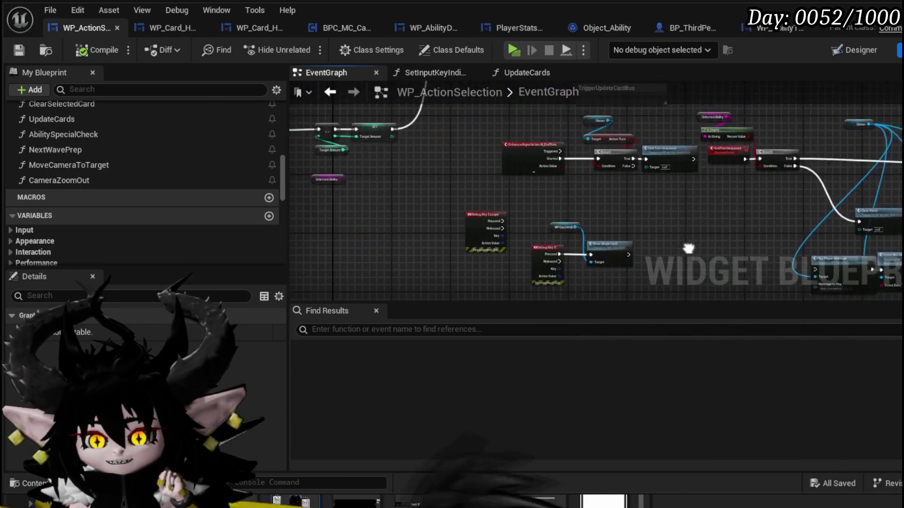
drag(557, 243, 442, 166)
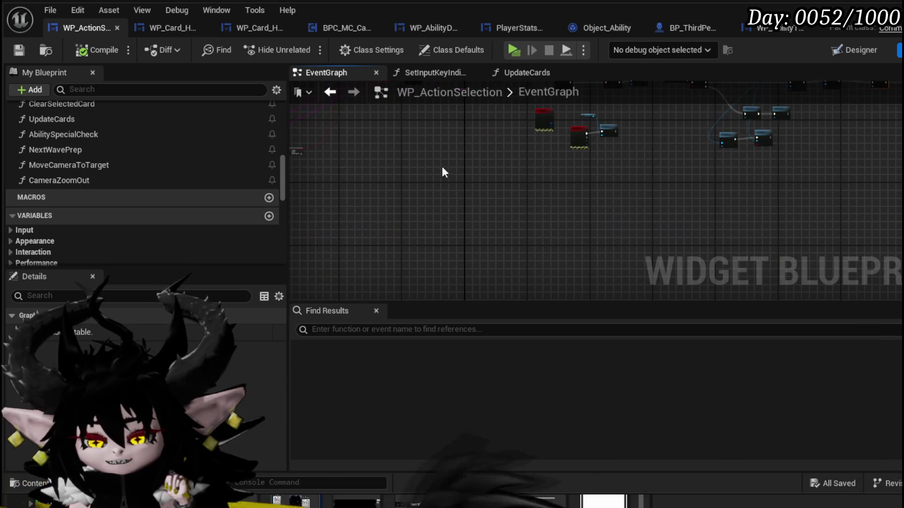
Move between WP_Card_HUD and WP_Card_Hand, ending on WP_Card_Hand's graph.
click(177, 30)
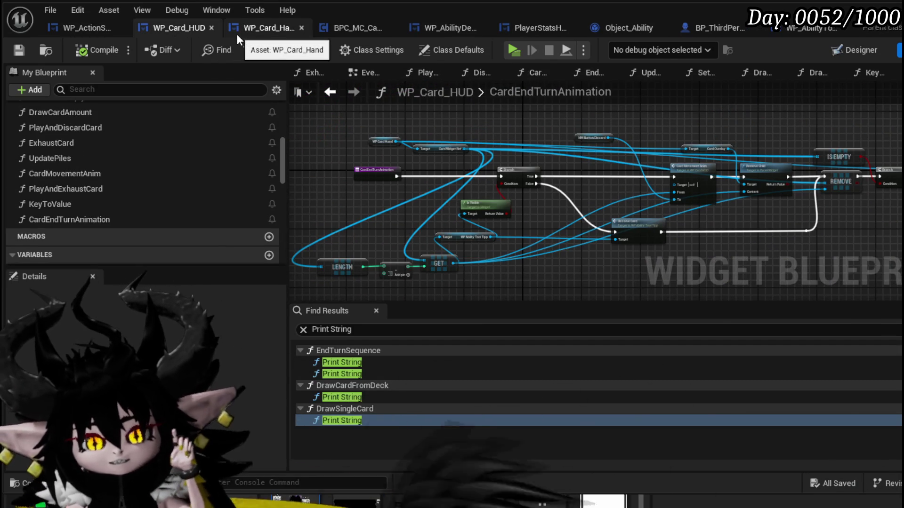
click(259, 33)
click(151, 27)
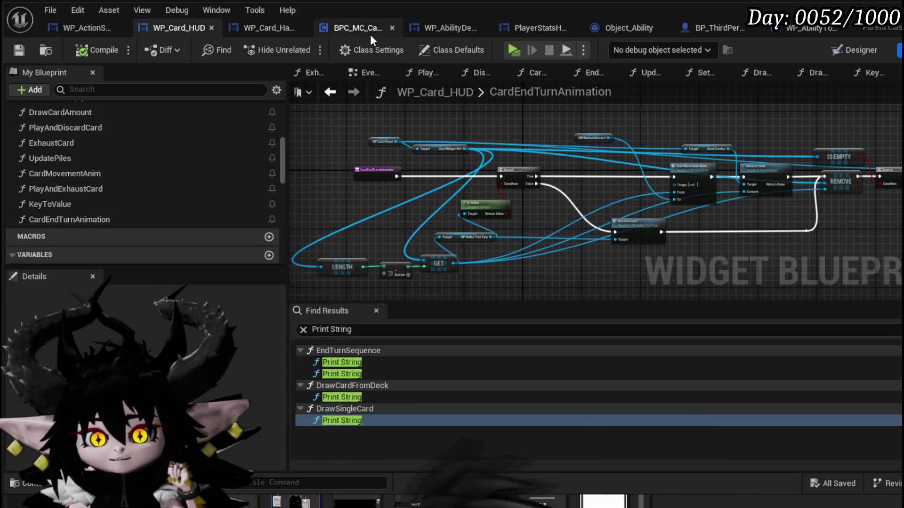
click(252, 31)
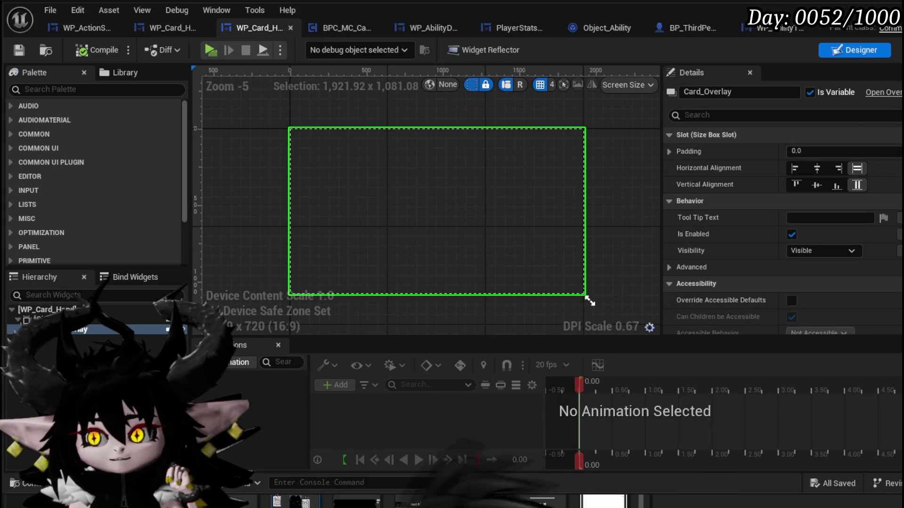
scroll(71, 148, up, 5)
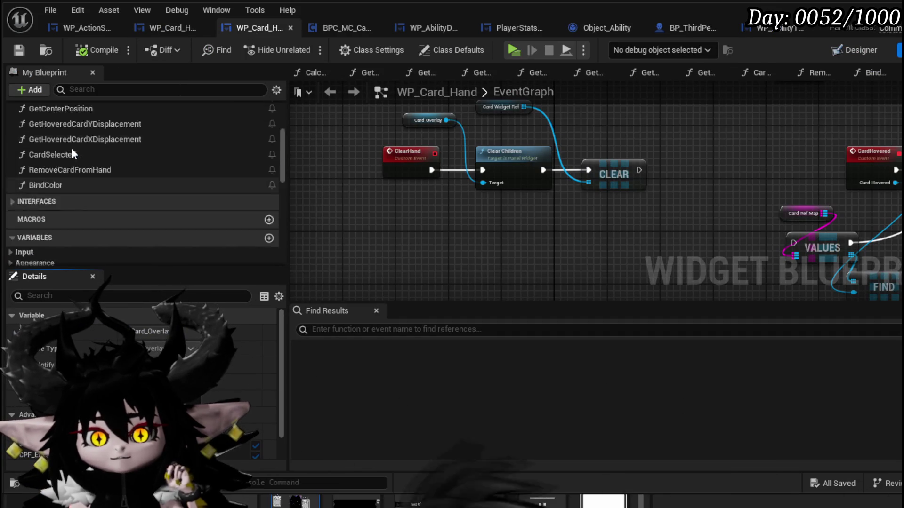
scroll(75, 185, up, 5)
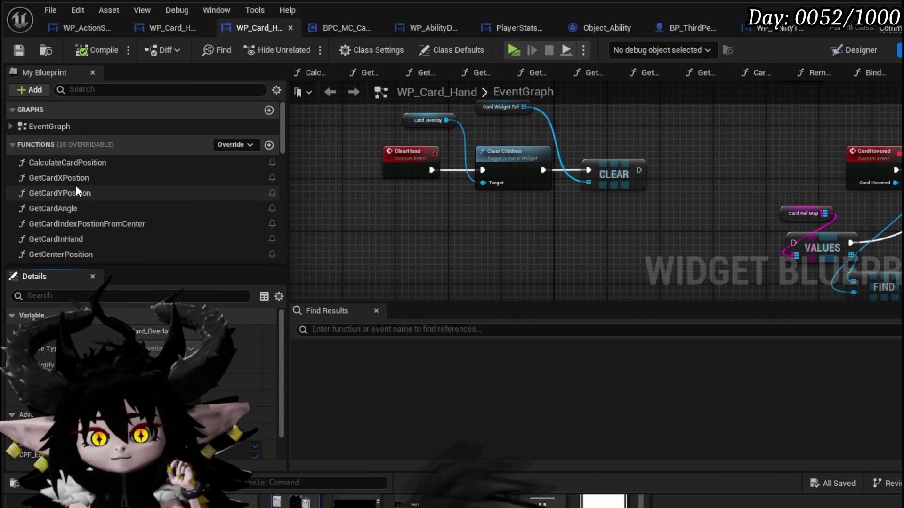
Return to WP_Card_HUD and open the EndTurnSequence function graph.
click(156, 32)
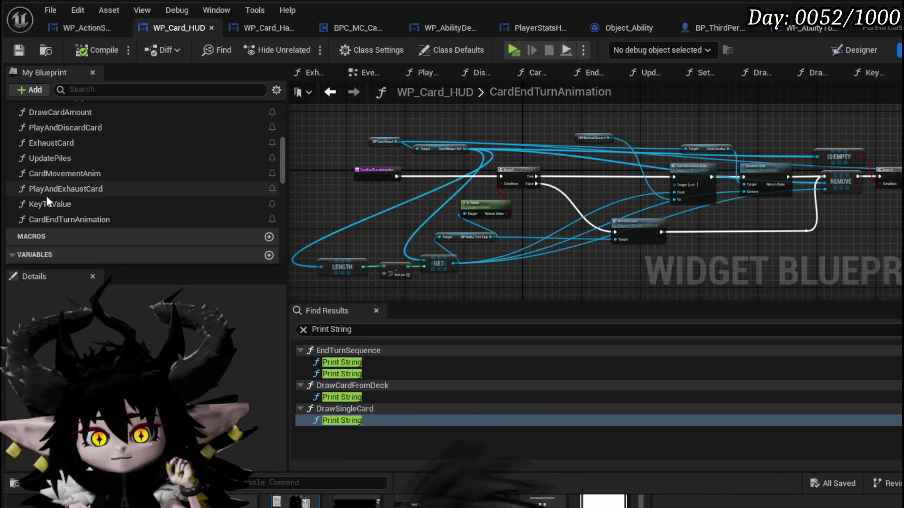
scroll(52, 188, up, 3)
scroll(55, 183, down, 1)
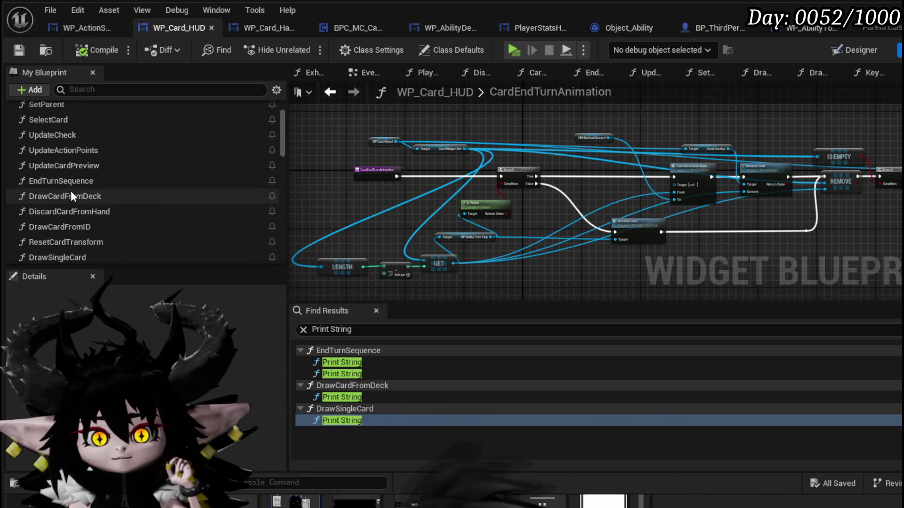
double_click(71, 181)
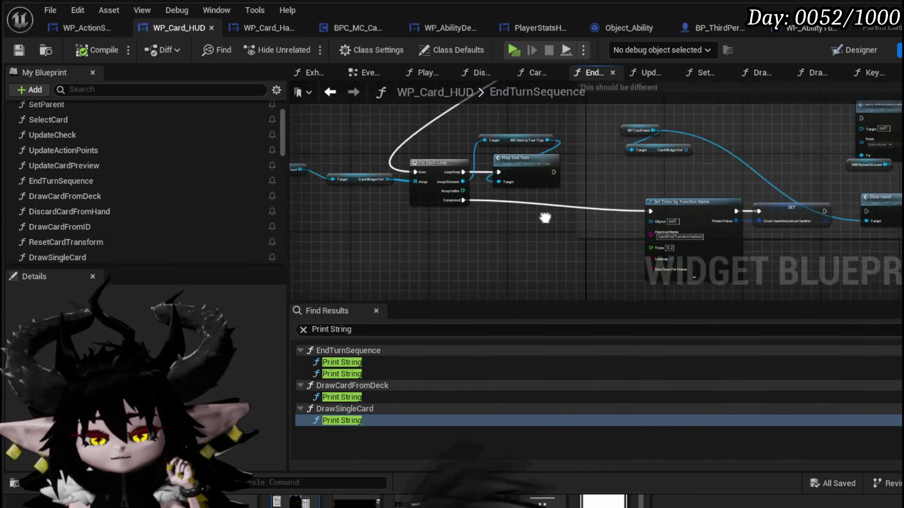
Shift the For Each Loop, Play End Turn and WP Card Hand nodes right and down, then start the game preview.
drag(340, 250, 560, 130)
shift+click(305, 173)
drag(579, 191, 609, 195)
drag(396, 230, 406, 211)
drag(573, 115, 578, 157)
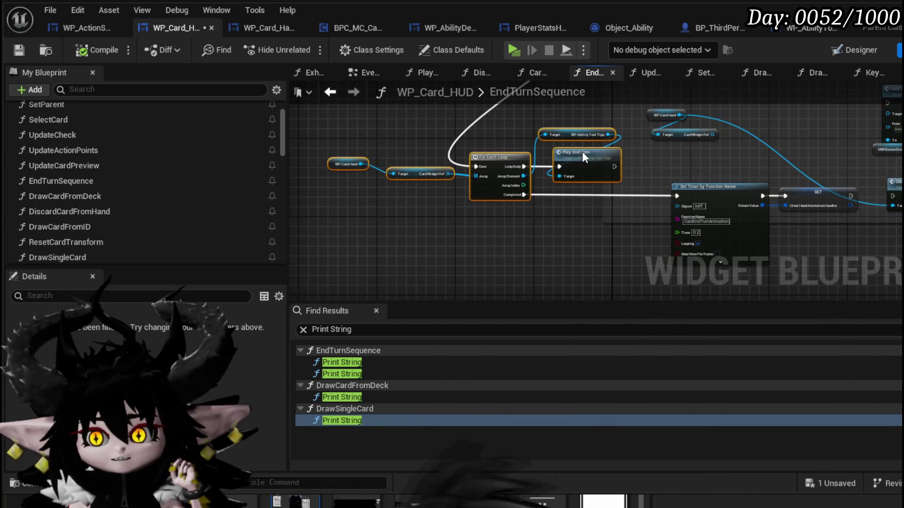
scroll(537, 186, up, 2)
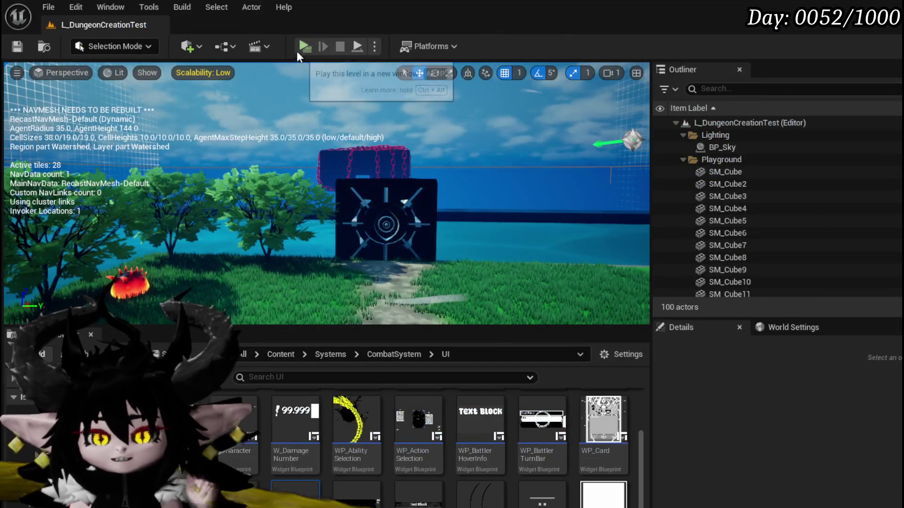
click(297, 49)
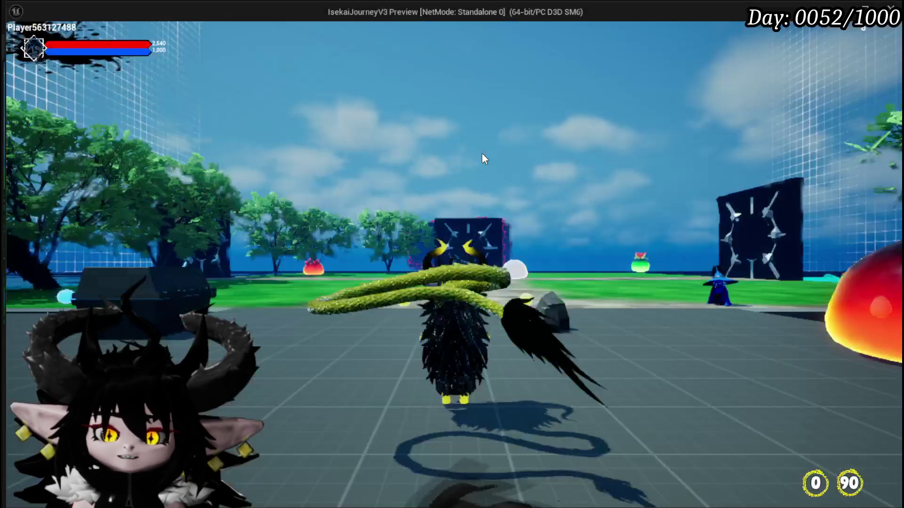
Walk the character forward into a card-combat turn, then end the playtest with Escape.
click(482, 154)
key(w)
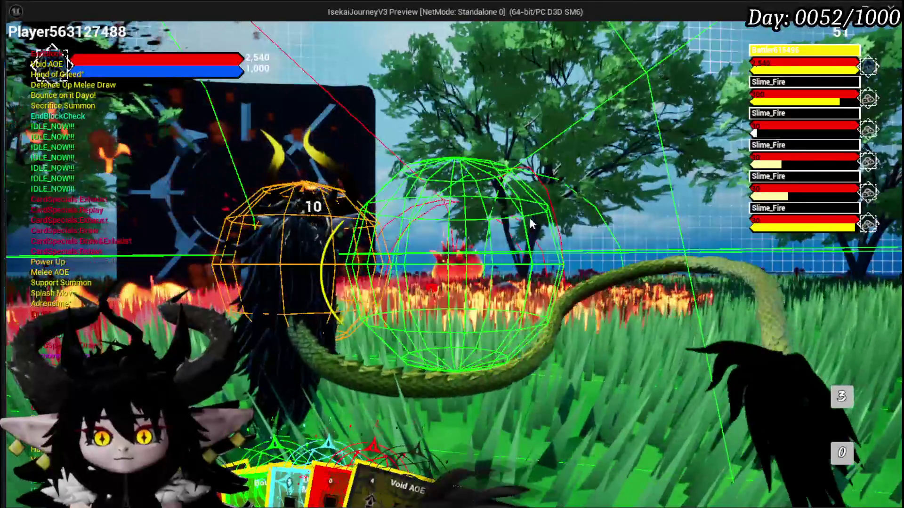
mouse_move(355, 380)
key(Escape)
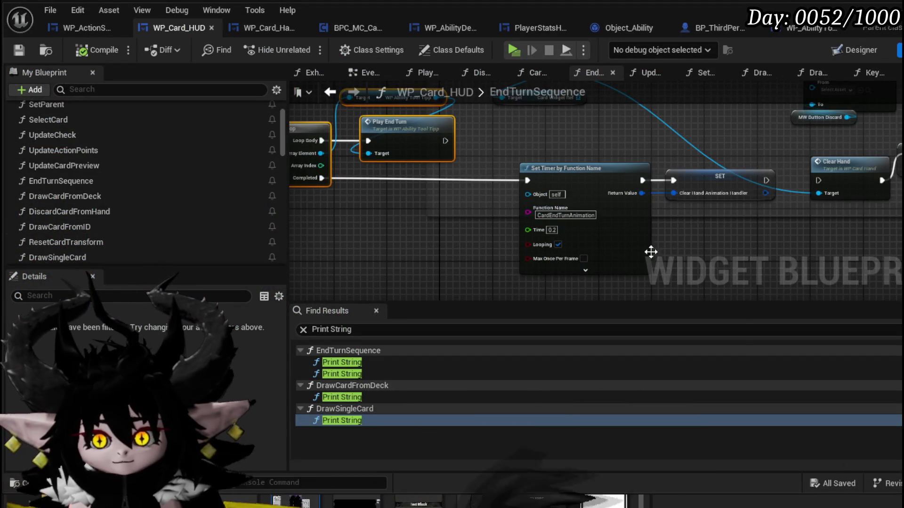
Inspect EndTurnSequence's 'This should be different' comment and its For Each Loop and REMOVE nodes.
scroll(598, 217, up, 2)
drag(589, 186, 471, 212)
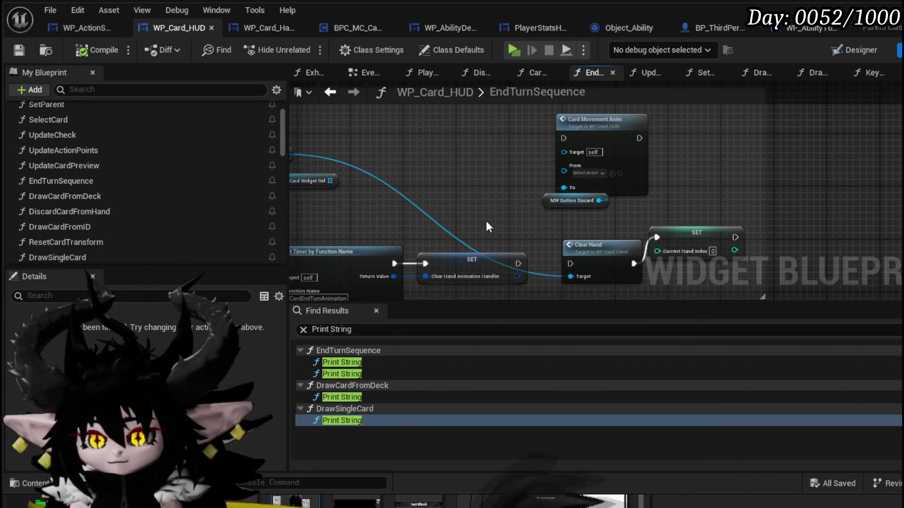
drag(527, 203, 703, 229)
scroll(483, 213, down, 3)
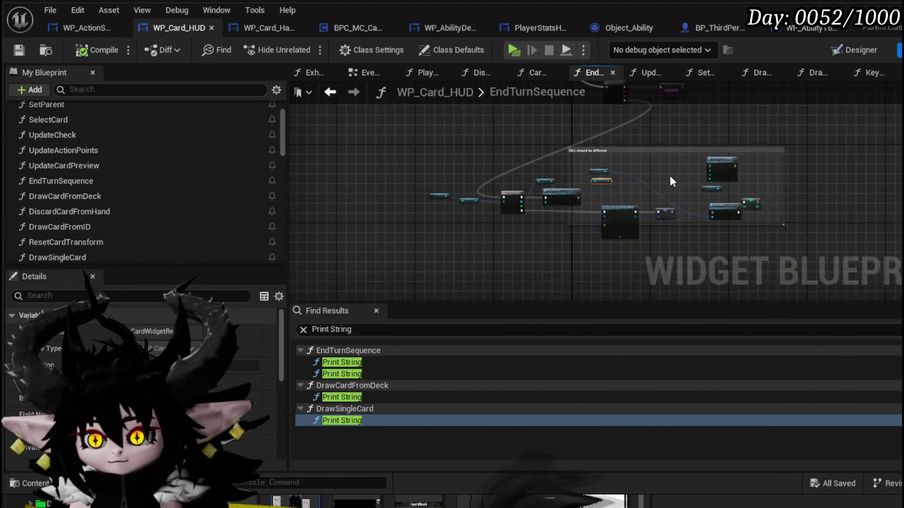
scroll(605, 236, up, 3)
drag(606, 236, 593, 241)
scroll(592, 242, down, 3)
drag(648, 232, 385, 245)
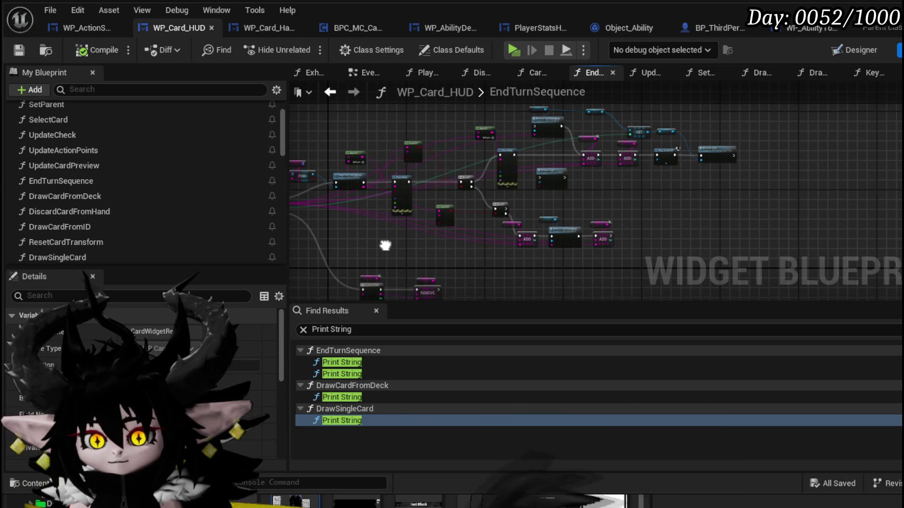
Check the For Each Loop and nodes further right, then open CardEndTurnAnimation.
scroll(386, 245, up, 5)
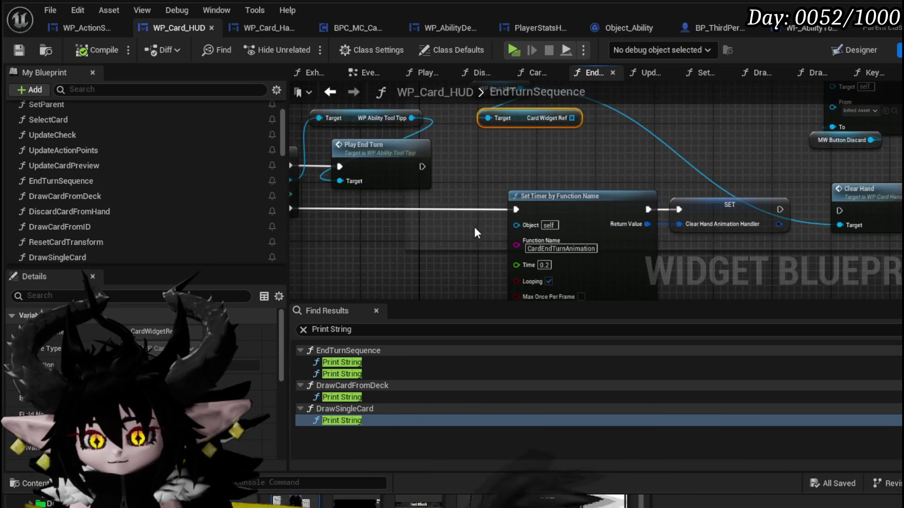
drag(462, 232, 440, 178)
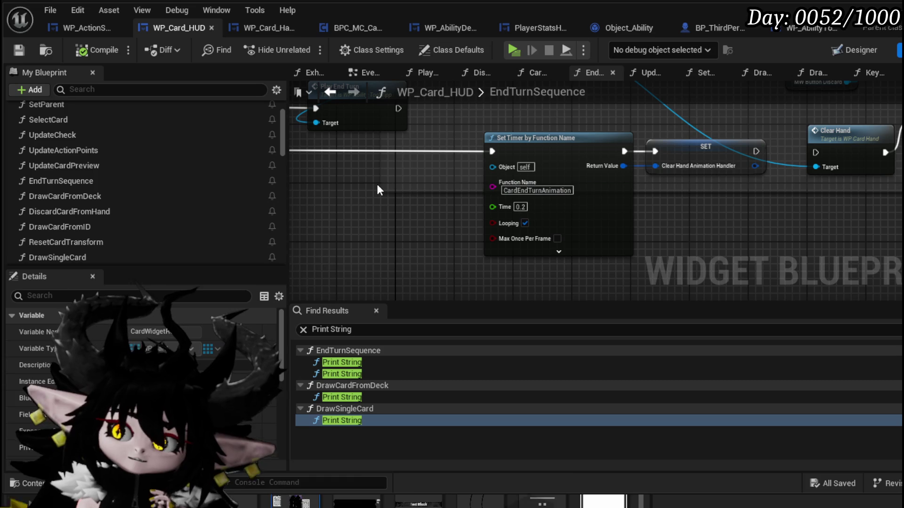
drag(379, 189, 478, 210)
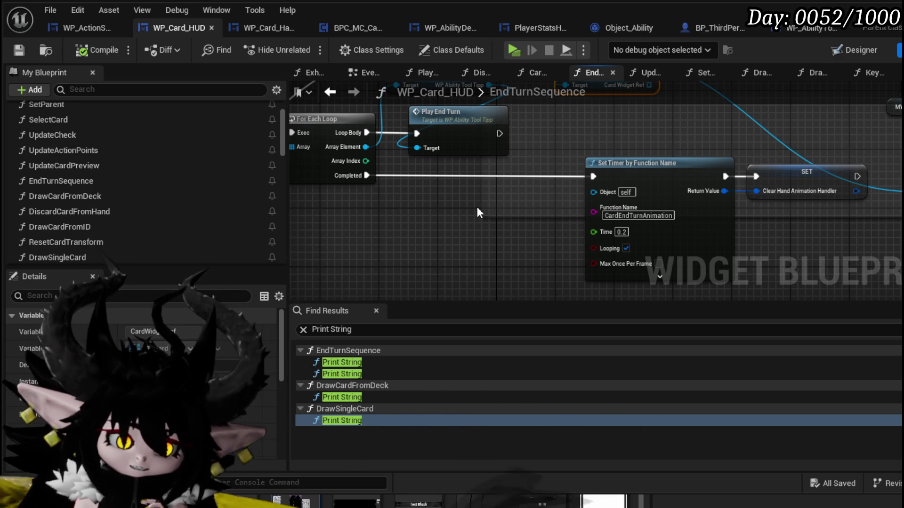
drag(477, 208, 416, 200)
scroll(83, 221, down, 5)
double_click(83, 219)
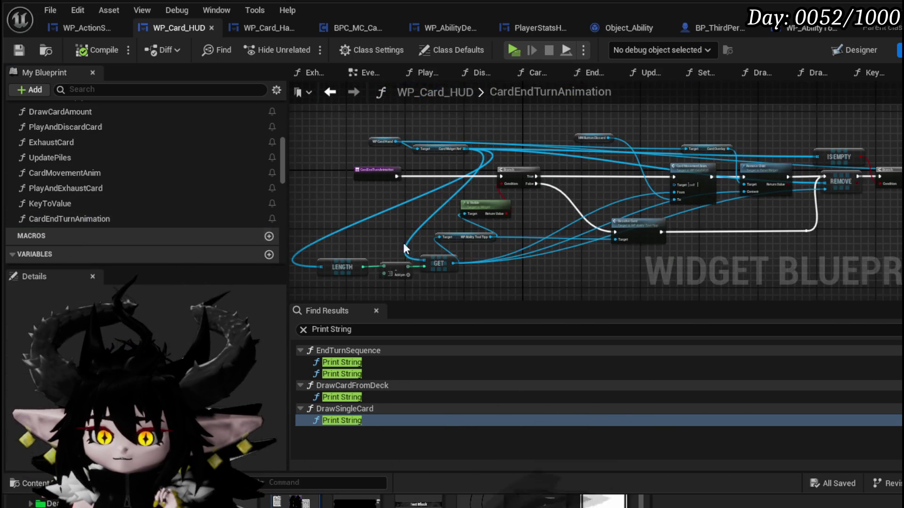
scroll(530, 231, up, 4)
drag(481, 194, 372, 226)
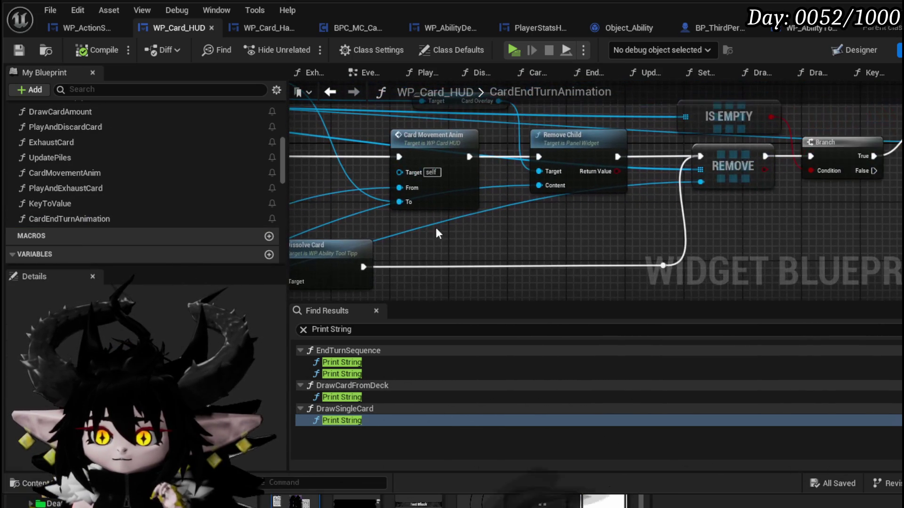
mouse_move(554, 229)
mouse_down()
mouse_move(485, 252)
mouse_move(316, 247)
mouse_move(486, 246)
mouse_up()
mouse_move(687, 235)
mouse_down()
mouse_move(512, 242)
mouse_move(753, 246)
mouse_up()
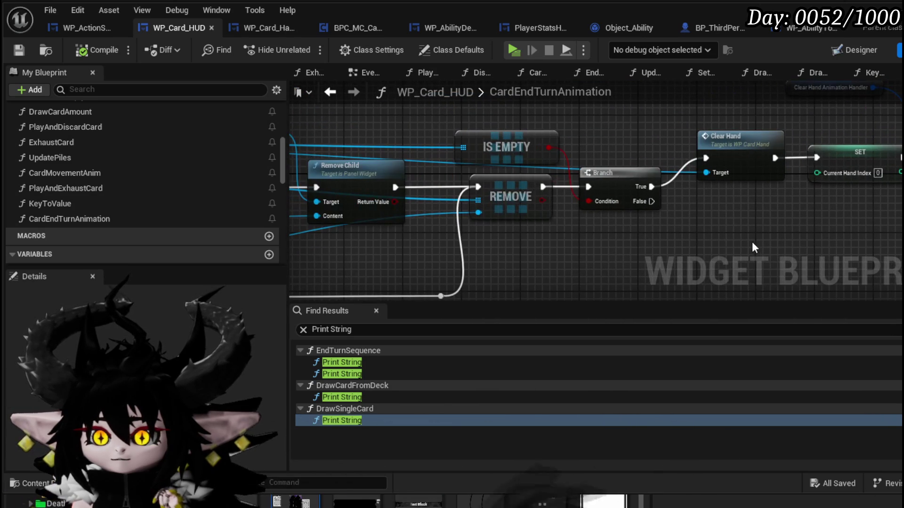
drag(629, 241, 852, 238)
mouse_move(478, 245)
mouse_down()
mouse_move(533, 243)
mouse_move(671, 207)
mouse_move(563, 224)
mouse_up()
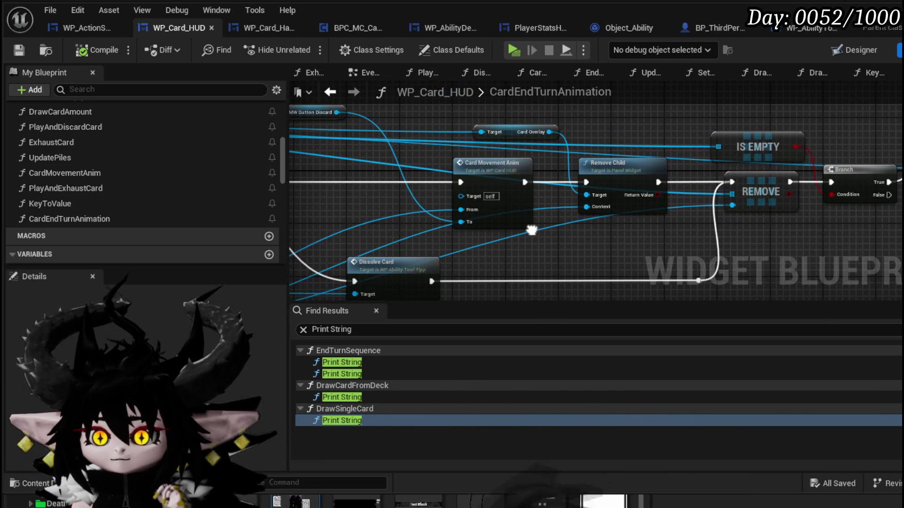
drag(614, 134, 608, 145)
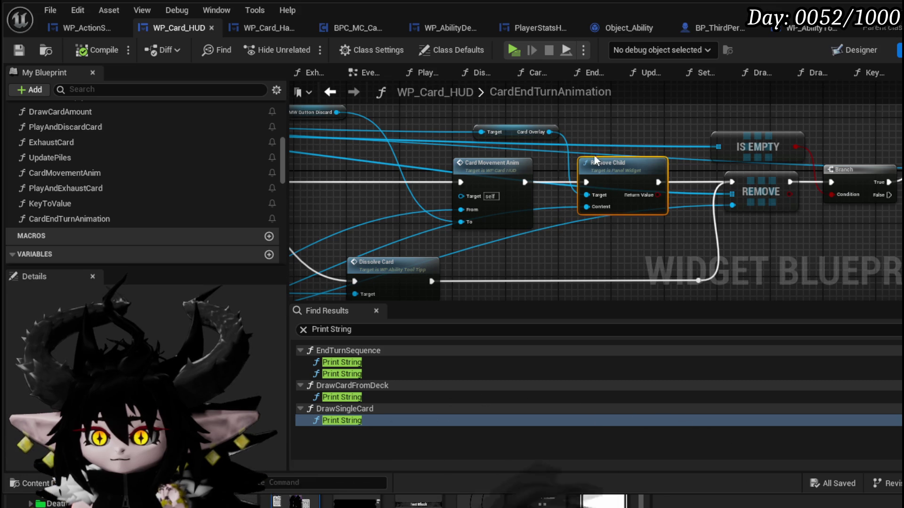
drag(545, 150, 495, 153)
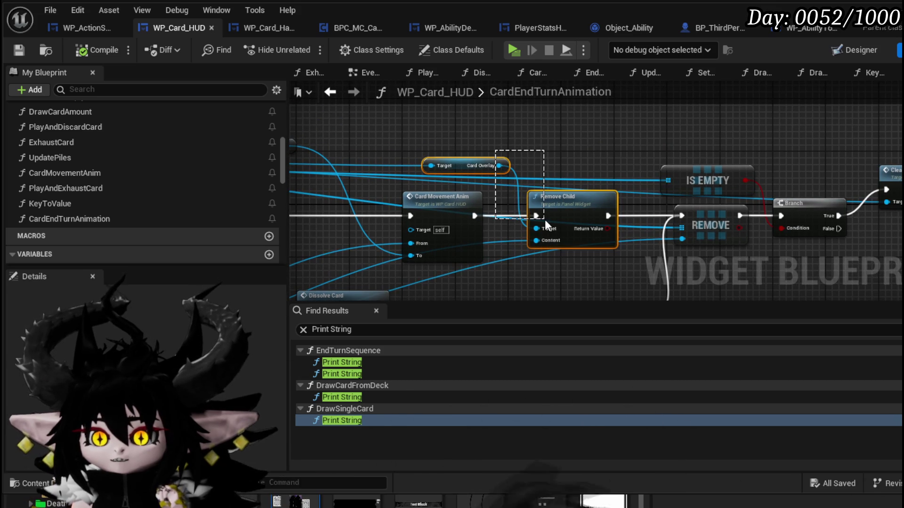
drag(544, 220, 544, 219)
drag(416, 153, 541, 223)
mouse_move(595, 157)
mouse_down()
mouse_move(490, 137)
mouse_move(744, 115)
mouse_move(800, 141)
mouse_move(528, 128)
mouse_up()
mouse_move(471, 249)
mouse_down()
mouse_move(369, 244)
mouse_move(730, 255)
mouse_up()
mouse_move(477, 228)
mouse_down()
mouse_move(543, 194)
mouse_move(378, 204)
mouse_up()
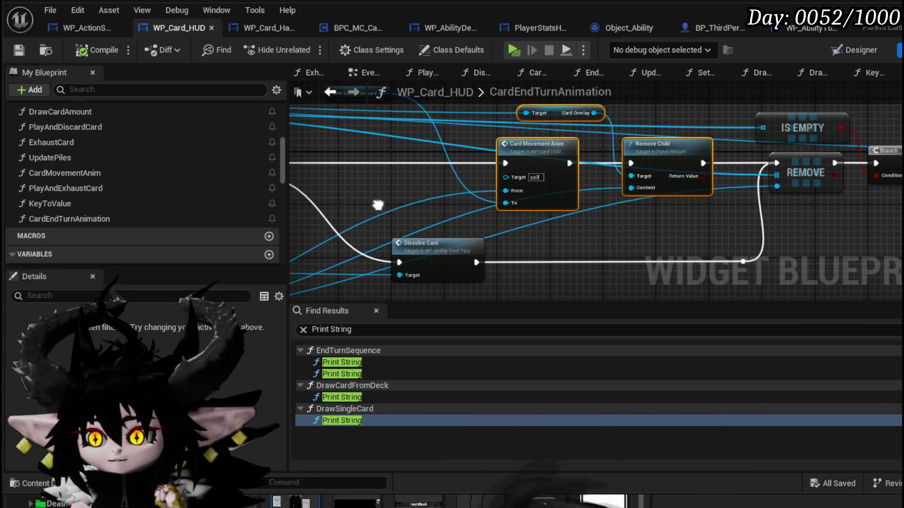
mouse_move(783, 228)
mouse_down()
mouse_move(534, 232)
mouse_move(797, 227)
mouse_move(653, 227)
mouse_up()
mouse_move(716, 228)
mouse_down()
mouse_move(419, 230)
mouse_move(634, 227)
mouse_move(643, 180)
mouse_move(550, 215)
mouse_move(427, 212)
mouse_move(468, 195)
mouse_up()
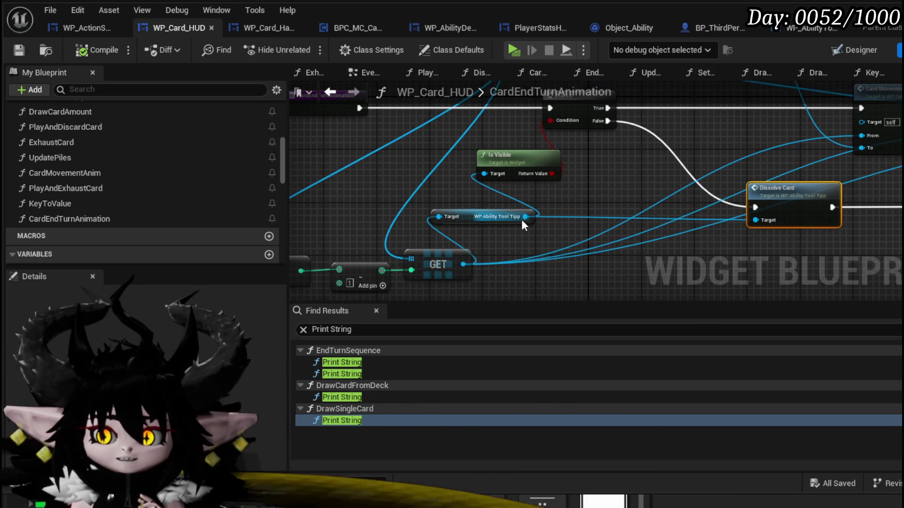
drag(523, 221, 556, 238)
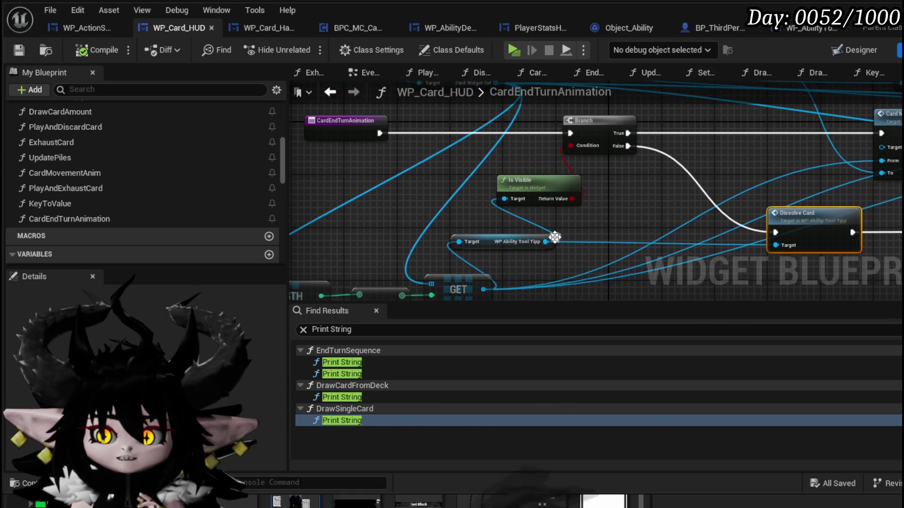
Add Get Dissolve from WP Ability Tool Tipp and feed it into the Branch Condition.
mouse_move(465, 242)
mouse_down()
mouse_move(533, 239)
mouse_move(527, 225)
mouse_move(513, 239)
mouse_move(530, 234)
mouse_up()
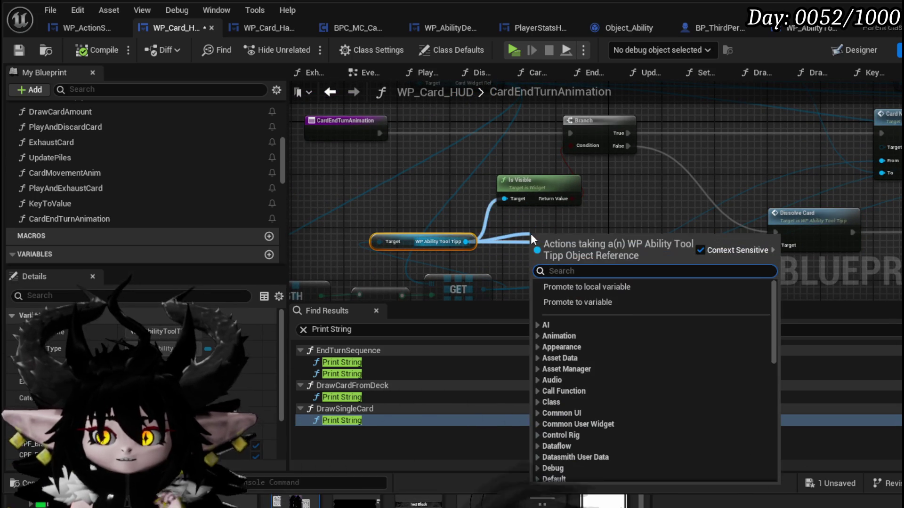
text(Dis)
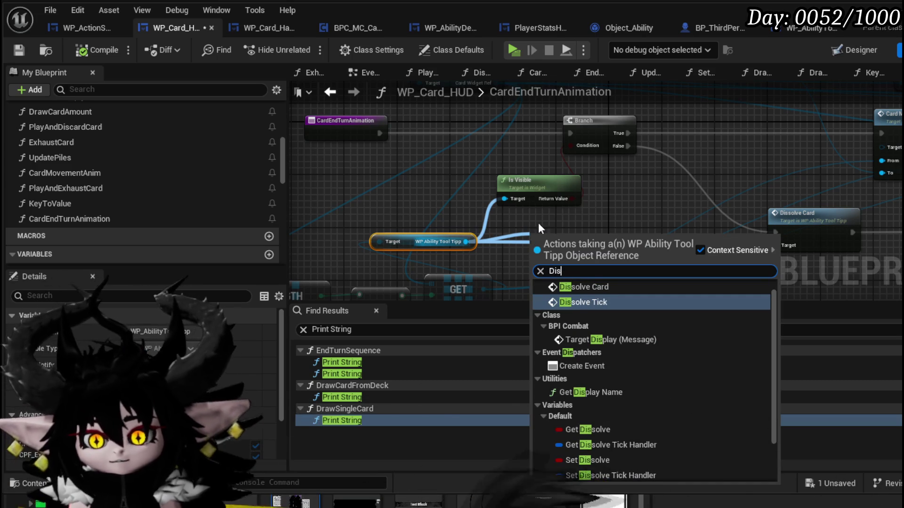
click(602, 429)
mouse_move(596, 235)
mouse_down()
mouse_move(563, 152)
mouse_move(570, 145)
mouse_up()
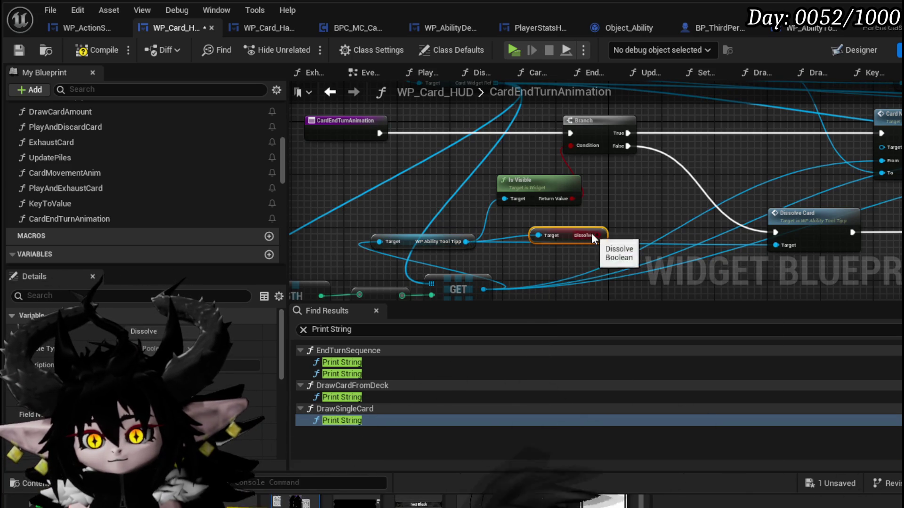
Wire Branch False to Card Movement Anim and True to Dissolve Card.
drag(819, 189, 606, 212)
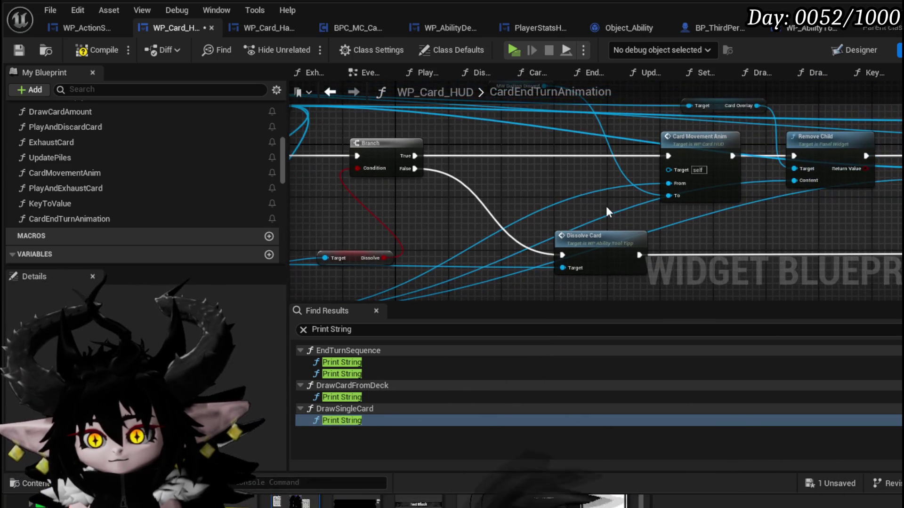
mouse_move(411, 168)
mouse_down()
mouse_move(659, 153)
mouse_move(513, 200)
mouse_up()
drag(406, 172, 668, 155)
drag(411, 155, 562, 255)
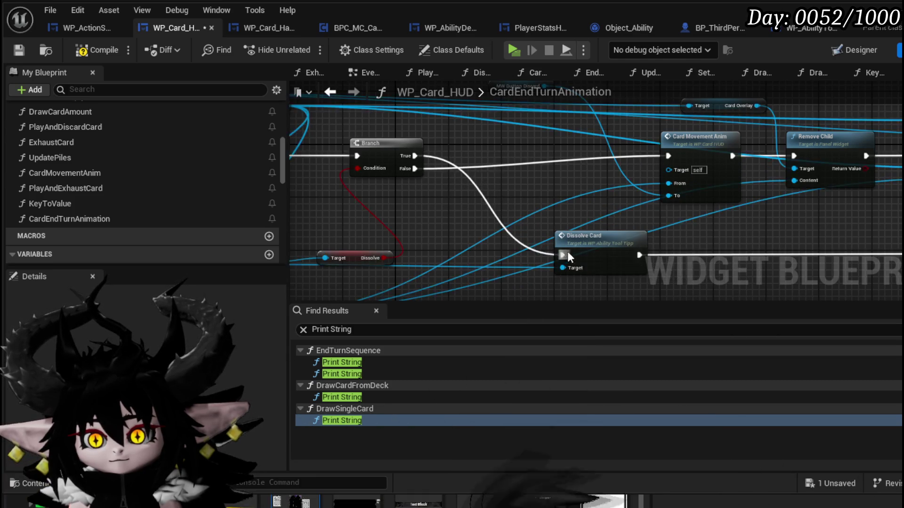
Realign Dissolve Card, Card Movement Anim, Remove Child and Branch nodes, then save WP_Card_HUD.
drag(431, 289, 823, 228)
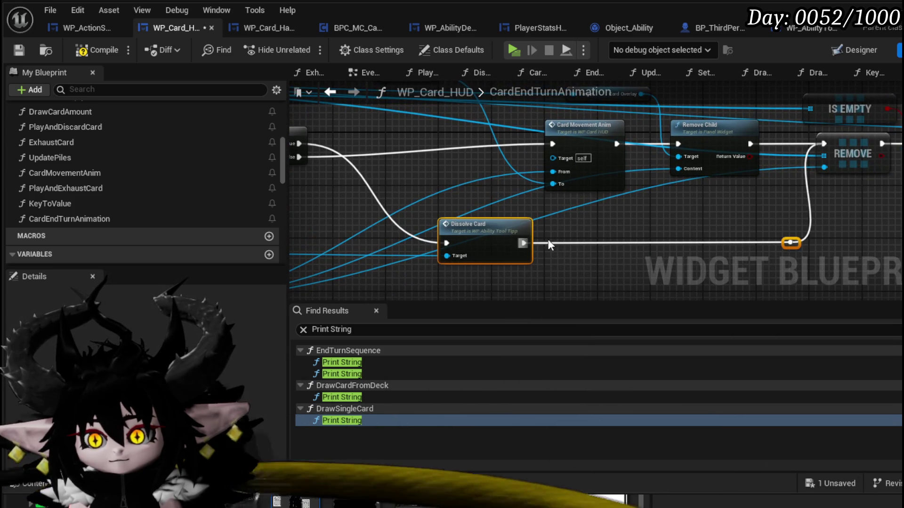
mouse_move(499, 227)
mouse_down()
mouse_move(510, 83)
mouse_move(480, 115)
mouse_move(433, 125)
mouse_up()
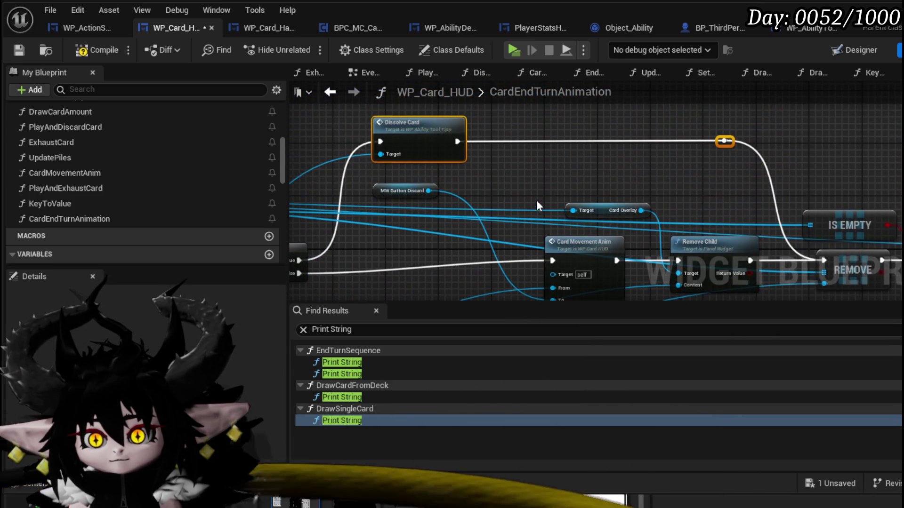
drag(537, 205, 543, 136)
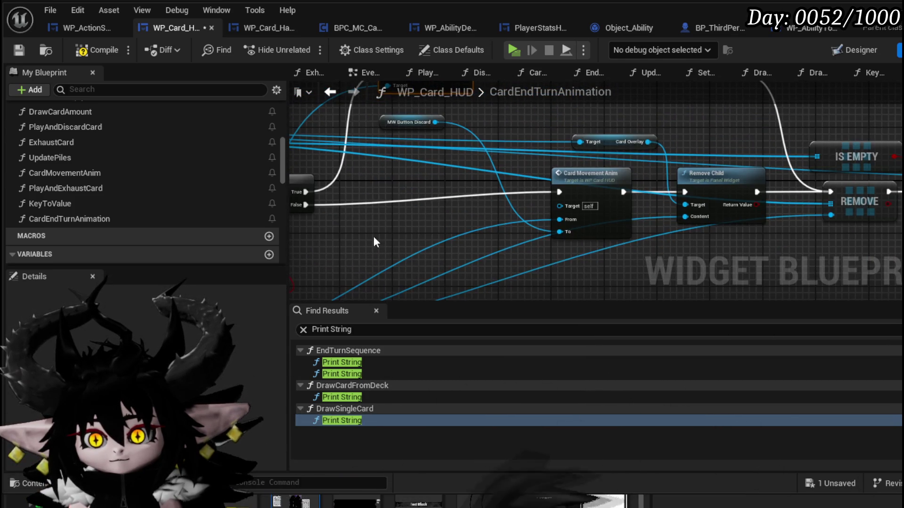
drag(721, 180, 689, 197)
mouse_move(836, 269)
mouse_down()
mouse_move(579, 275)
mouse_move(718, 172)
mouse_up()
drag(693, 200, 693, 213)
drag(794, 135, 544, 143)
drag(301, 264, 510, 223)
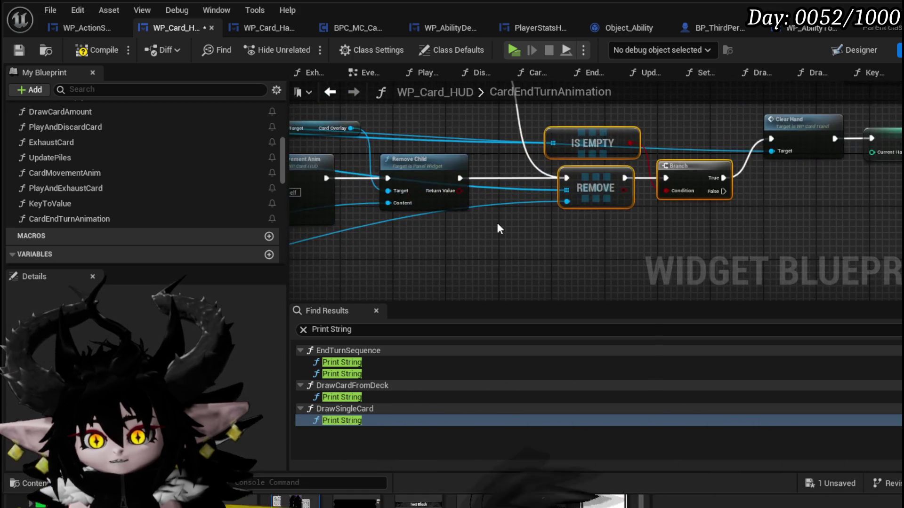
mouse_move(384, 230)
mouse_down()
mouse_move(674, 207)
mouse_move(534, 241)
mouse_move(527, 233)
mouse_up()
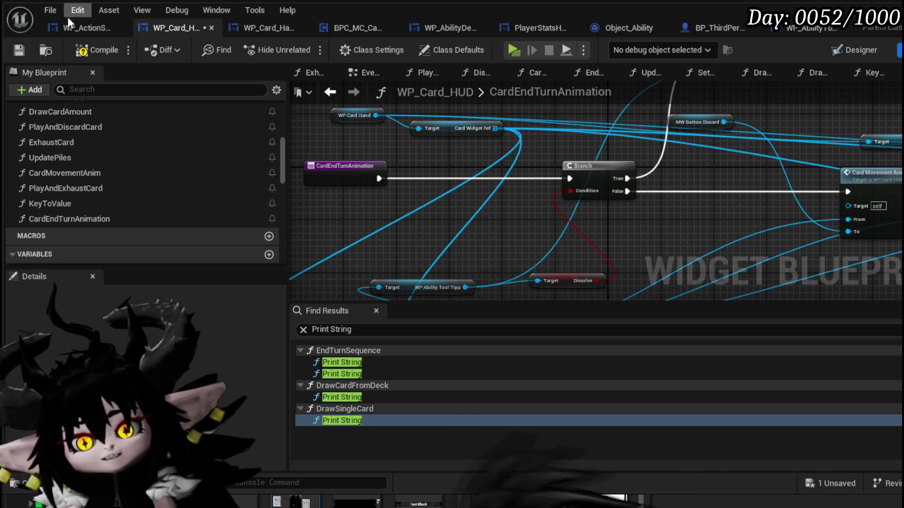
click(21, 47)
Playtest against the fire slimes, play the Melee AOE card, then save all changed packages.
drag(496, 206, 467, 181)
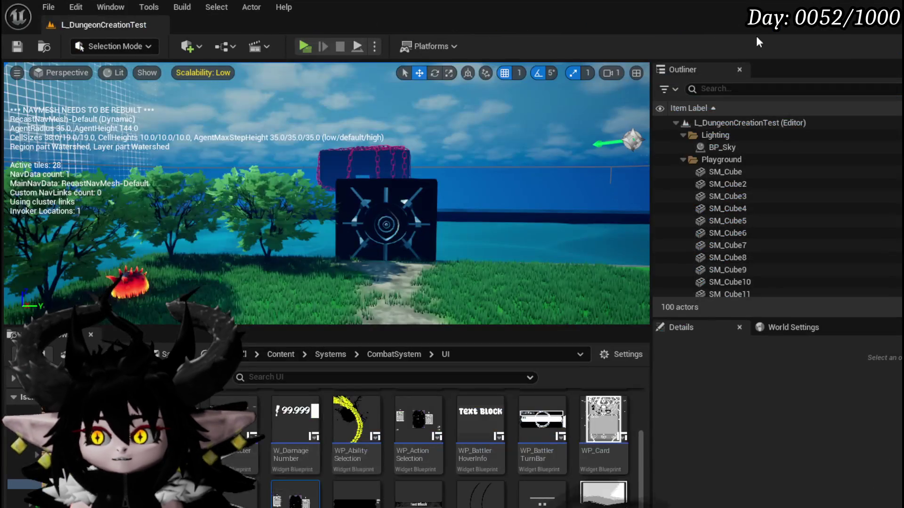
click(304, 46)
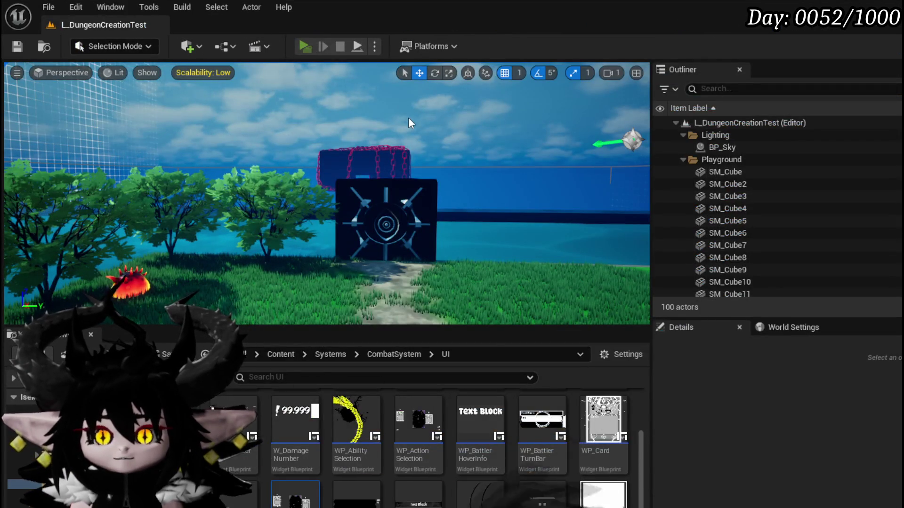
key(w)
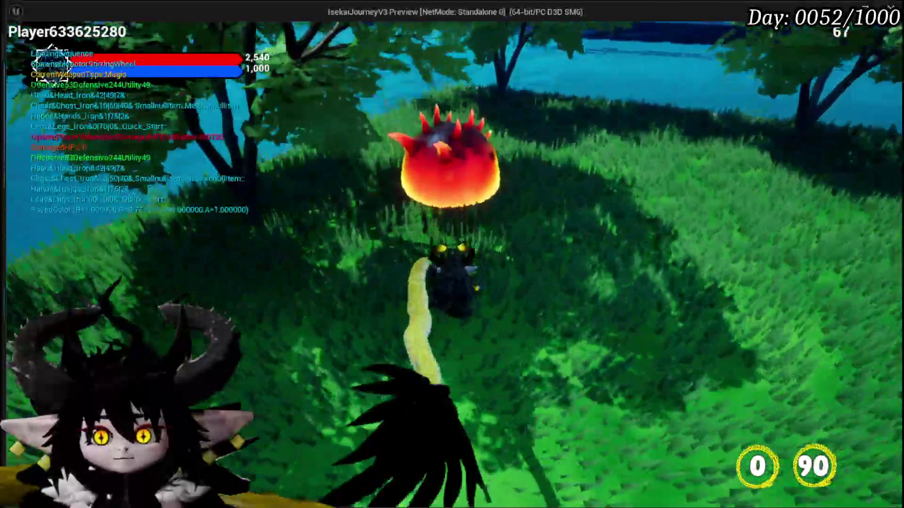
click(452, 255)
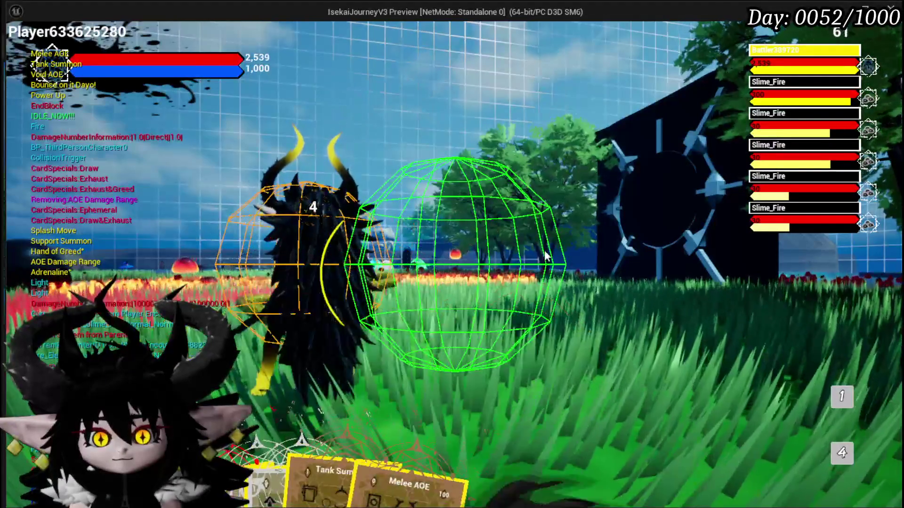
click(535, 247)
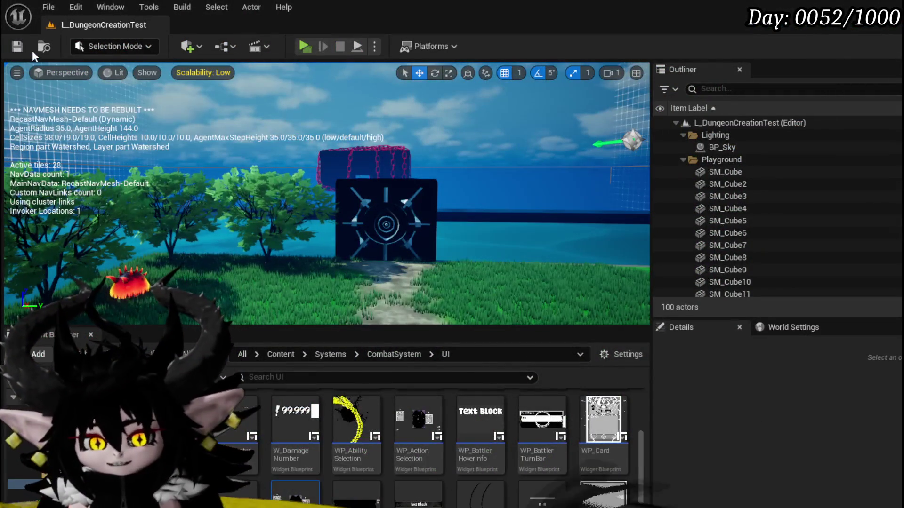
click(17, 46)
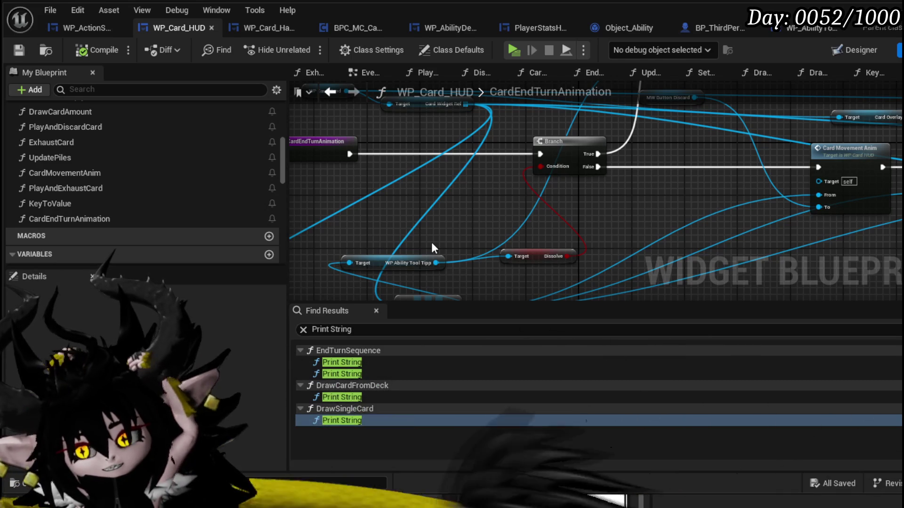
Tuck the MW Button Discard getter under the Card Movement Anim node.
drag(507, 239, 330, 266)
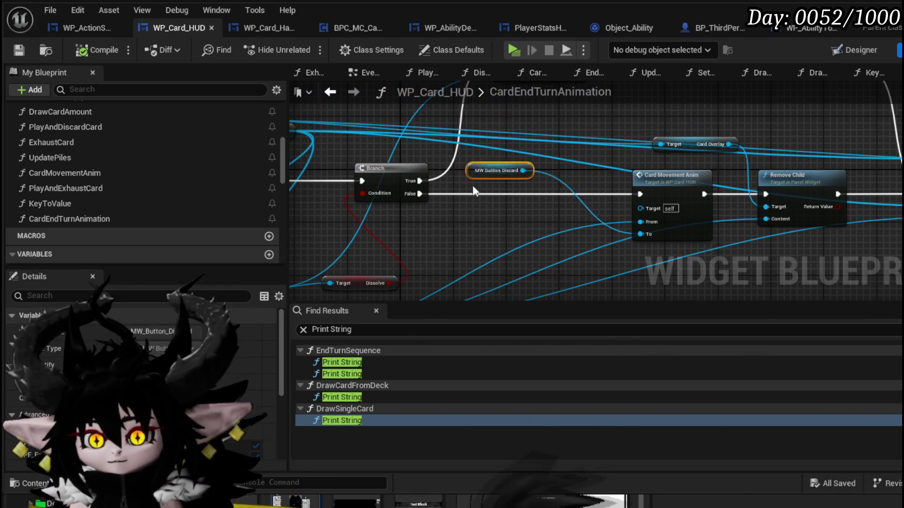
drag(628, 263, 646, 256)
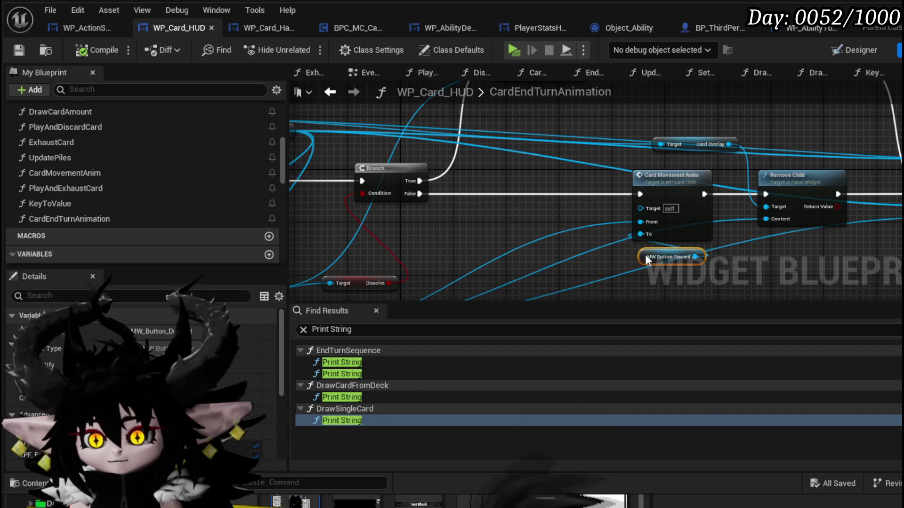
mouse_move(599, 238)
mouse_down()
mouse_move(565, 149)
mouse_move(448, 192)
mouse_up()
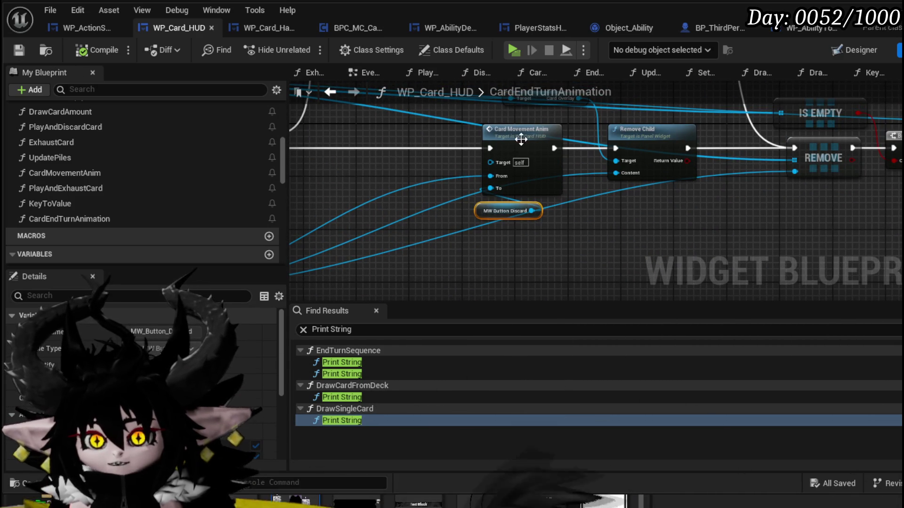
Open the CardMovementAnim function and review its card mover widget creation nodes.
drag(440, 115, 552, 222)
drag(446, 272, 570, 107)
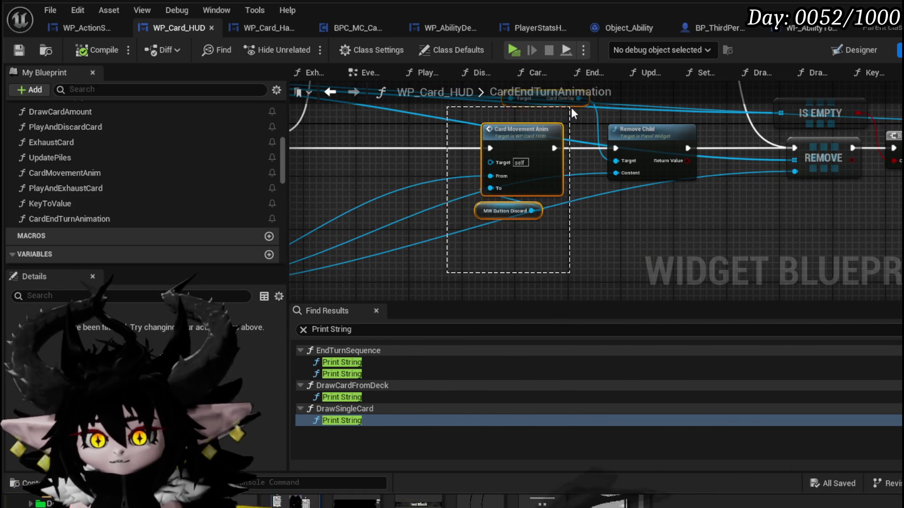
double_click(548, 128)
scroll(525, 197, up, 6)
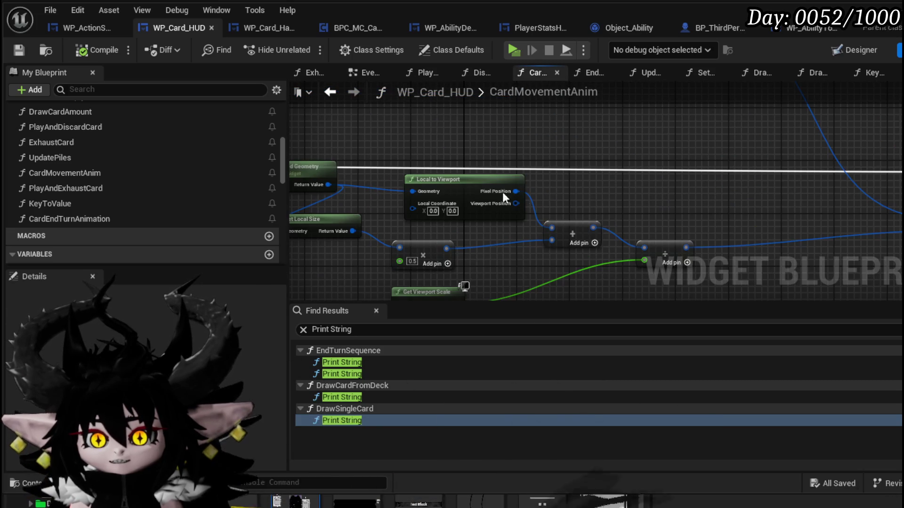
click(441, 188)
mouse_move(561, 137)
mouse_down()
mouse_move(403, 163)
mouse_move(422, 174)
mouse_up()
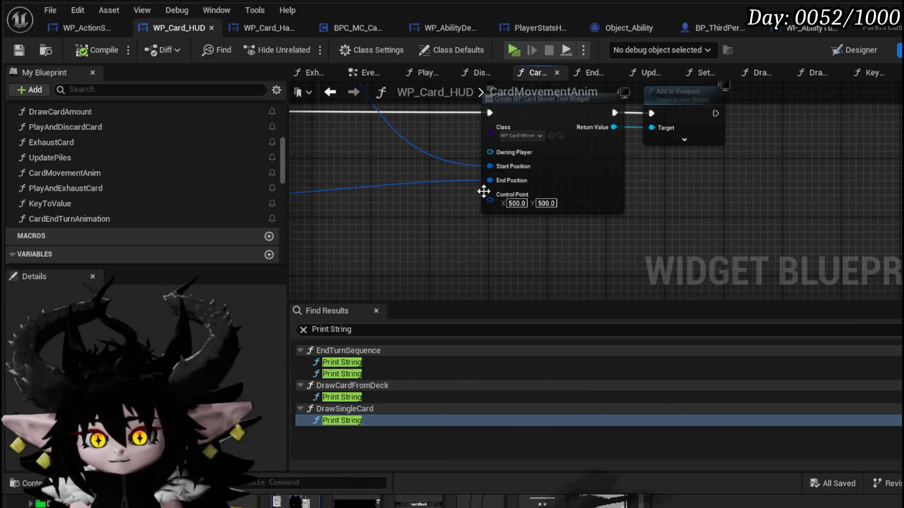
scroll(458, 208, down, 1)
mouse_move(457, 208)
mouse_down()
mouse_move(484, 254)
mouse_move(479, 263)
mouse_up()
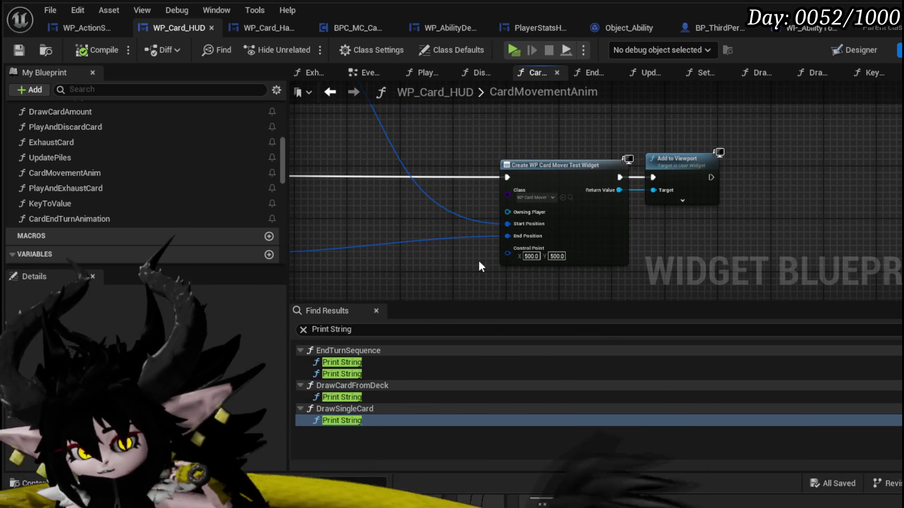
drag(399, 221, 474, 214)
scroll(473, 208, down, 3)
drag(435, 186, 500, 205)
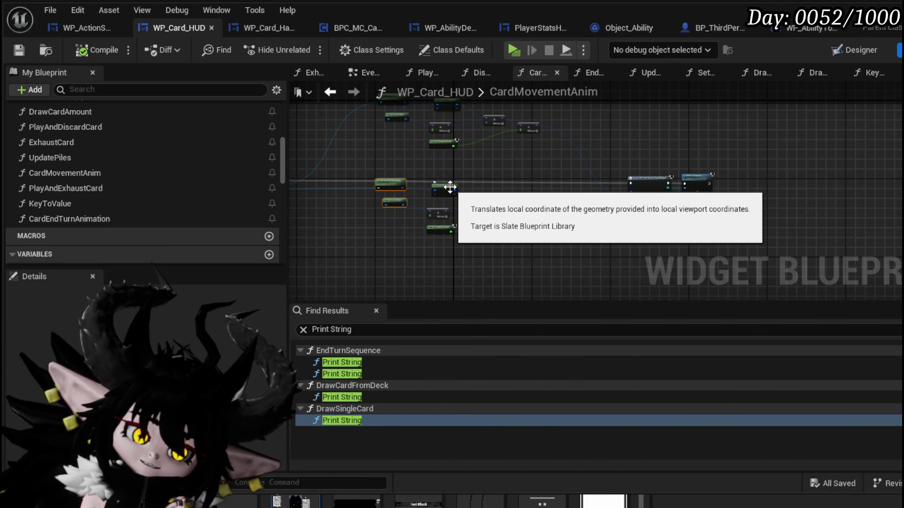
Glance at the WP_ActionSelection blueprint, then return to WP_Card_HUD.
click(78, 32)
scroll(521, 175, up, 2)
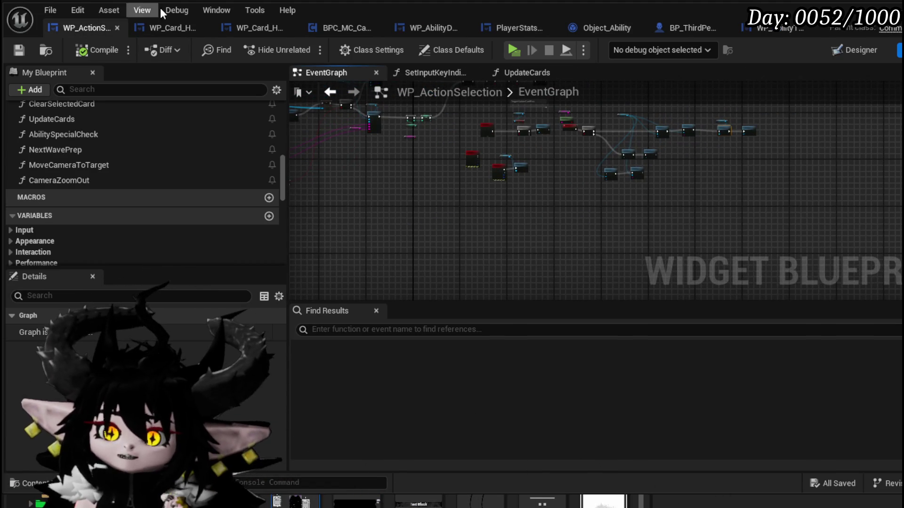
click(170, 27)
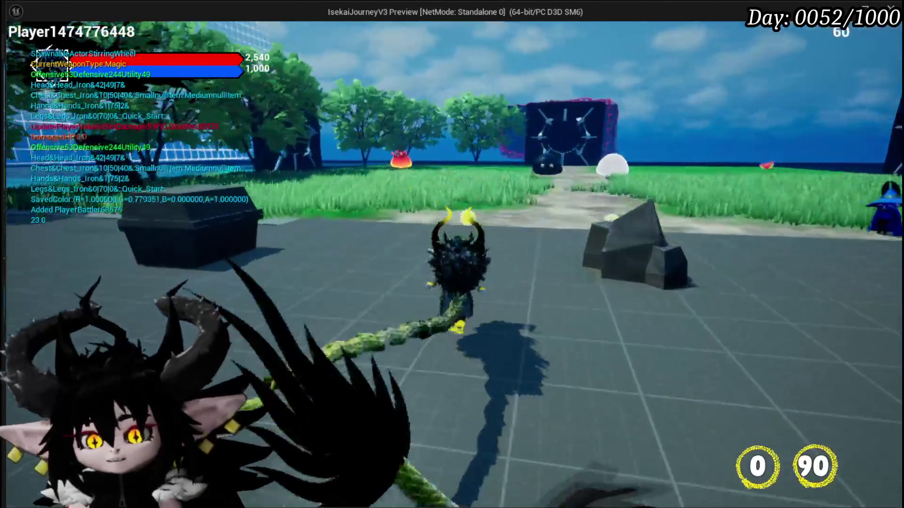
Fight the fire slimes, finish them with the big fire AOE card, then stop the playtest.
key(w)
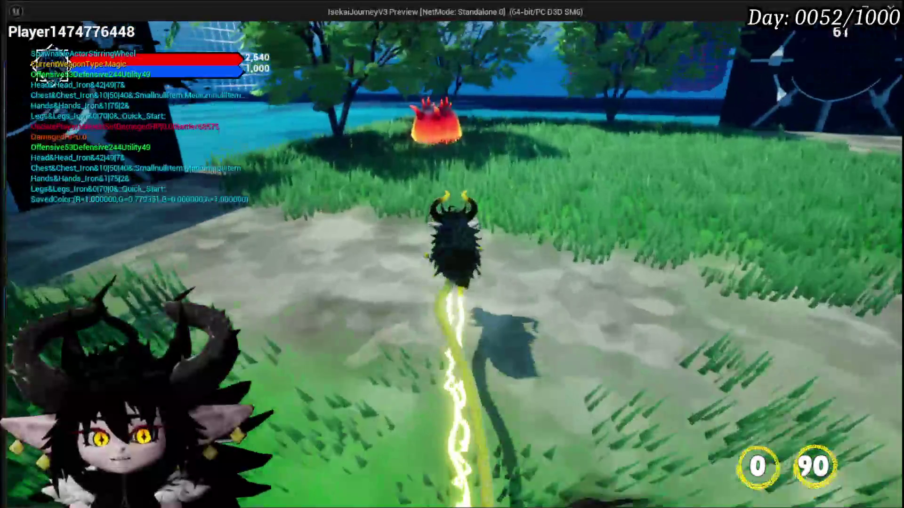
key(w)
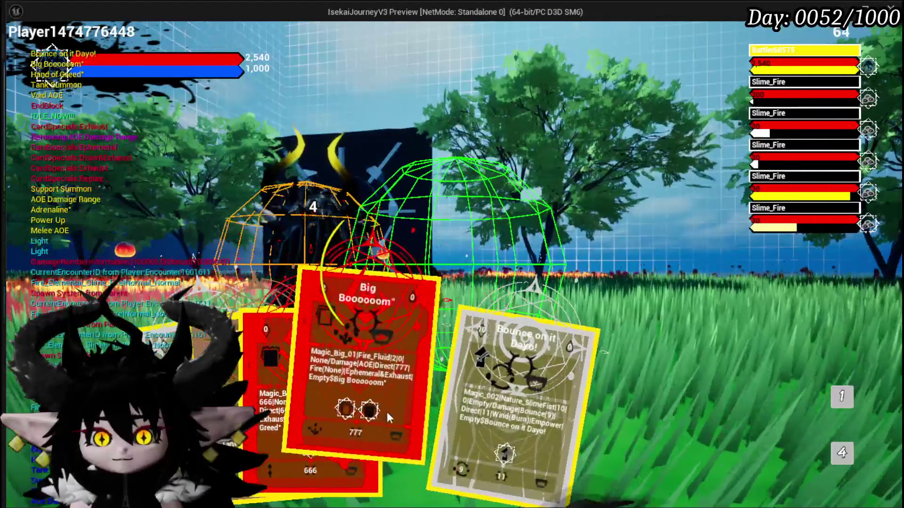
click(386, 411)
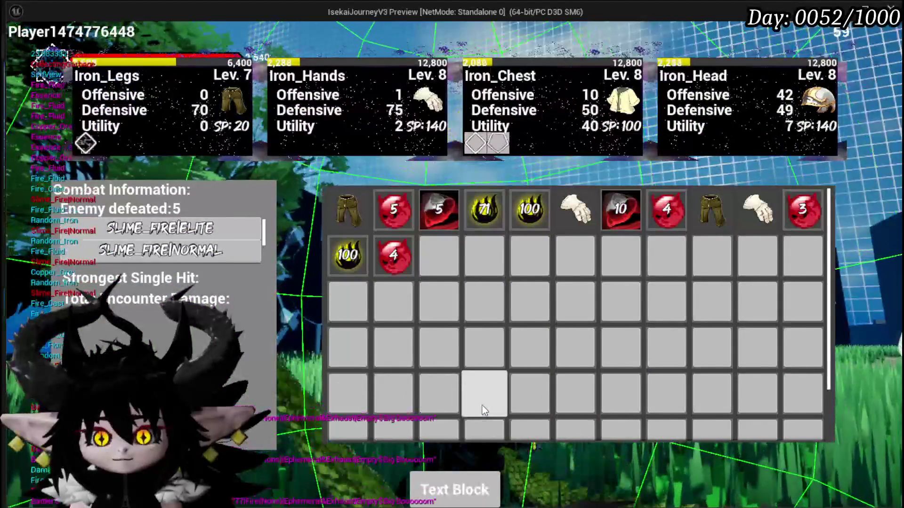
key(Escape)
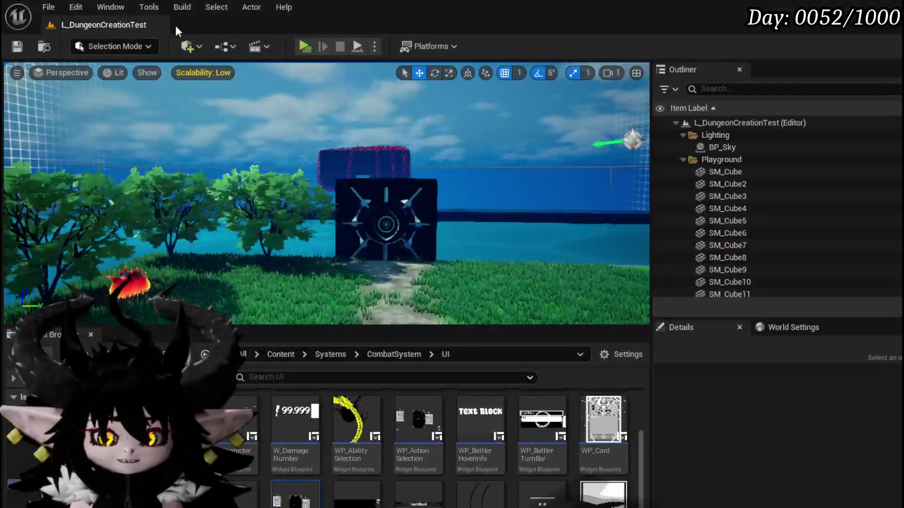
Save all, then open BPC_MC_Camera's EndActionCameraSequence function at its Set Timer by Function Name node.
key(ctrl+s)
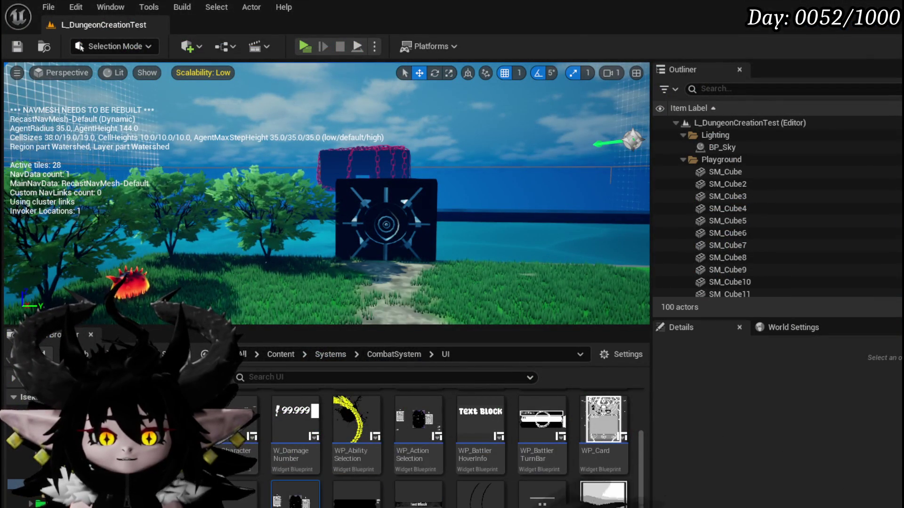
key(alt+Tab)
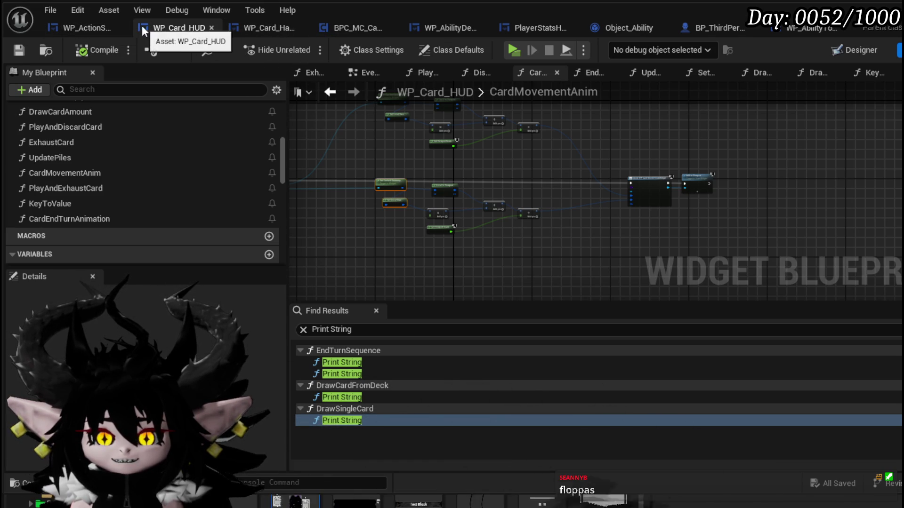
click(371, 26)
mouse_move(287, 228)
mouse_down()
mouse_move(459, 247)
mouse_move(429, 196)
mouse_up()
drag(377, 174, 477, 258)
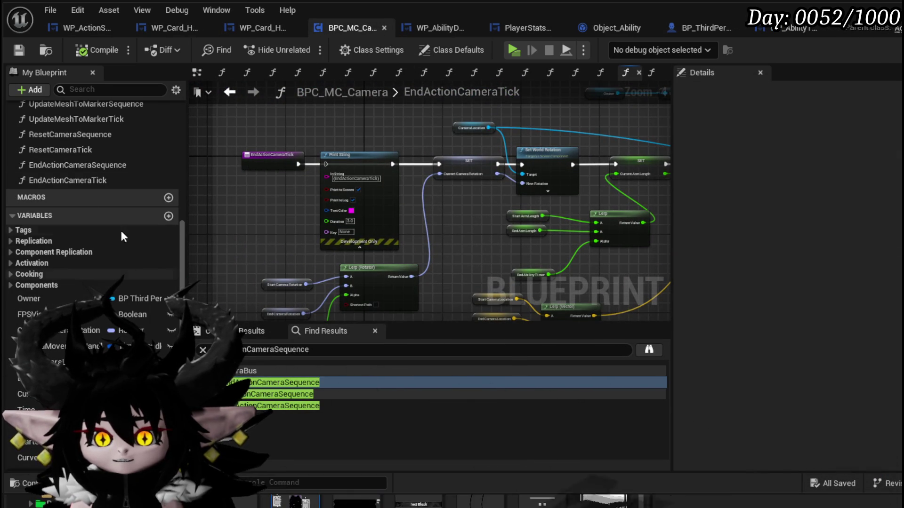
double_click(77, 165)
mouse_move(350, 237)
mouse_down()
mouse_move(528, 228)
mouse_move(255, 222)
mouse_up()
scroll(528, 228, down, 3)
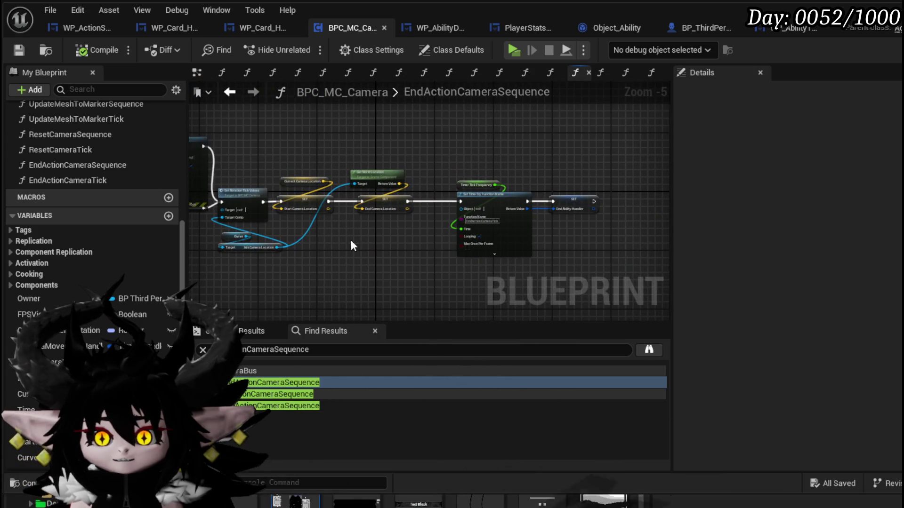
drag(349, 241, 288, 273)
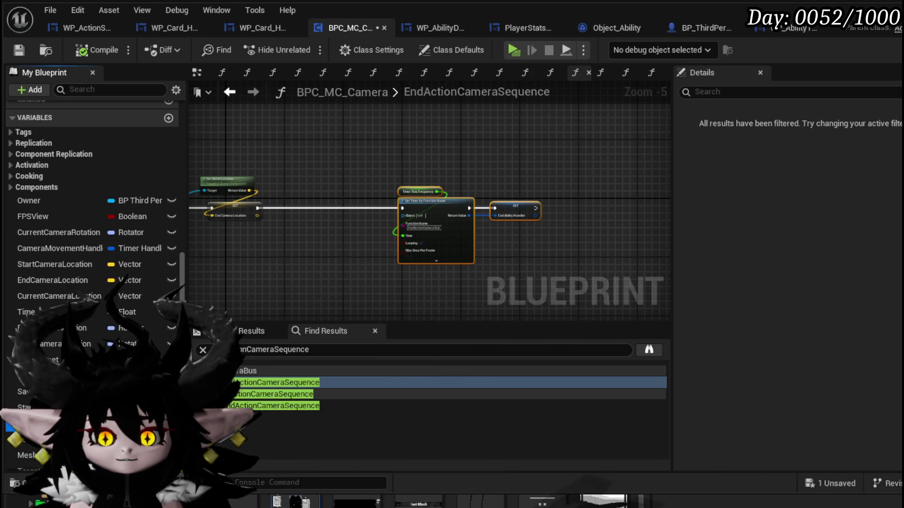
Insert a Set End Arm Length node (200.0) before the timer, compile, save, and play.
drag(28, 426, 288, 217)
click(312, 255)
scroll(312, 240, up, 5)
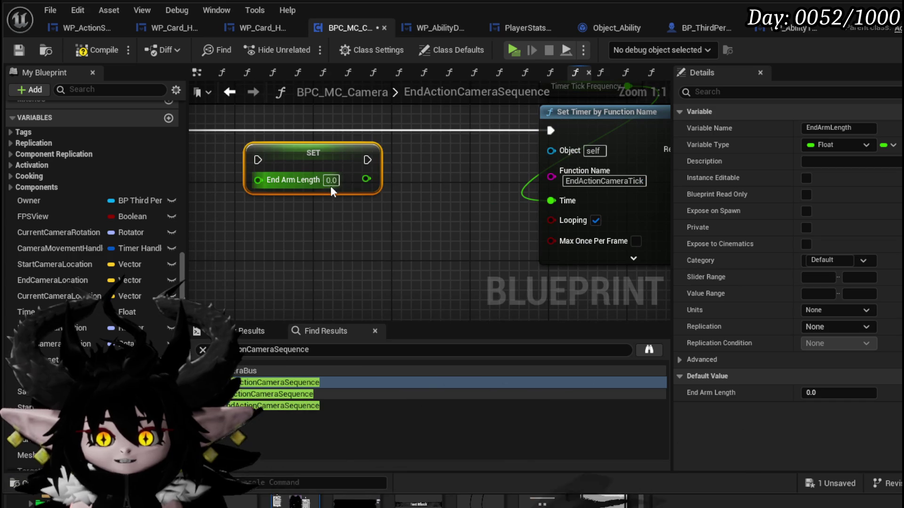
click(369, 238)
drag(315, 195, 416, 254)
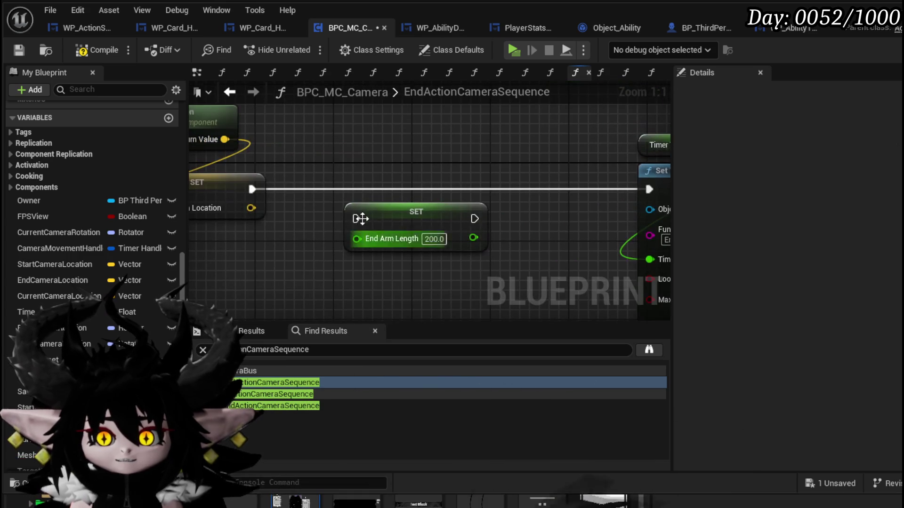
drag(253, 188, 367, 222)
drag(405, 220, 404, 191)
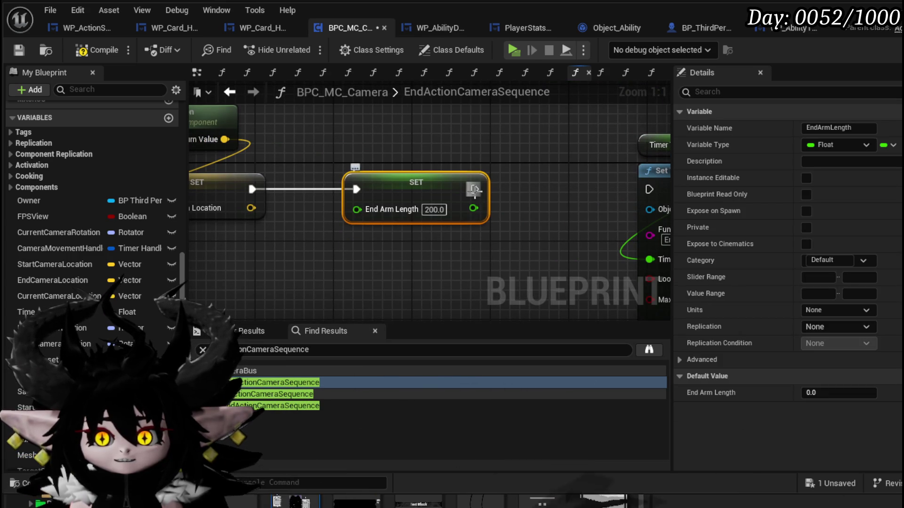
click(419, 113)
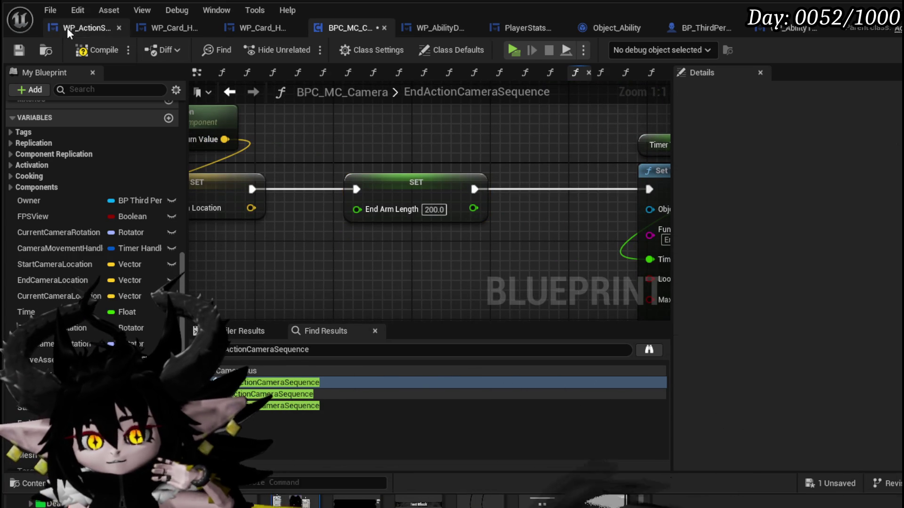
click(22, 47)
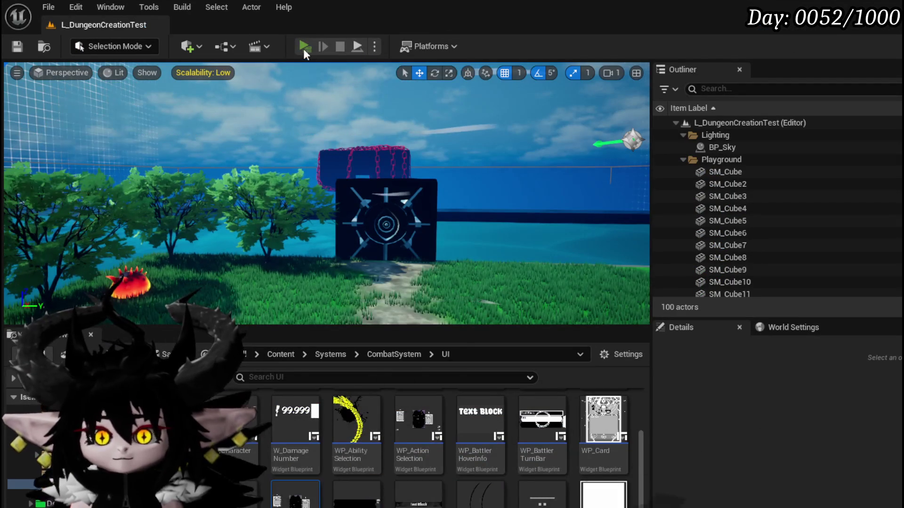
click(305, 47)
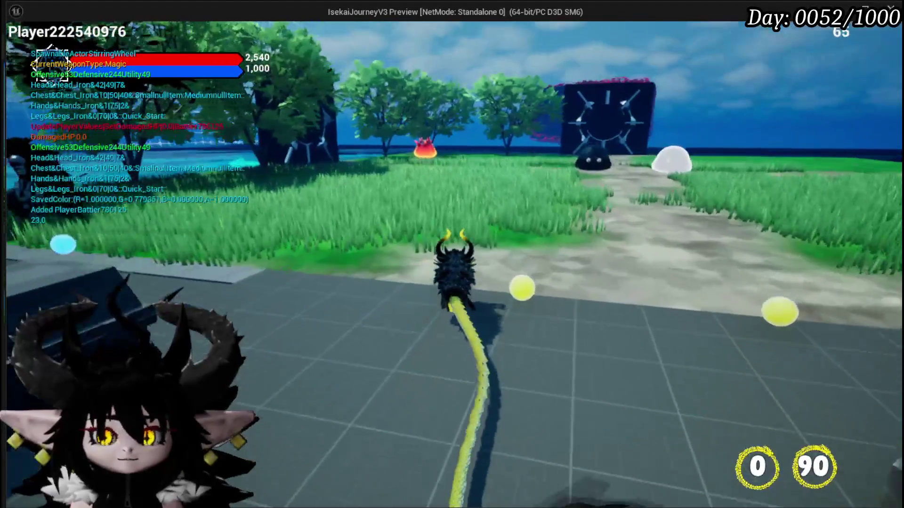
Run toward the red slime, play a card from the hand, then stop the playtest.
key(w)
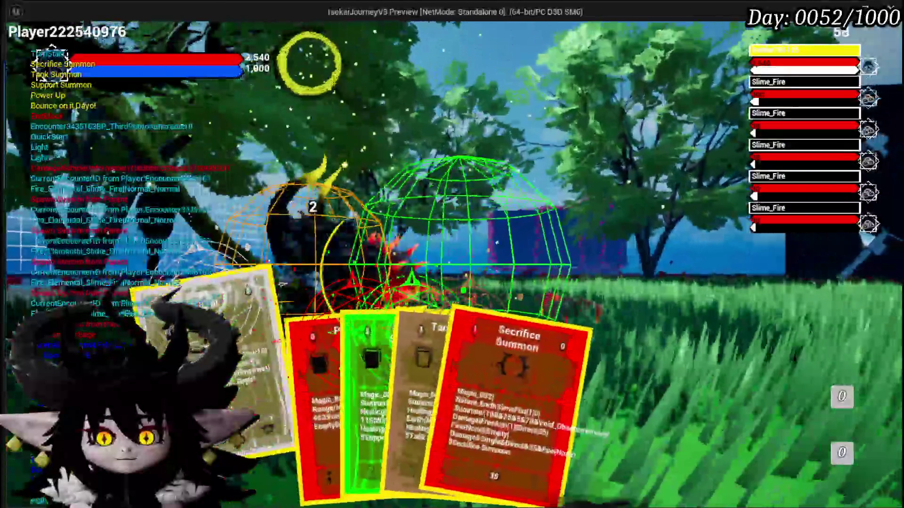
click(377, 317)
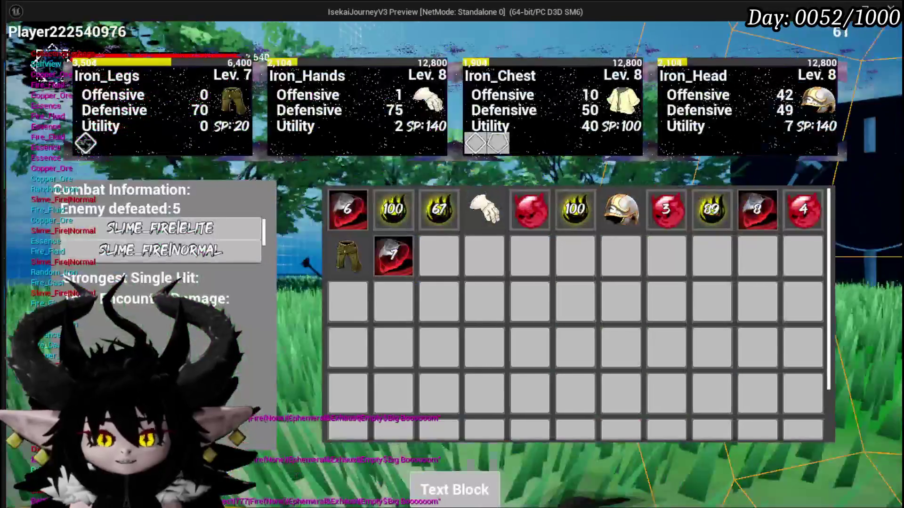
key(alt+Tab)
key(Escape)
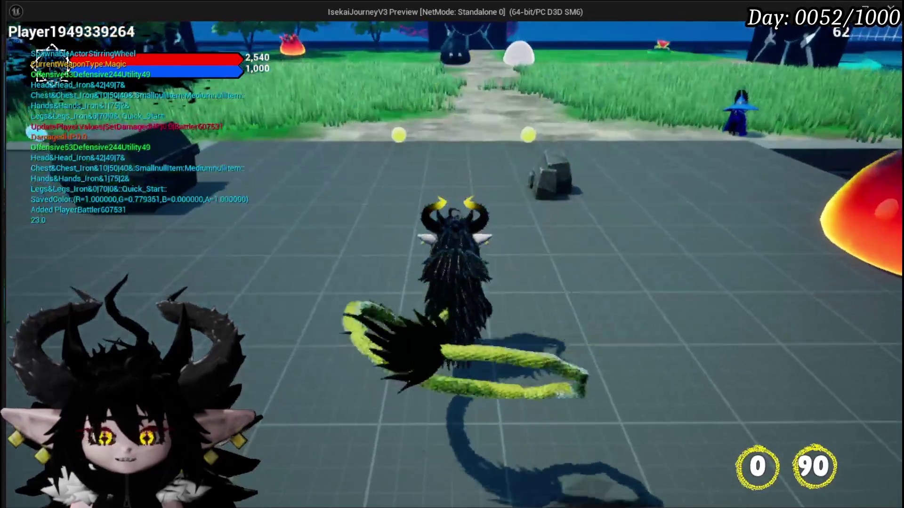
Relaunch the preview, run left across the grass into the red fire slime, and start the battle.
key(Tab)
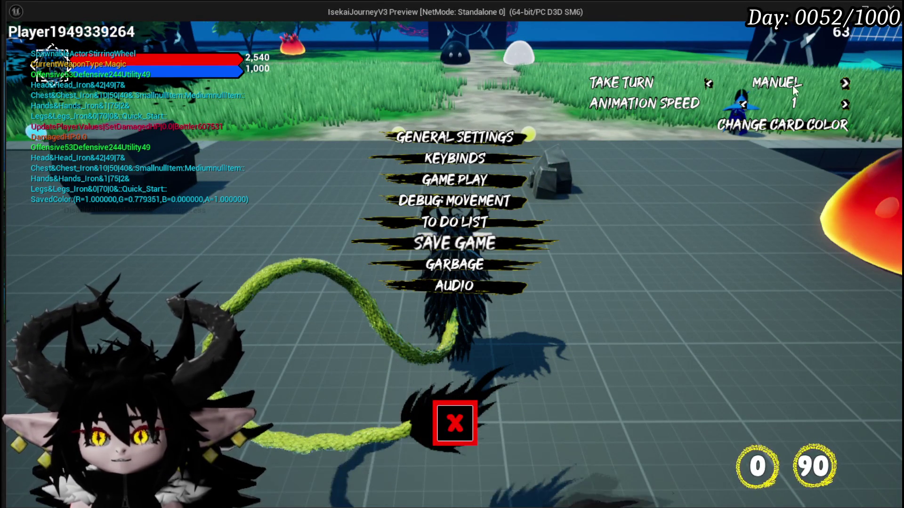
key(w)
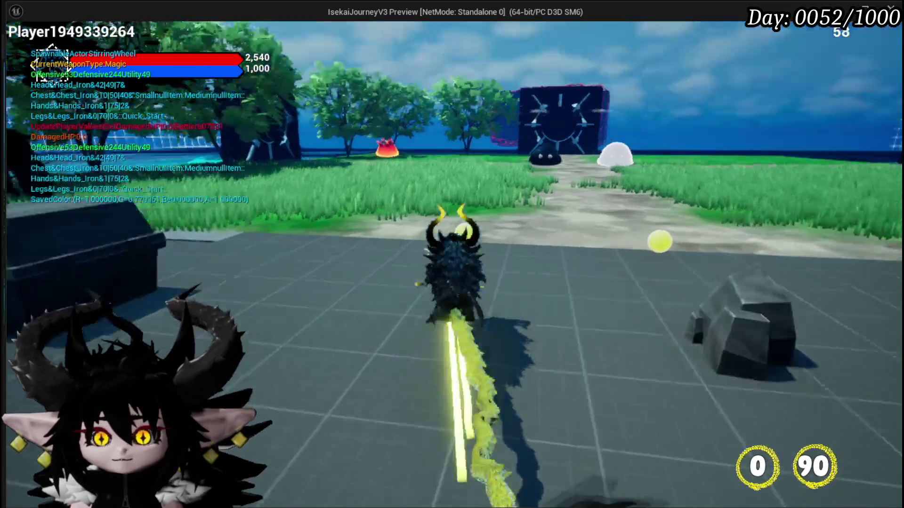
key(a)
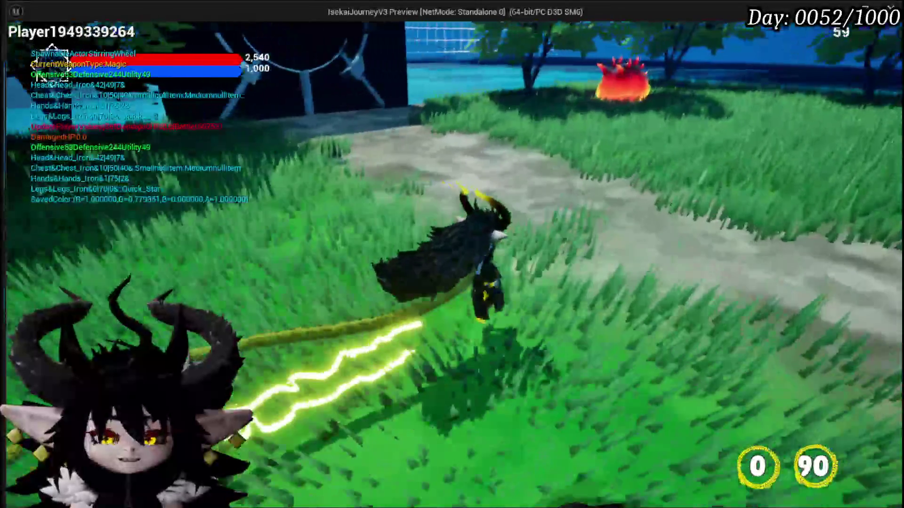
key(w)
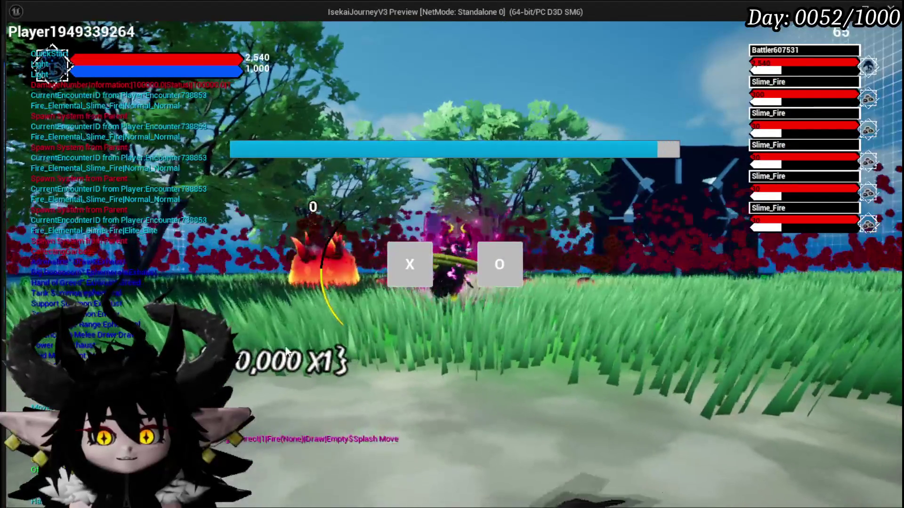
click(407, 264)
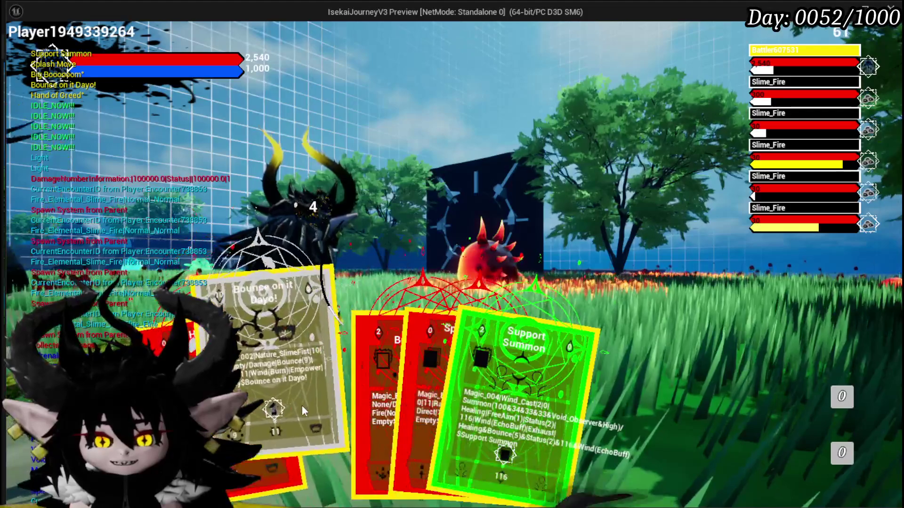
Look over the dealt hand and open the skill list to play cards.
mouse_move(338, 406)
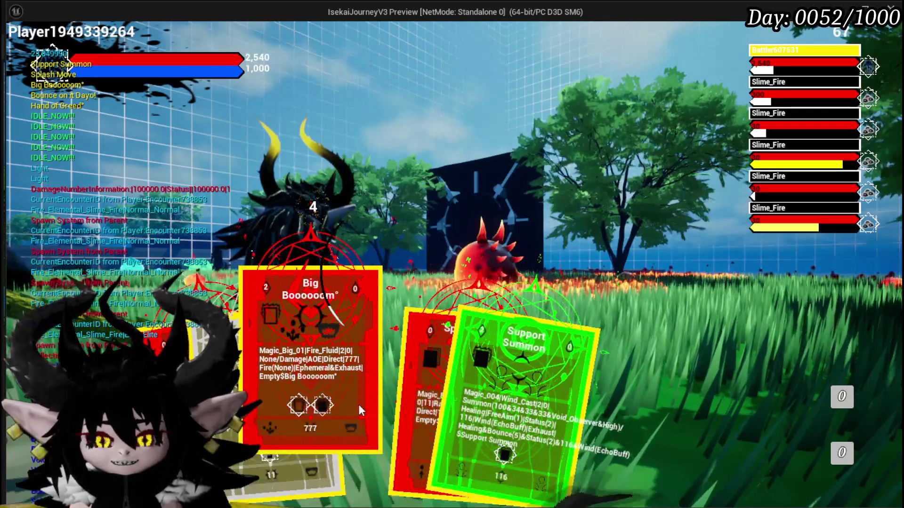
key(Tab)
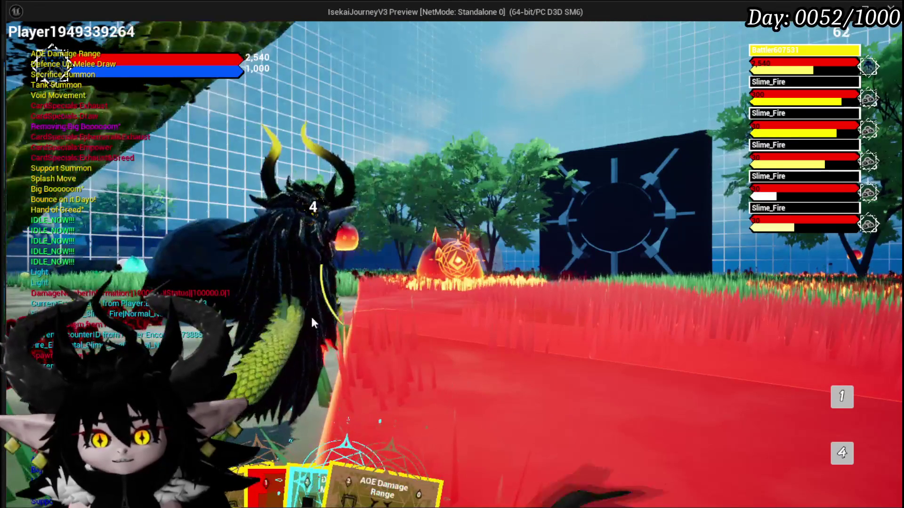
mouse_move(360, 457)
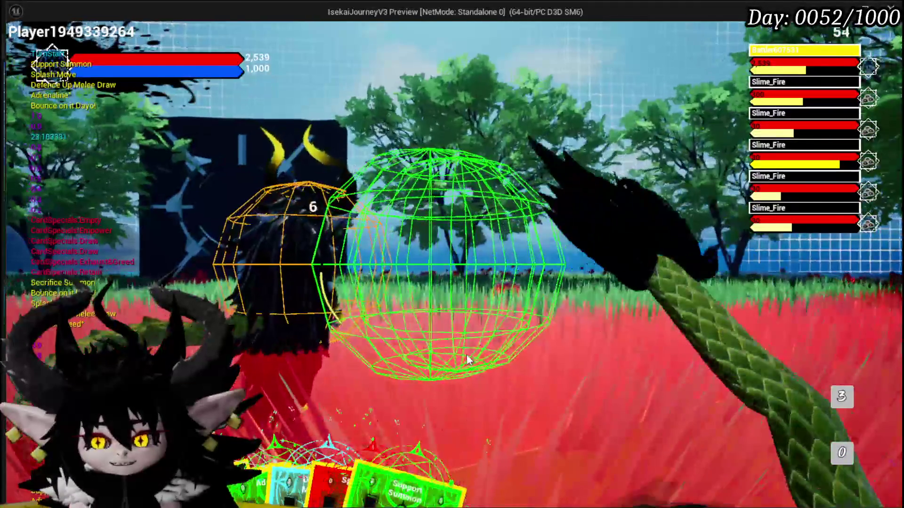
Stop the playtest after the further battle turns and return to the editor.
key(Escape)
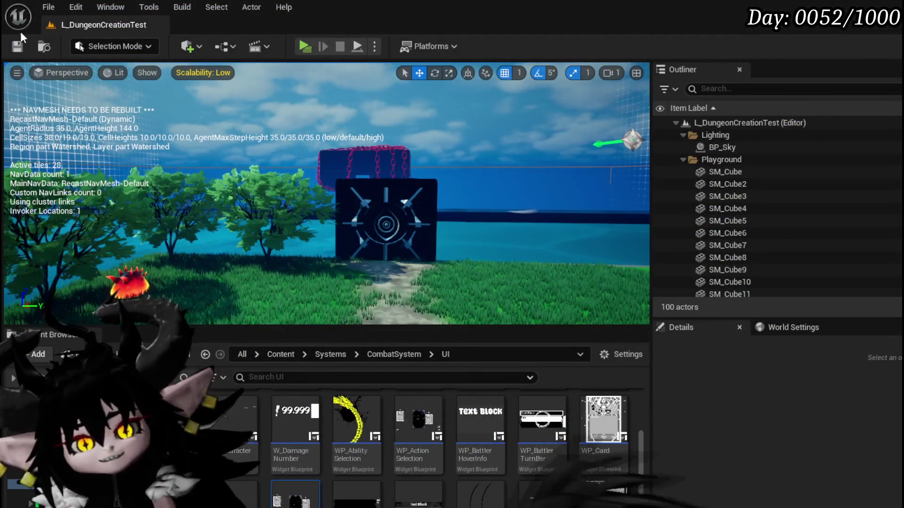
Save all, briefly place and delete an Owner getter, then compile and save BPC_MC_Camera.
key(ctrl+s)
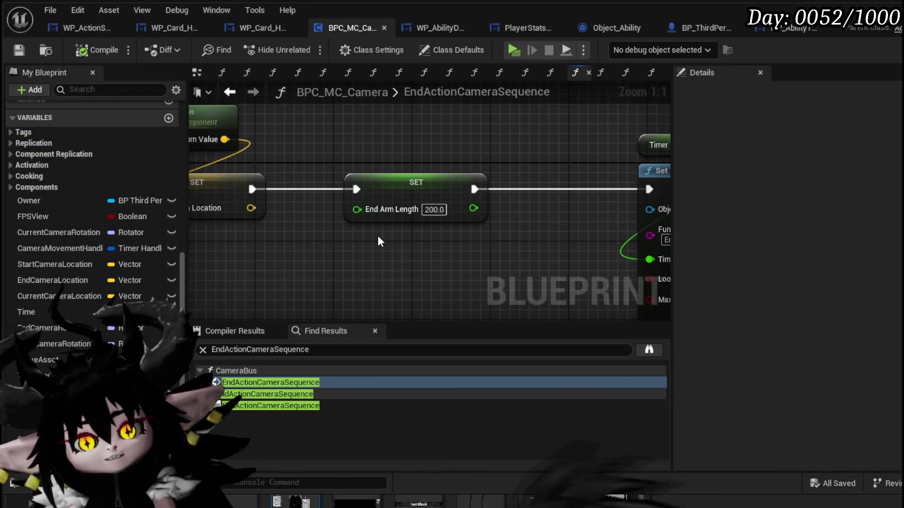
scroll(382, 233, down, 8)
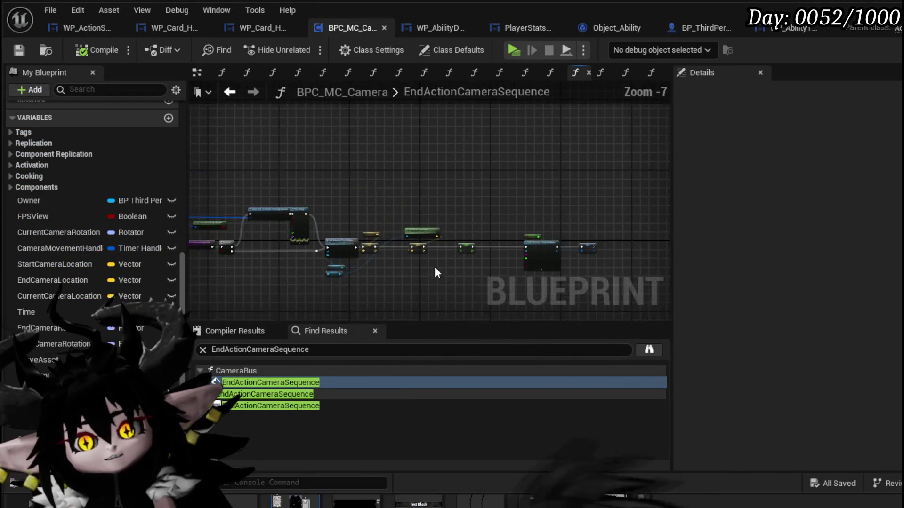
scroll(380, 232, up, 3)
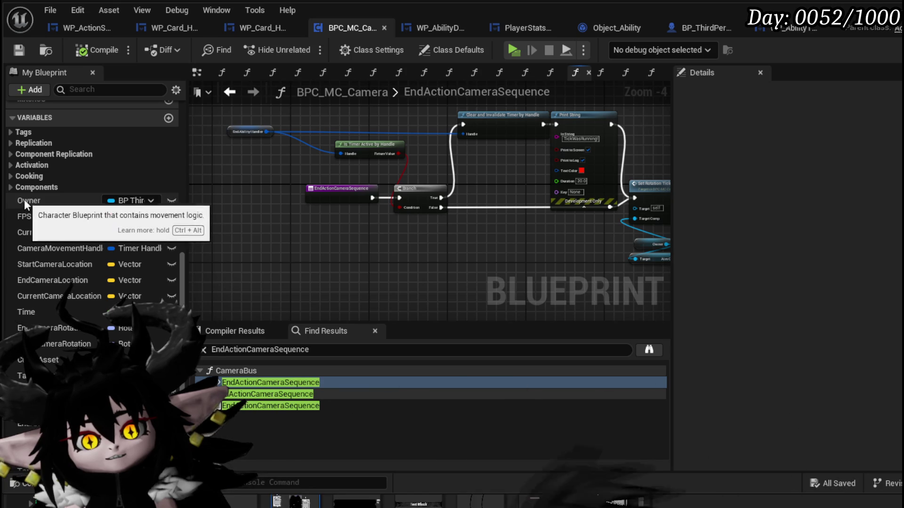
drag(24, 200, 231, 245)
click(249, 265)
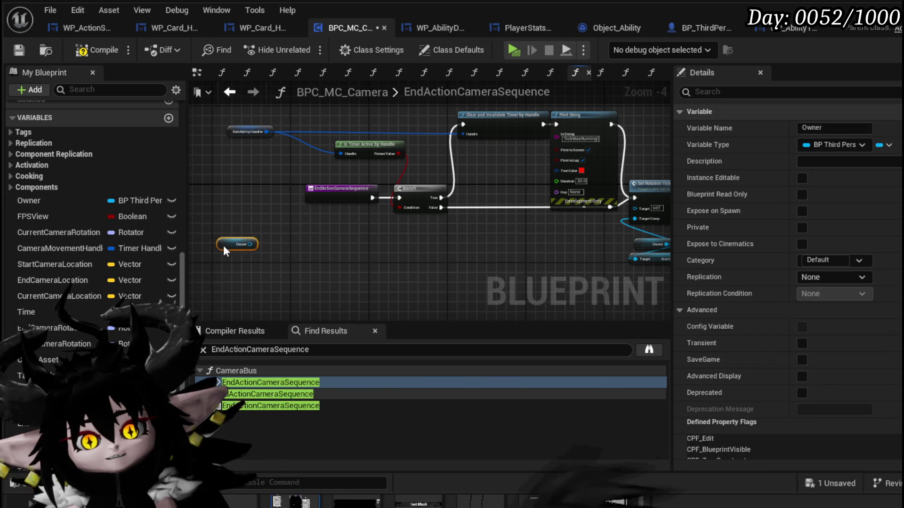
key(Delete)
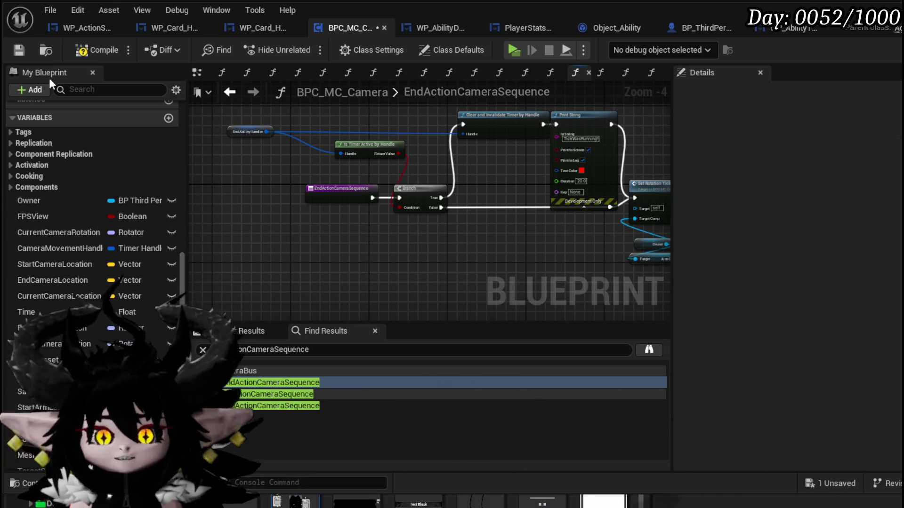
click(22, 46)
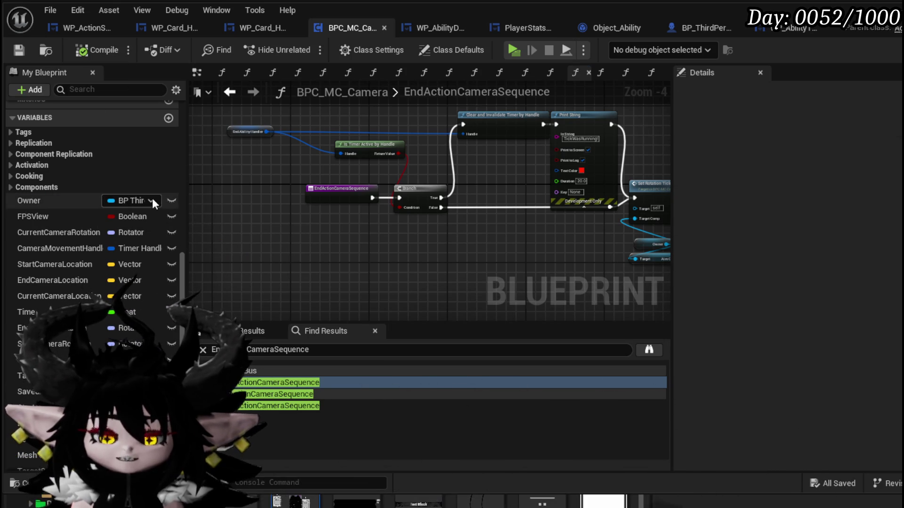
Scroll up the function list and switch to the WP_Card_HUD widget blueprint.
scroll(154, 199, up, 3)
scroll(154, 199, up, 4)
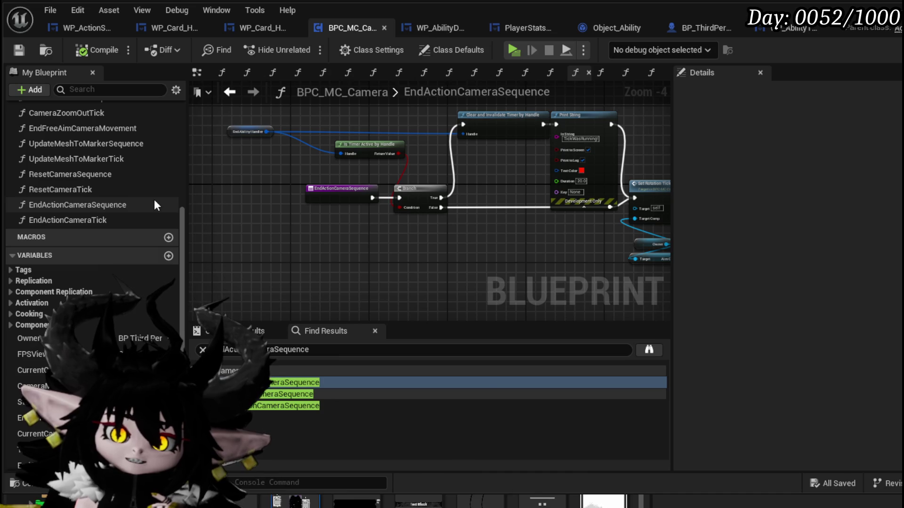
scroll(151, 199, up, 4)
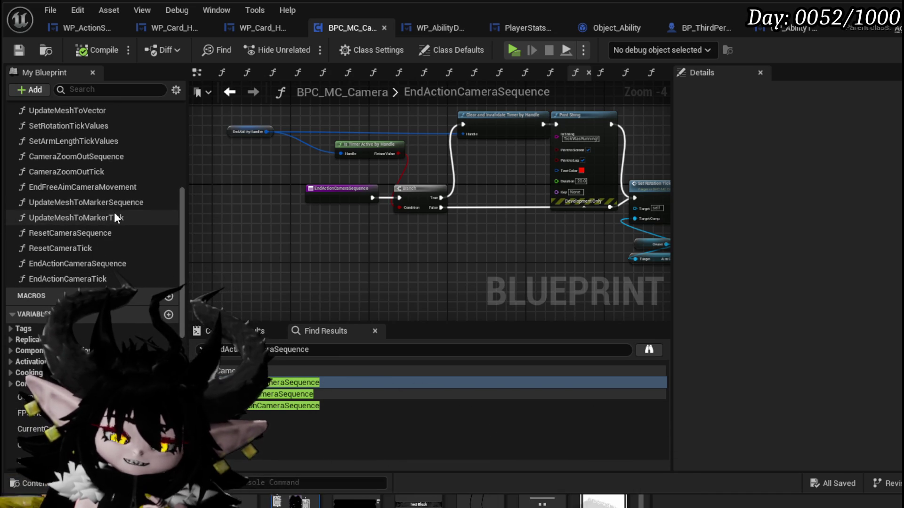
scroll(114, 213, up, 5)
scroll(64, 162, up, 5)
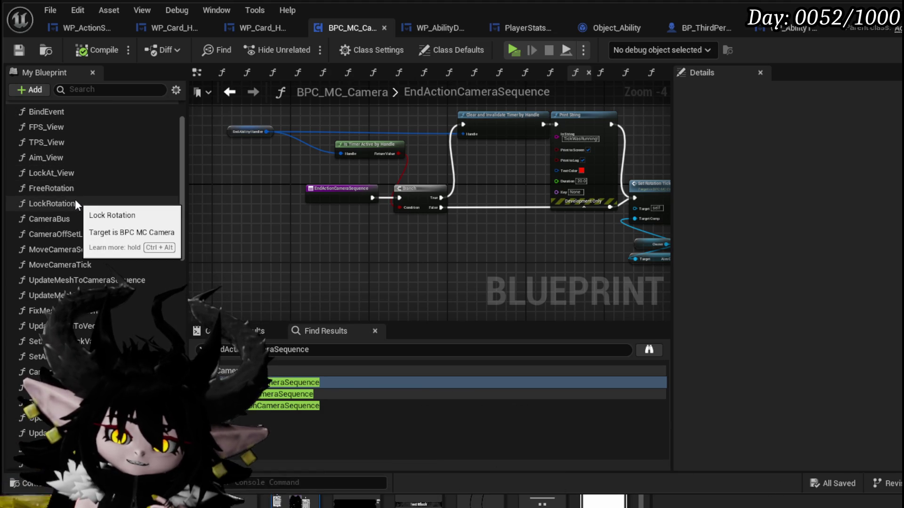
click(154, 24)
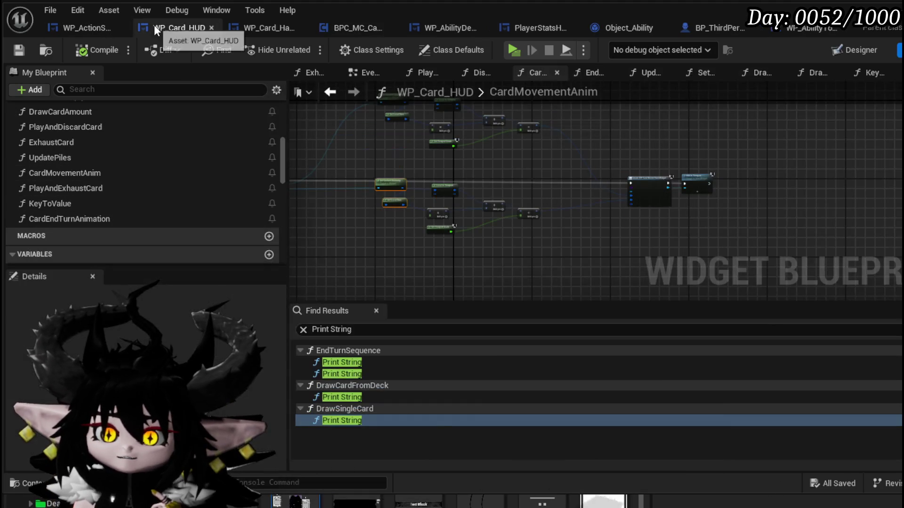
Switch to WP_ActionSelection and open the Clear Hand function graph.
scroll(599, 235, down, 2)
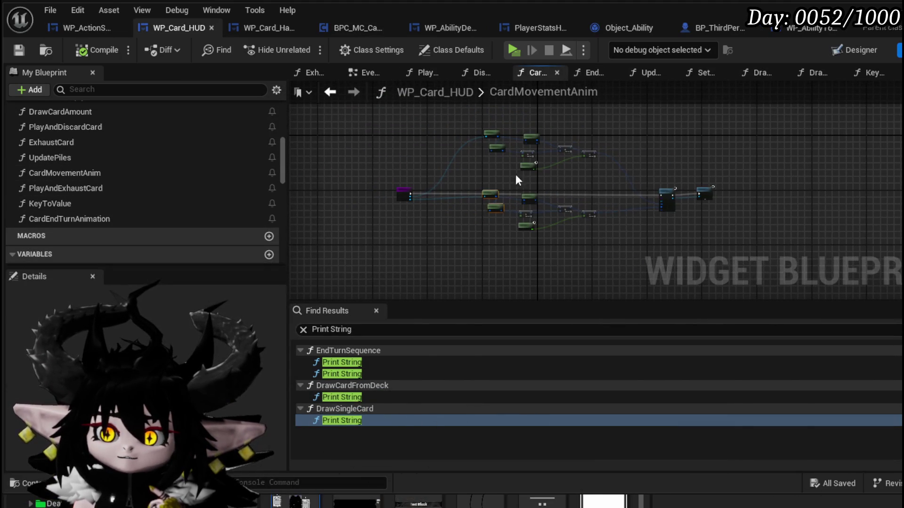
click(83, 28)
scroll(636, 154, up, 5)
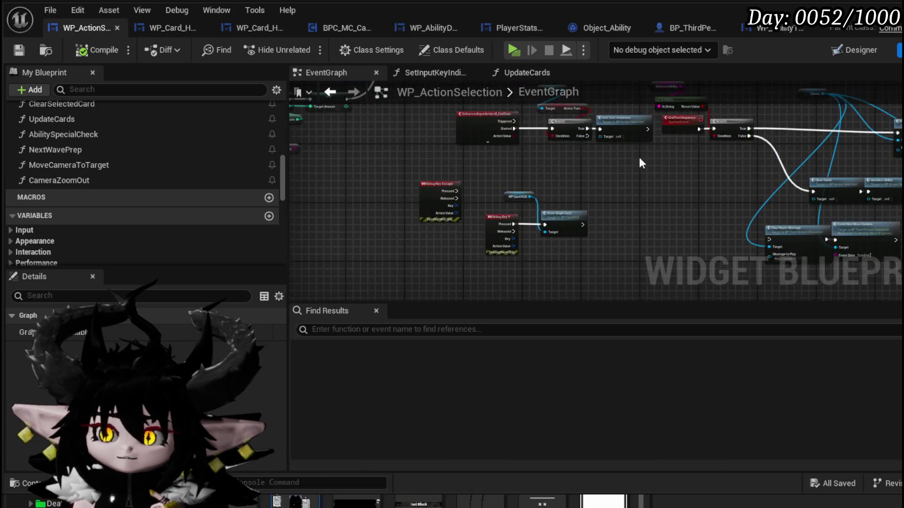
mouse_move(540, 199)
mouse_down()
mouse_move(345, 201)
mouse_move(345, 183)
mouse_up()
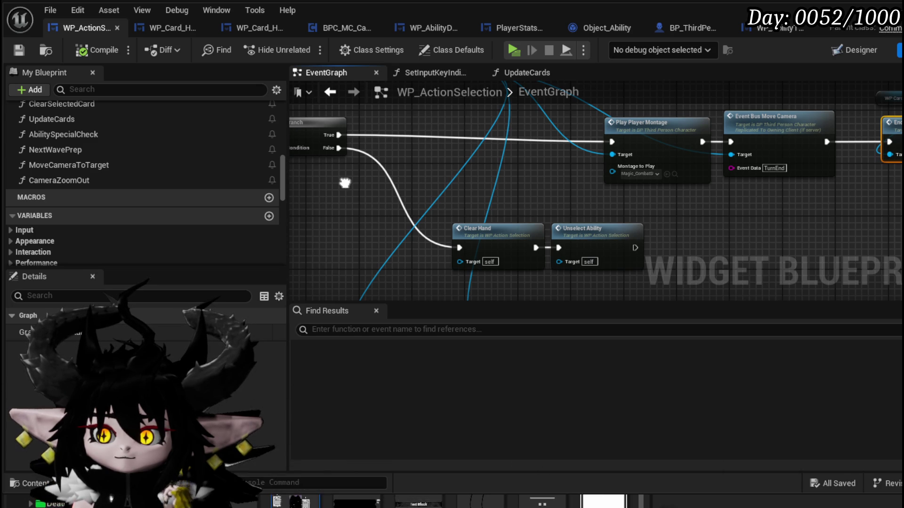
double_click(501, 234)
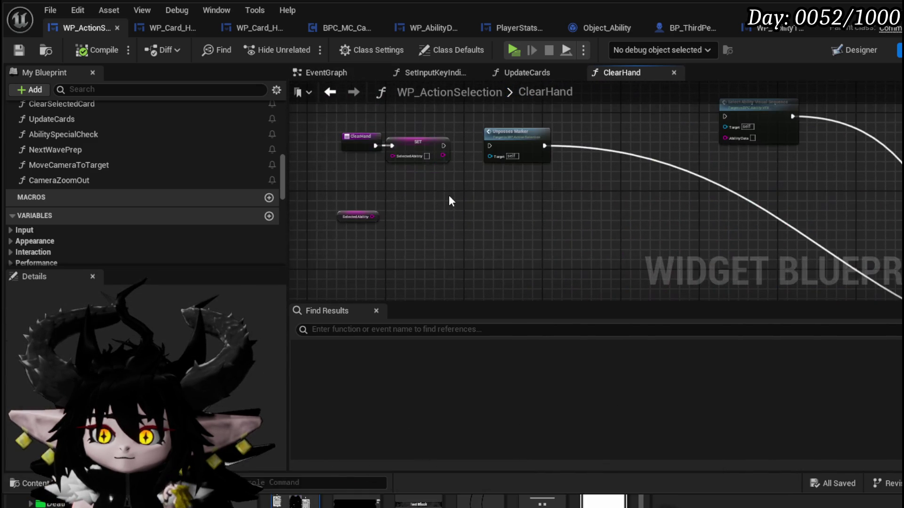
Rename the function to ClearSelectedAbilityString and compile WP_ActionSelection.
click(372, 198)
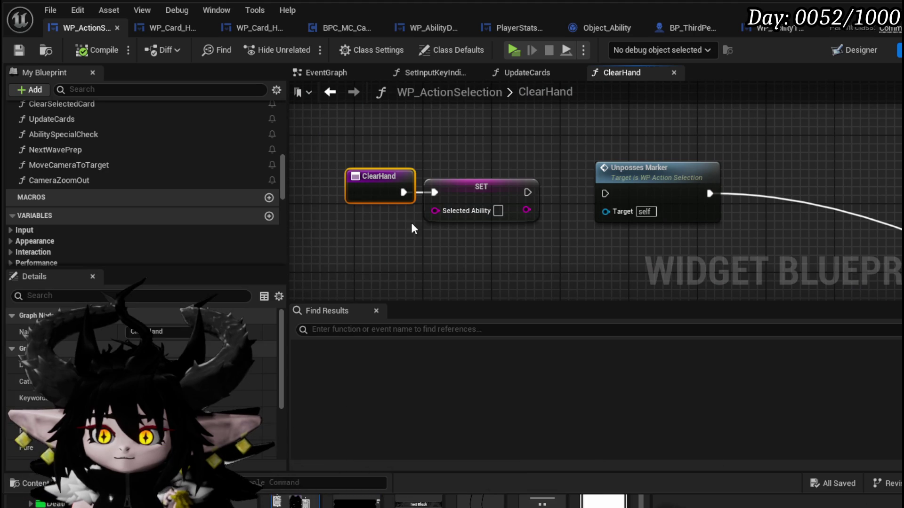
double_click(162, 332)
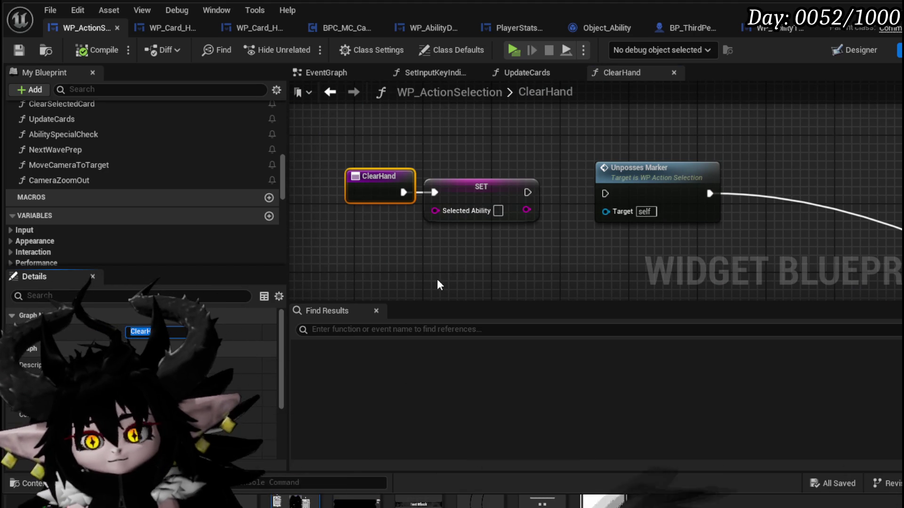
text(A)
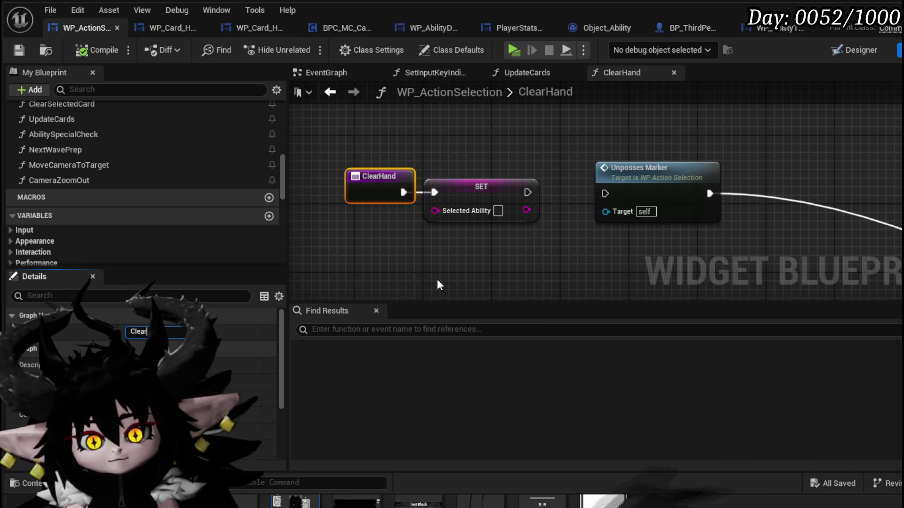
text(b)
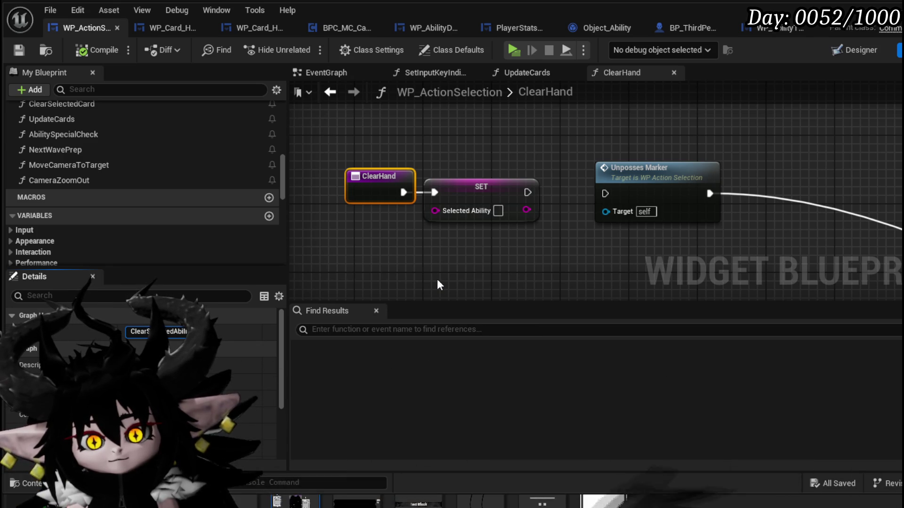
text(ilityString)
key(Return)
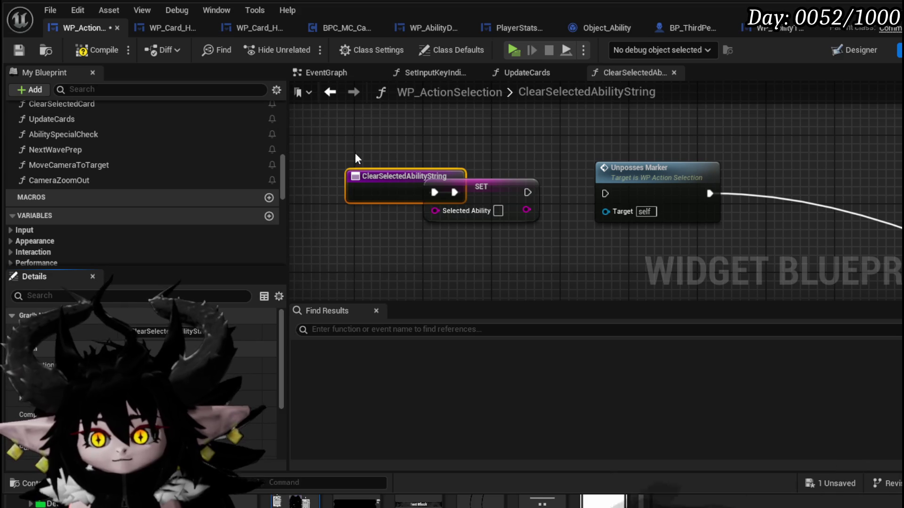
click(414, 139)
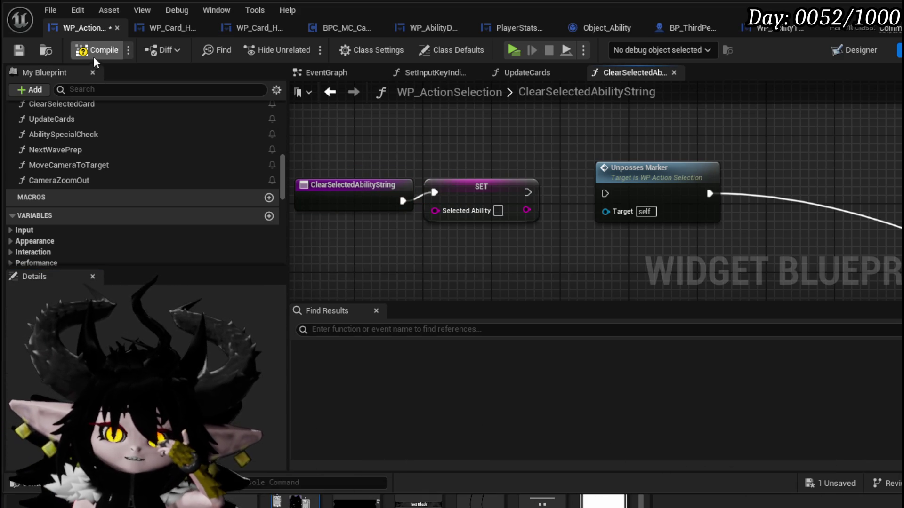
click(15, 48)
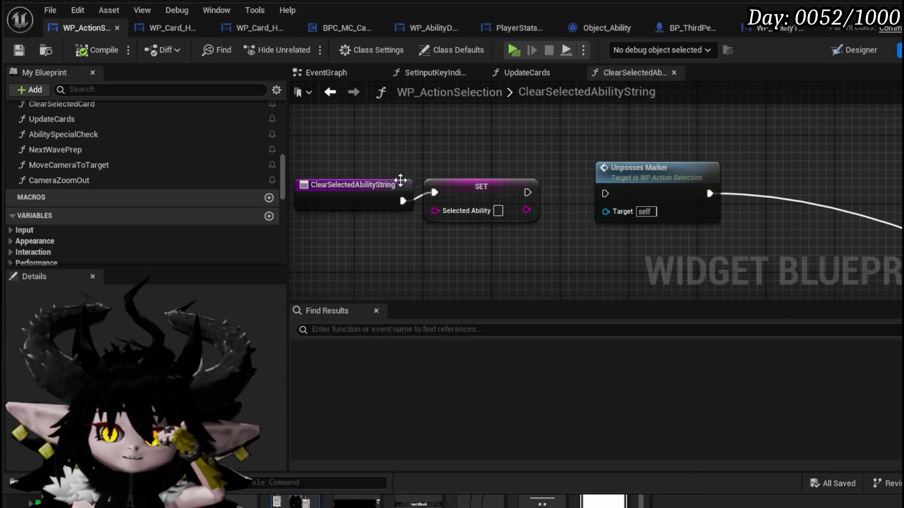
Back in the EventGraph, reposition the Clear Selected Ability String and Unselect Ability nodes.
click(324, 93)
mouse_move(499, 207)
mouse_down()
mouse_move(406, 220)
mouse_move(411, 208)
mouse_move(464, 196)
mouse_up()
click(432, 243)
ctrl+click(527, 245)
mouse_move(683, 258)
mouse_down()
mouse_move(429, 279)
mouse_move(464, 262)
mouse_move(597, 277)
mouse_move(563, 236)
mouse_up()
click(553, 185)
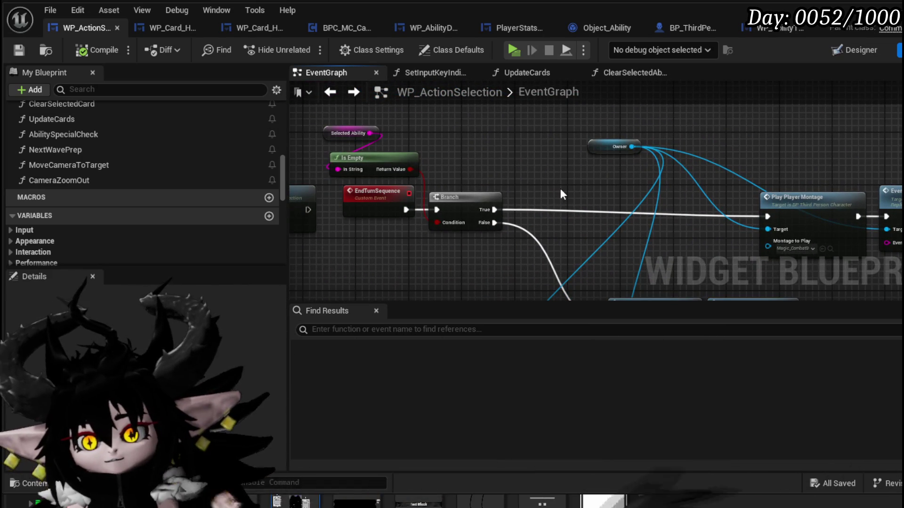
Place a new Branch node and add the Owner's Get BPC Settings getter.
click(575, 189)
drag(575, 188, 532, 207)
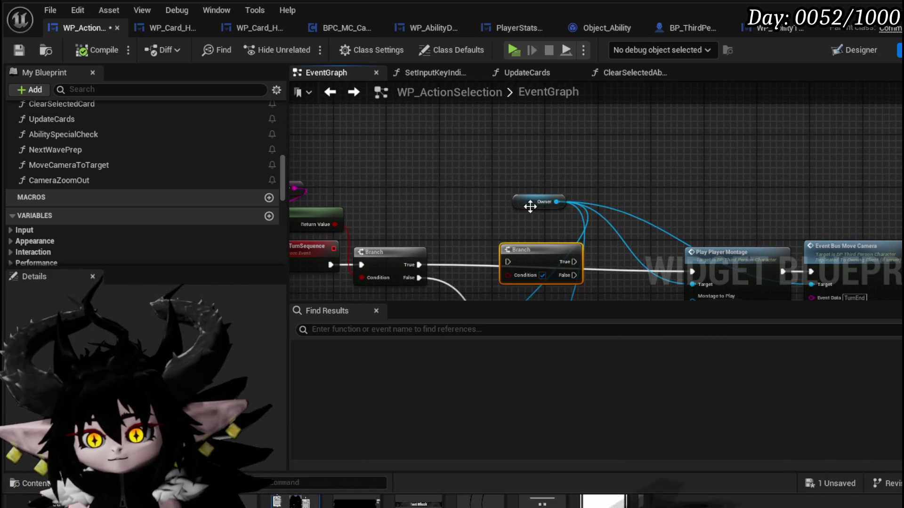
drag(552, 166, 556, 166)
text(get)
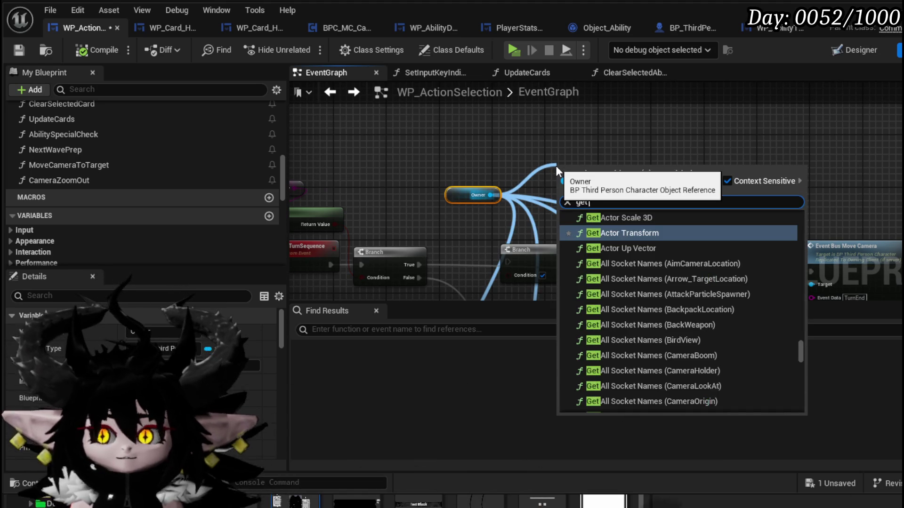
text( setting)
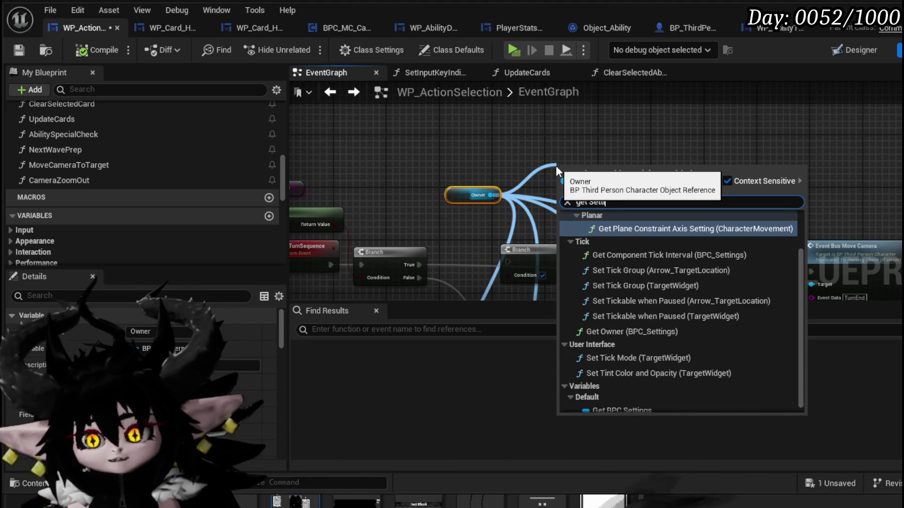
click(621, 330)
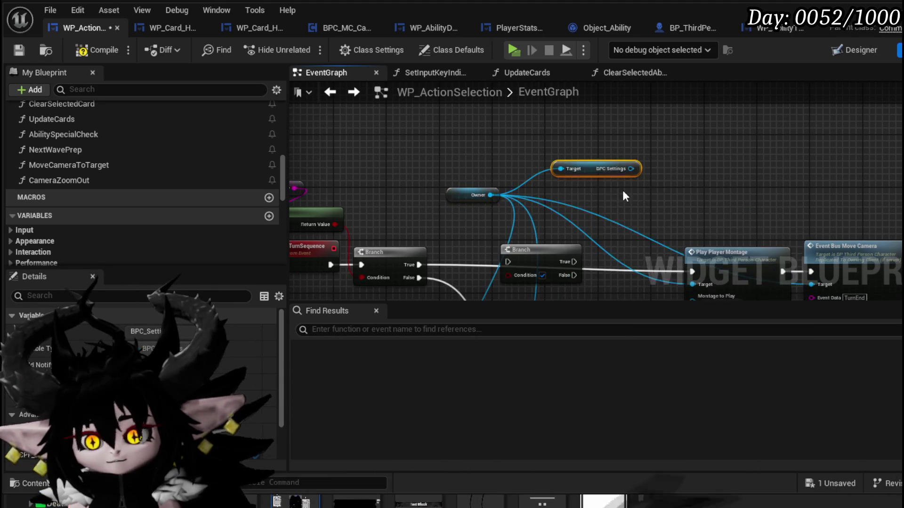
Add a Get Take Turn Option node from BPC Settings, arrange the getters, and compile.
drag(512, 142, 589, 146)
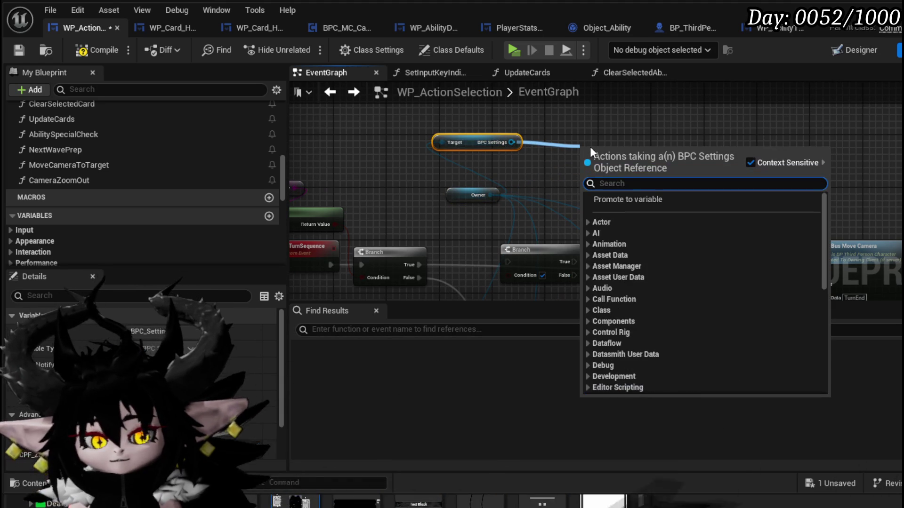
text(Turn)
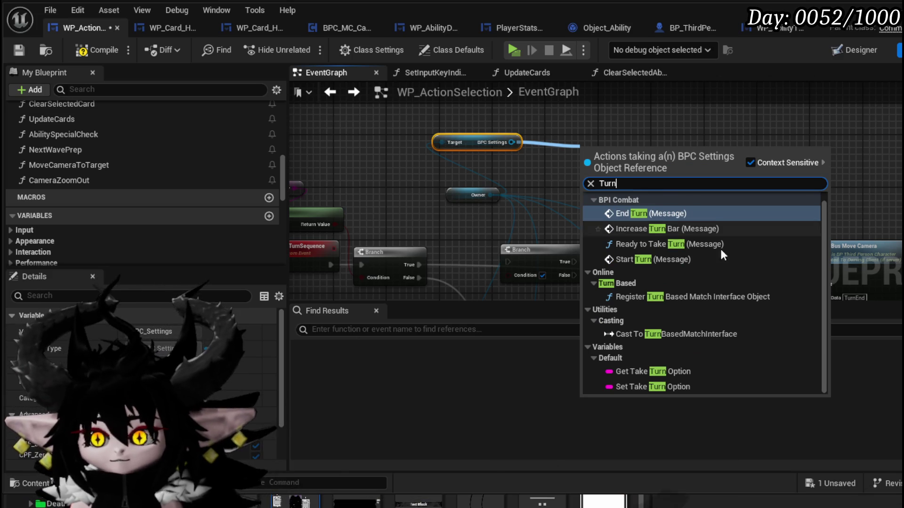
click(647, 372)
drag(626, 151, 481, 165)
drag(392, 128, 349, 122)
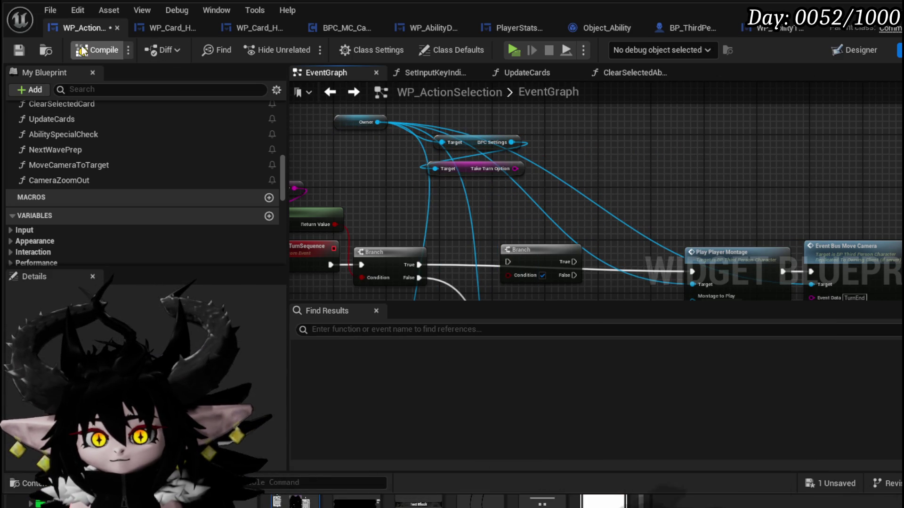
click(16, 46)
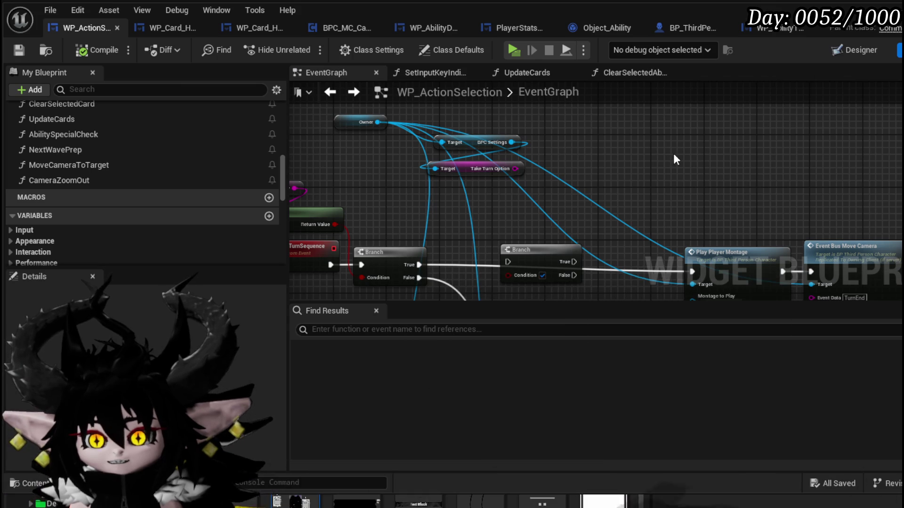
Feed a Take Turn Option == comparison into the new Branch, compile, save, and close the Blueprint.
drag(673, 152, 597, 172)
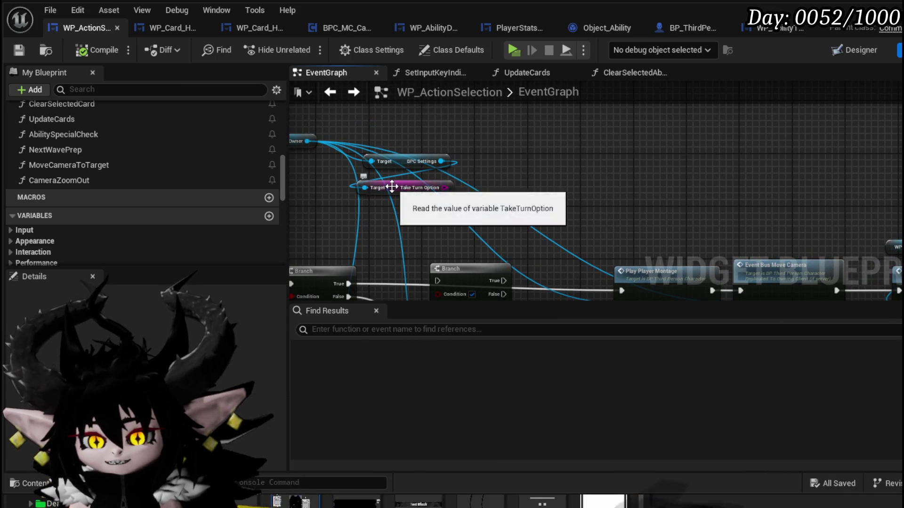
drag(445, 189, 538, 185)
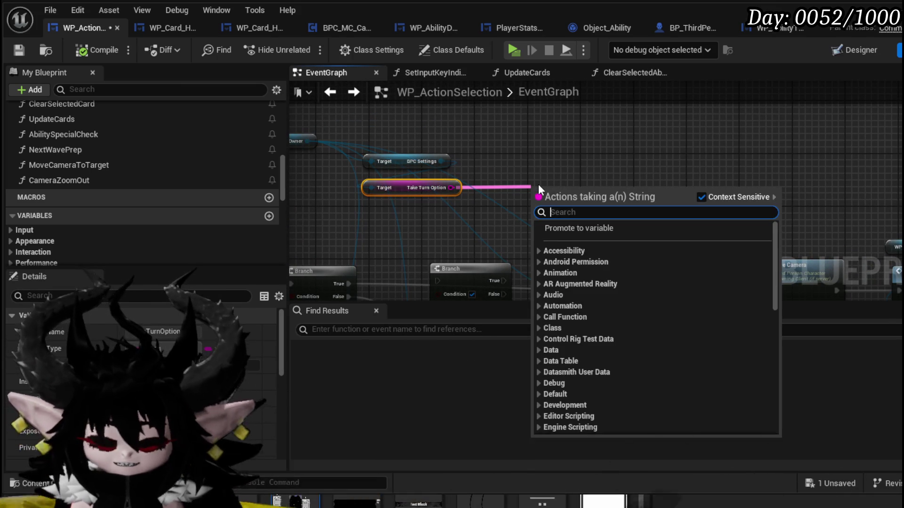
text(==)
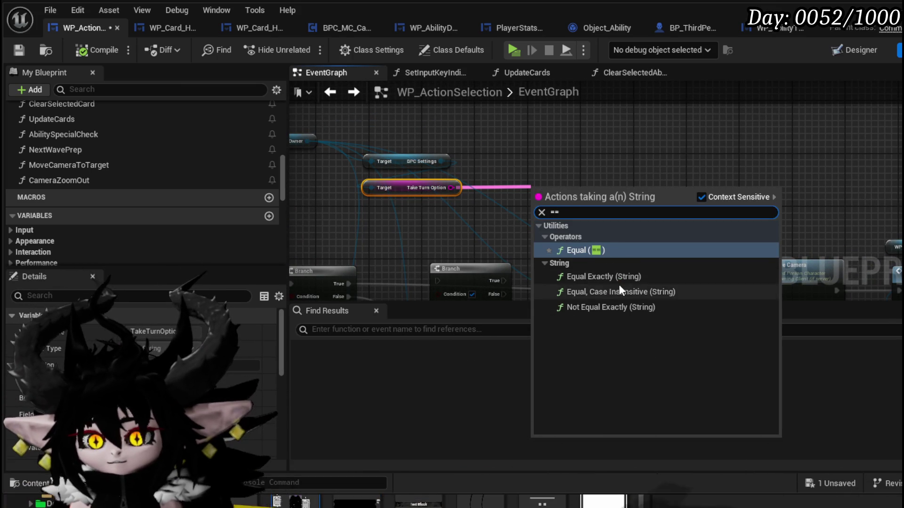
click(621, 291)
click(105, 50)
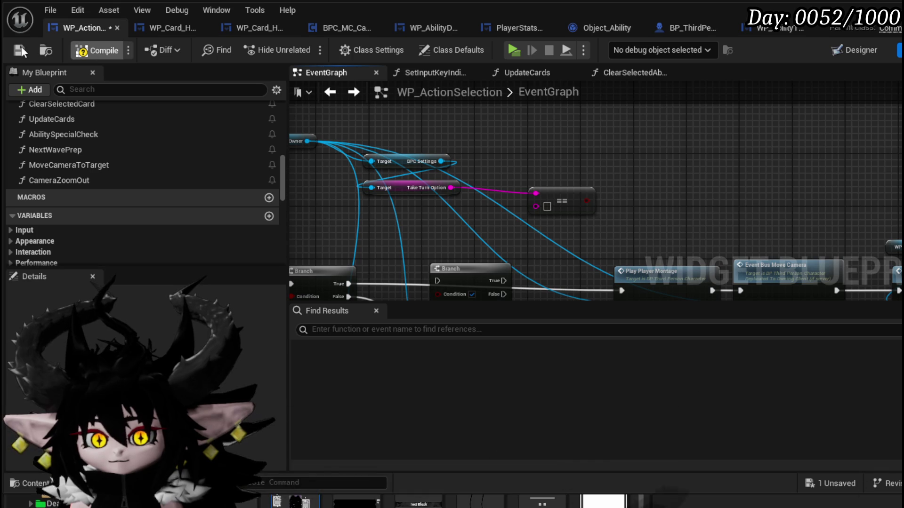
click(18, 49)
drag(586, 202, 648, 203)
click(81, 51)
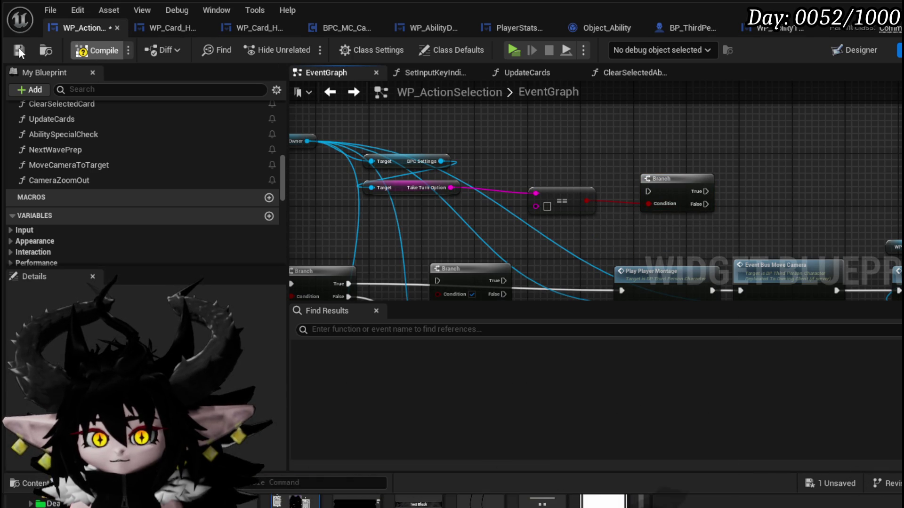
click(20, 50)
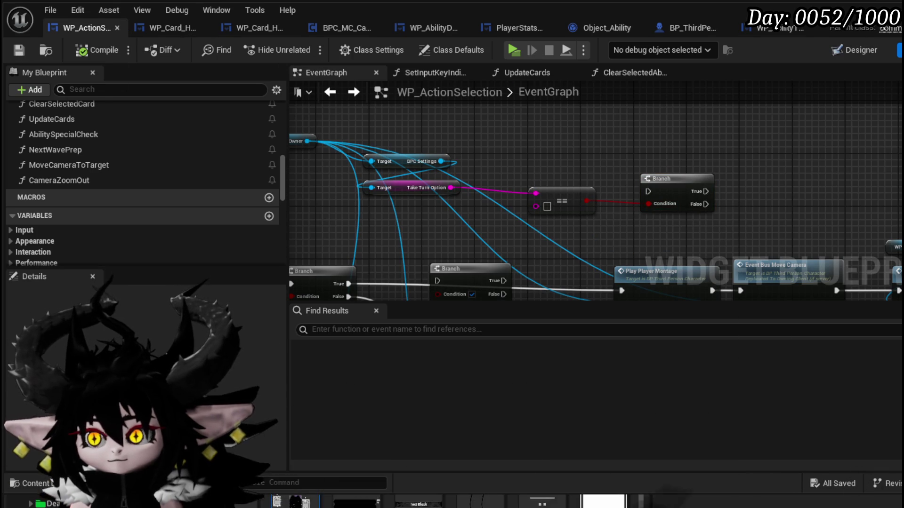
click(894, 7)
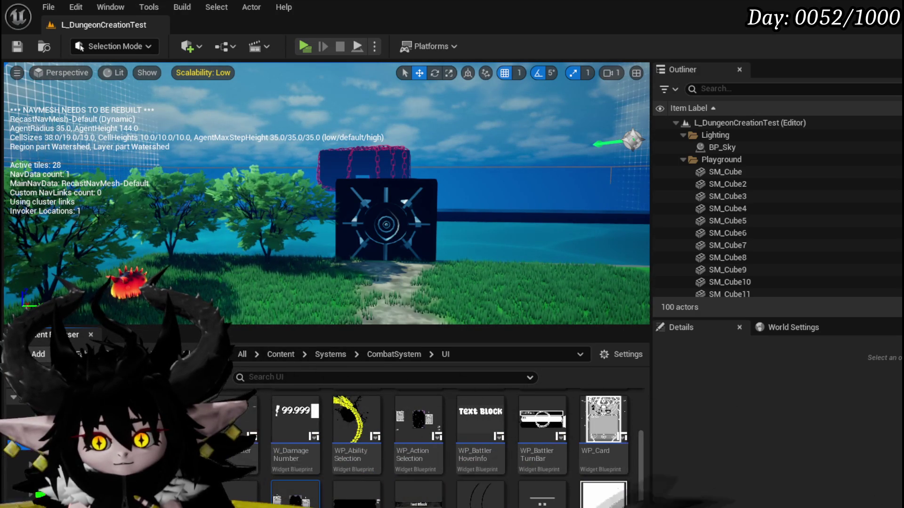
Inspect the BPC_Settings and MW_SwitchOption blueprints, viewing MW_SwitchOption's event graph.
key(alt+Left)
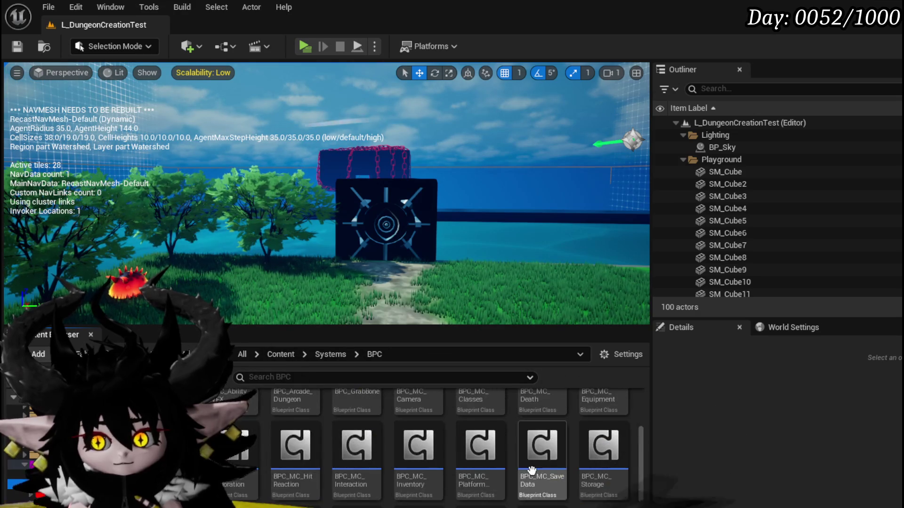
double_click(160, 326)
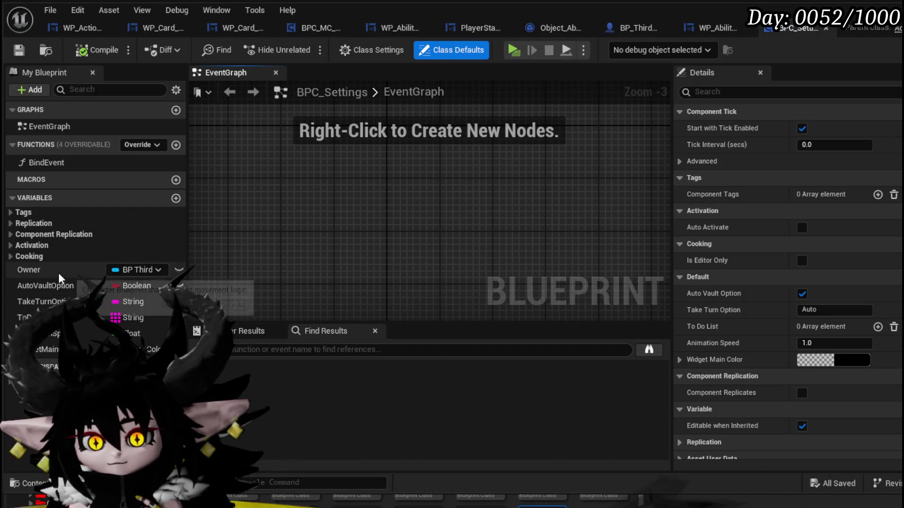
click(824, 29)
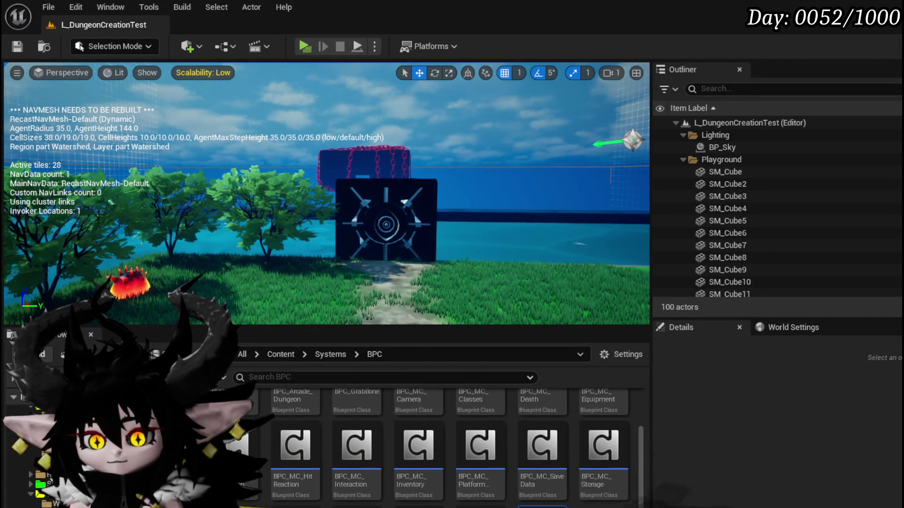
key(alt+Left)
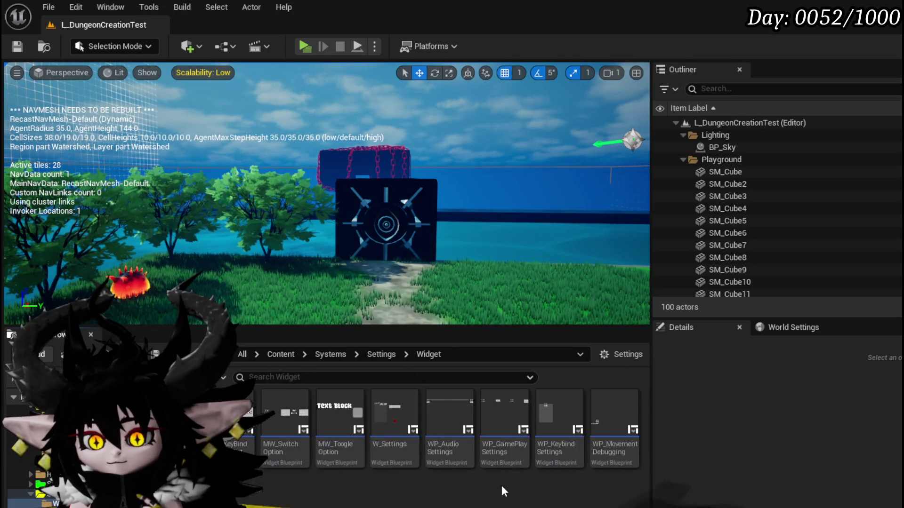
double_click(282, 456)
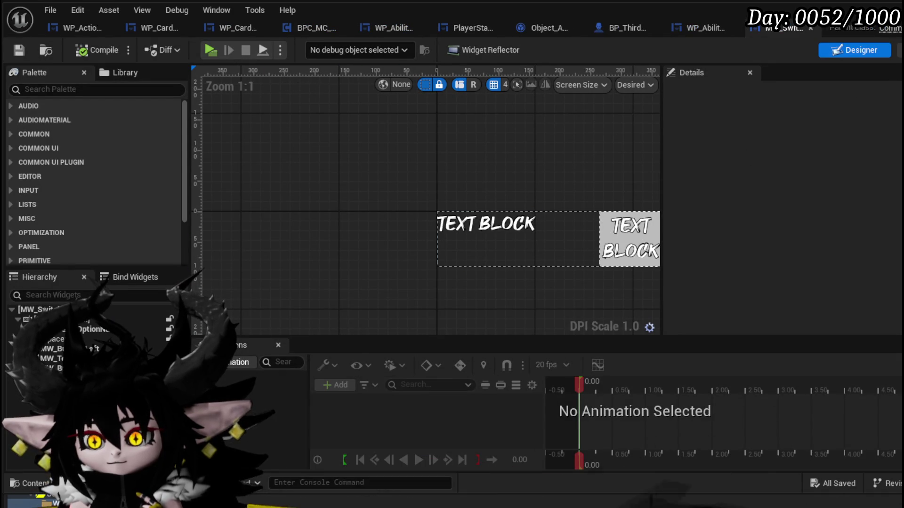
click(900, 50)
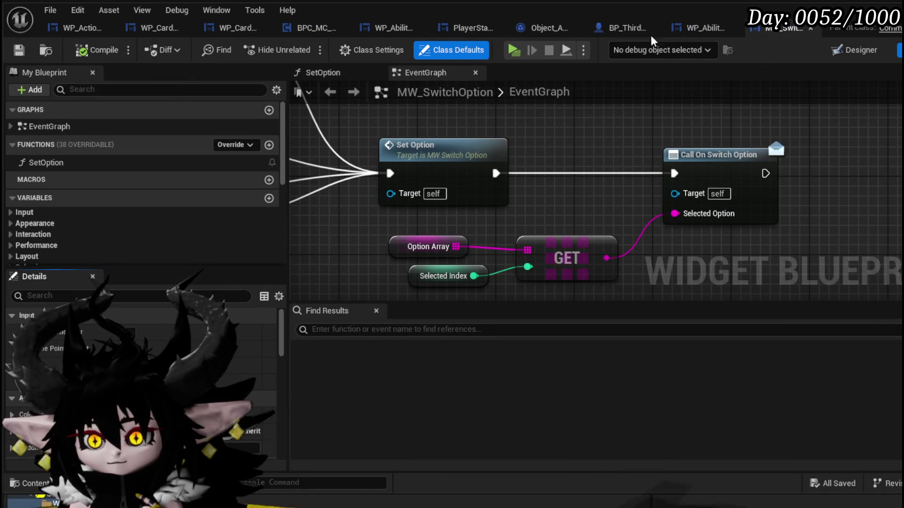
click(811, 29)
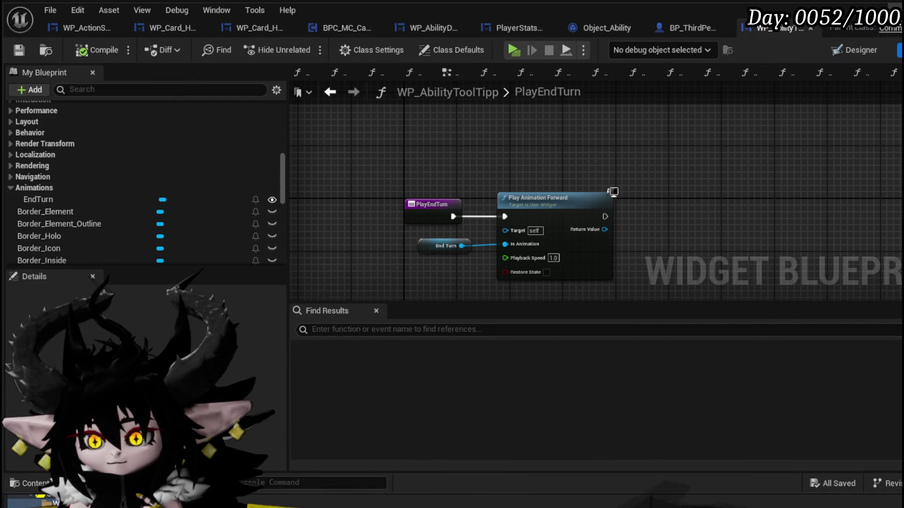
In W_Settings' SetGameplayOption graph, move the GET [1] node above GET [0] and save.
key(alt+Tab)
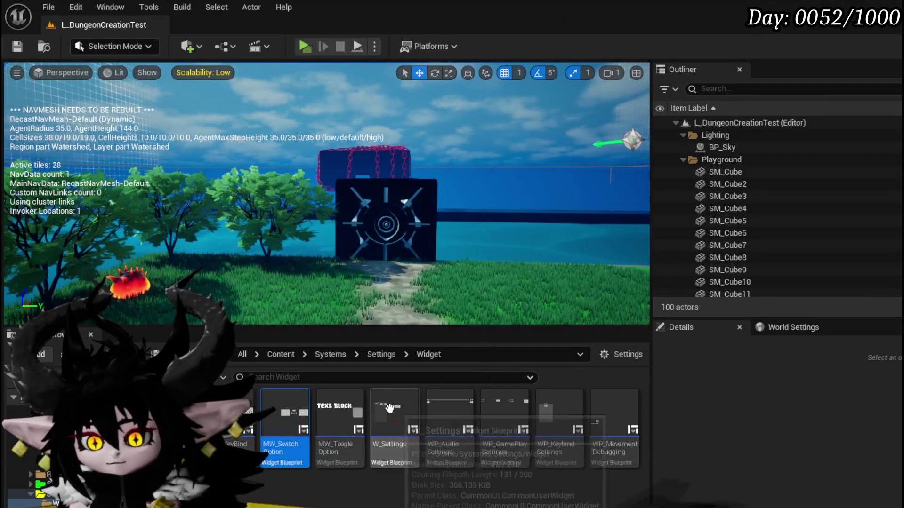
key(alt+Tab)
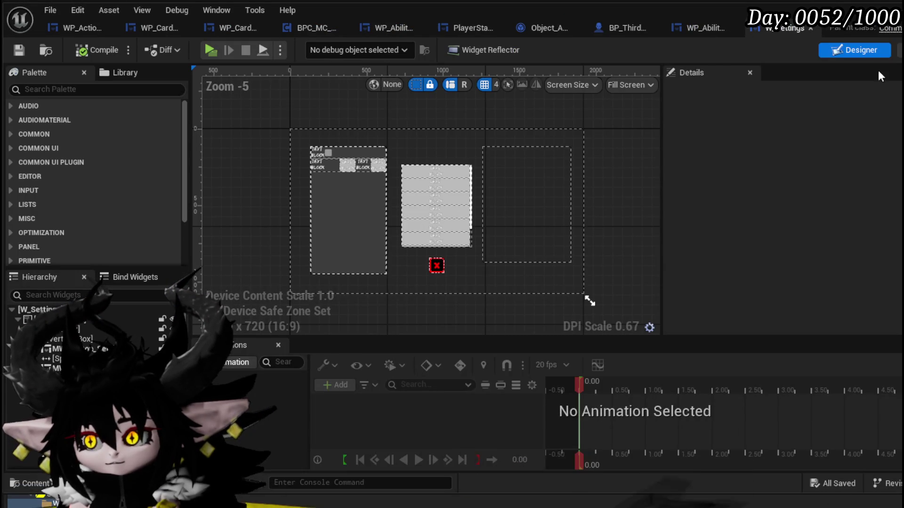
click(897, 51)
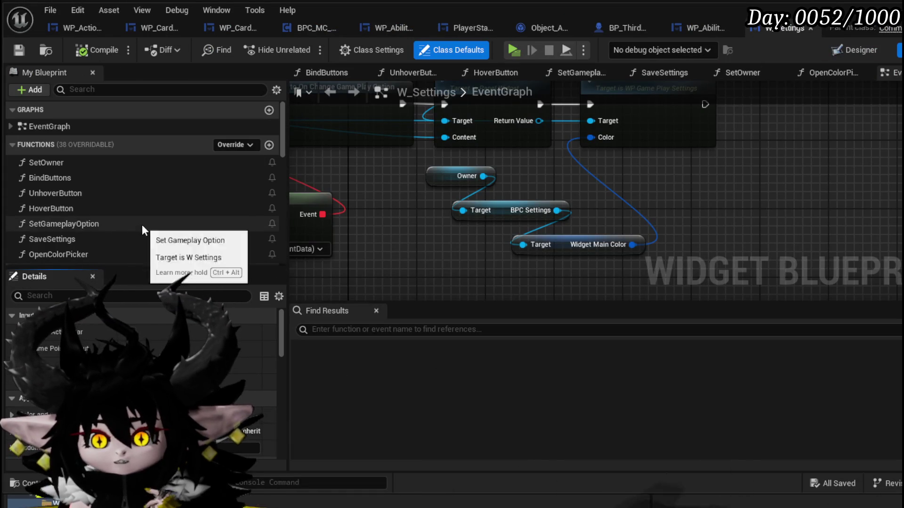
double_click(142, 224)
mouse_move(357, 223)
mouse_down()
mouse_move(545, 226)
mouse_move(565, 200)
mouse_move(421, 193)
mouse_move(356, 208)
mouse_up()
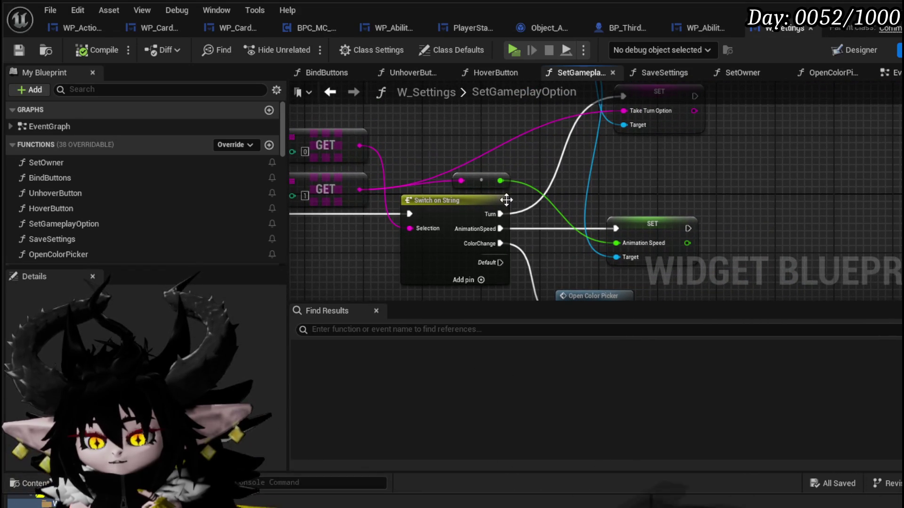
drag(373, 157, 443, 213)
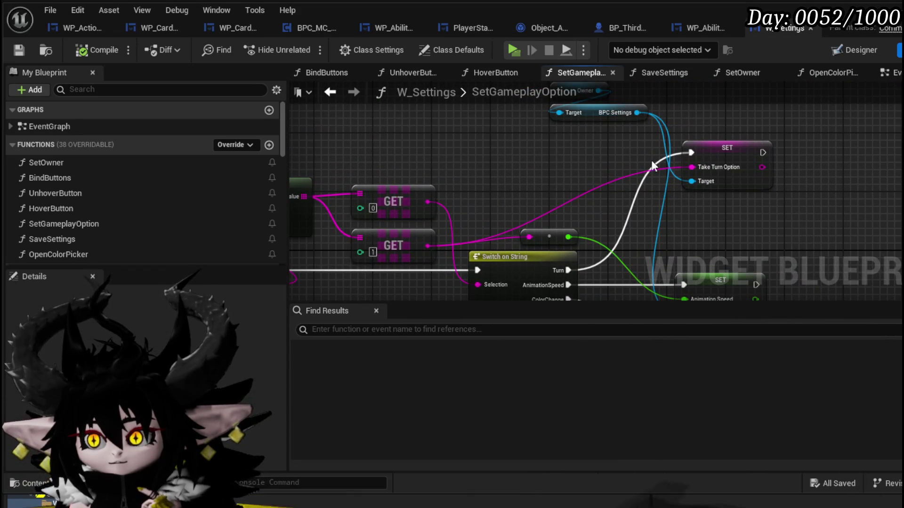
mouse_move(429, 175)
mouse_down()
mouse_move(414, 238)
mouse_move(419, 146)
mouse_move(466, 170)
mouse_up()
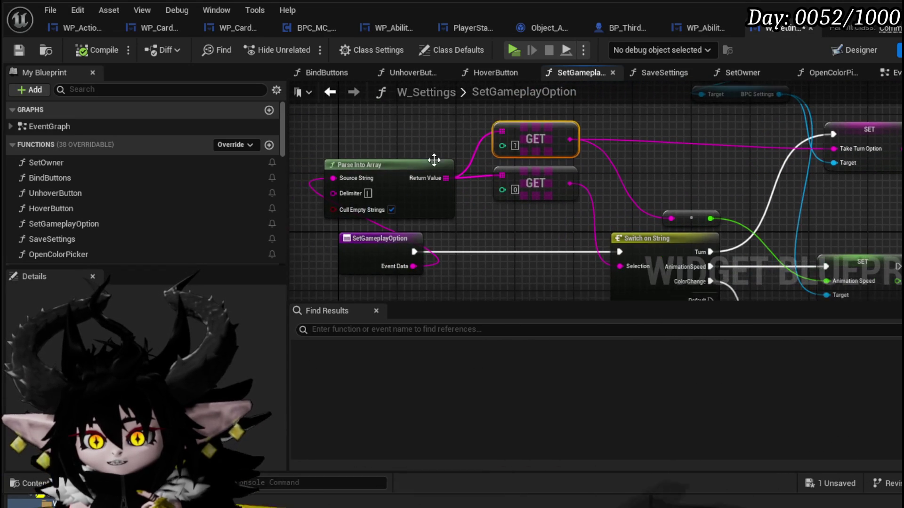
click(11, 52)
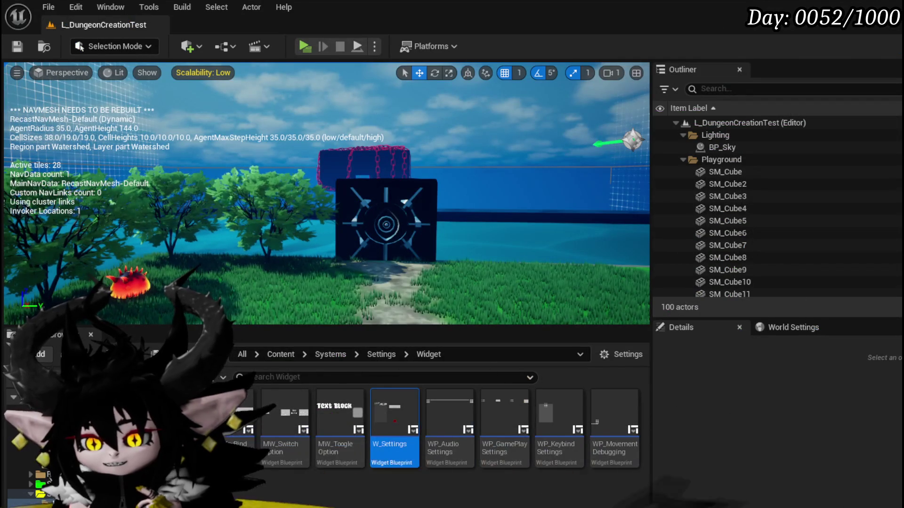
double_click(506, 411)
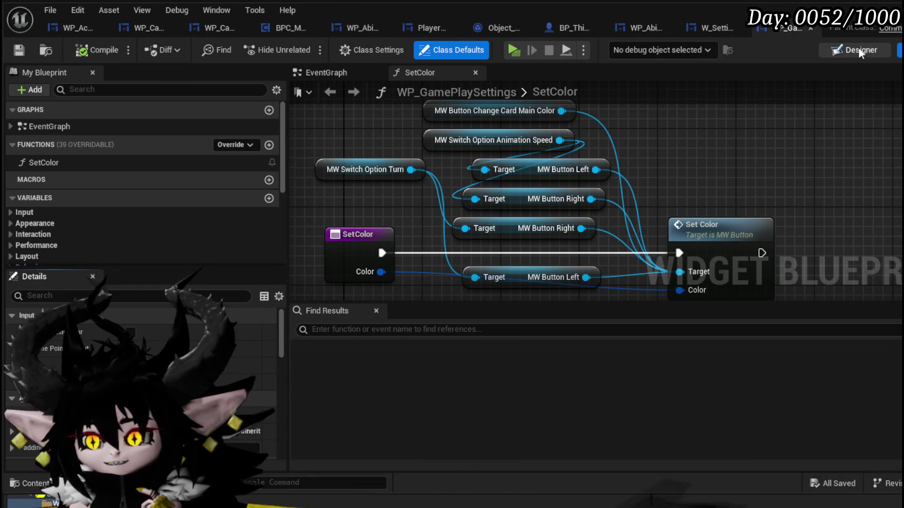
Open the WP_GamePlaySettings event graph and select the On Switch Option (Turn) event.
scroll(612, 150, down, 5)
scroll(612, 150, up, 4)
click(69, 127)
double_click(71, 127)
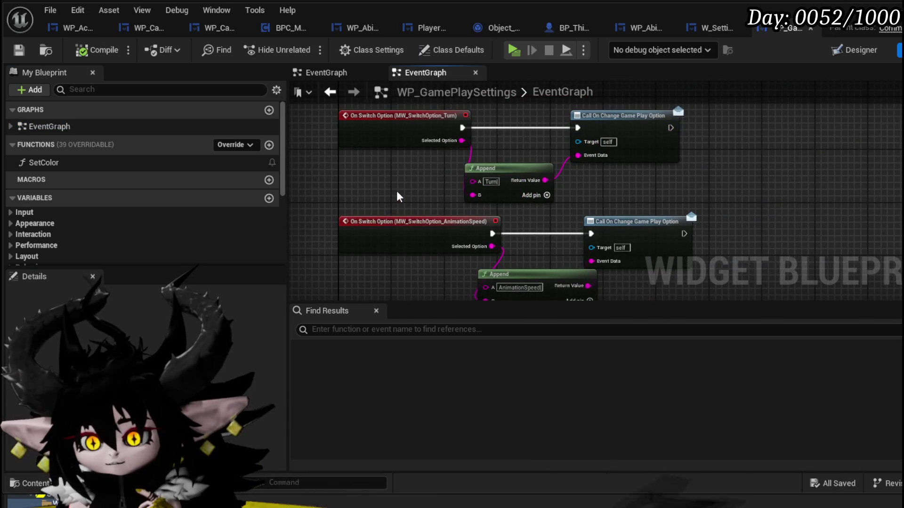
mouse_move(391, 179)
mouse_down()
mouse_move(328, 245)
mouse_move(404, 245)
mouse_up()
click(423, 179)
In Designer, select the Take Turn switch widget and expand its Option Array (Auto, Manuel, Both).
click(847, 50)
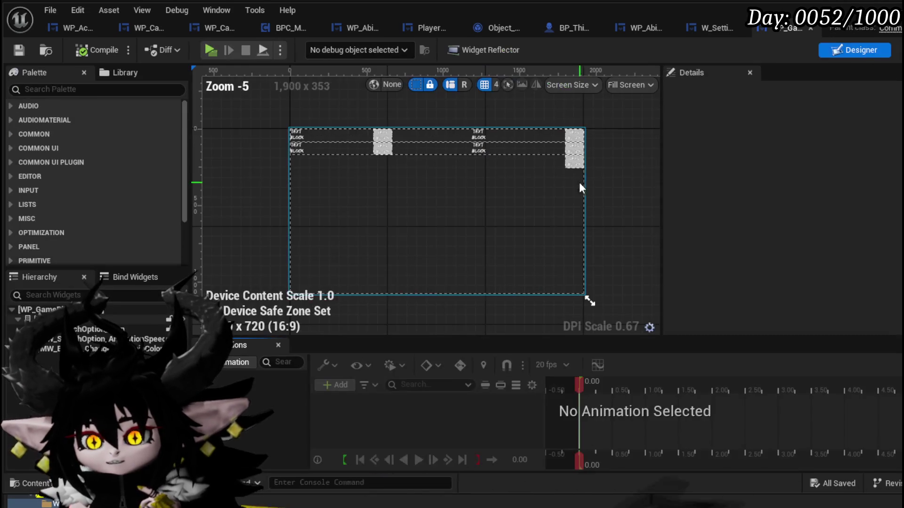
click(290, 136)
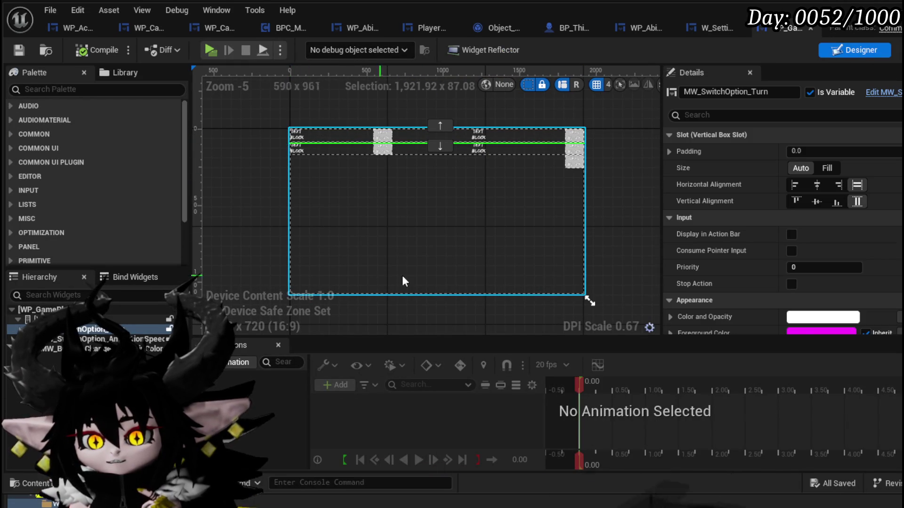
scroll(839, 153, down, 5)
scroll(839, 154, down, 10)
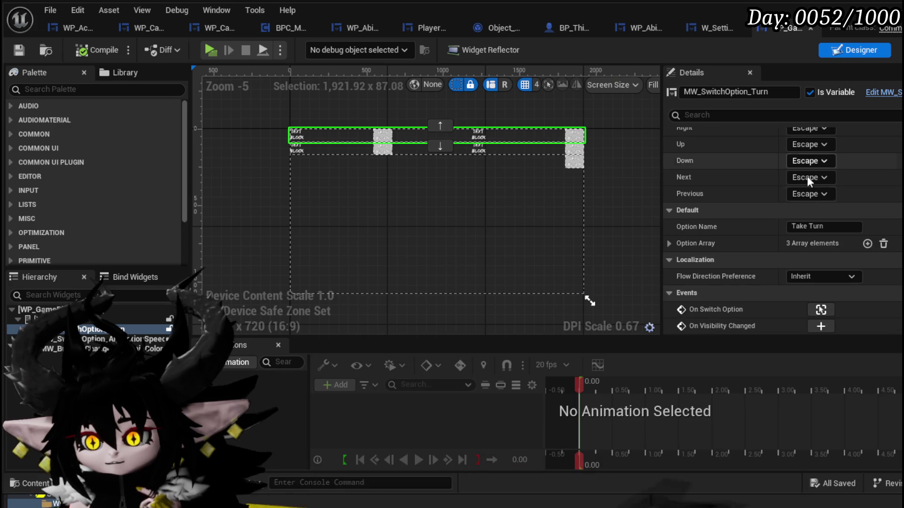
click(669, 243)
scroll(777, 224, down, 2)
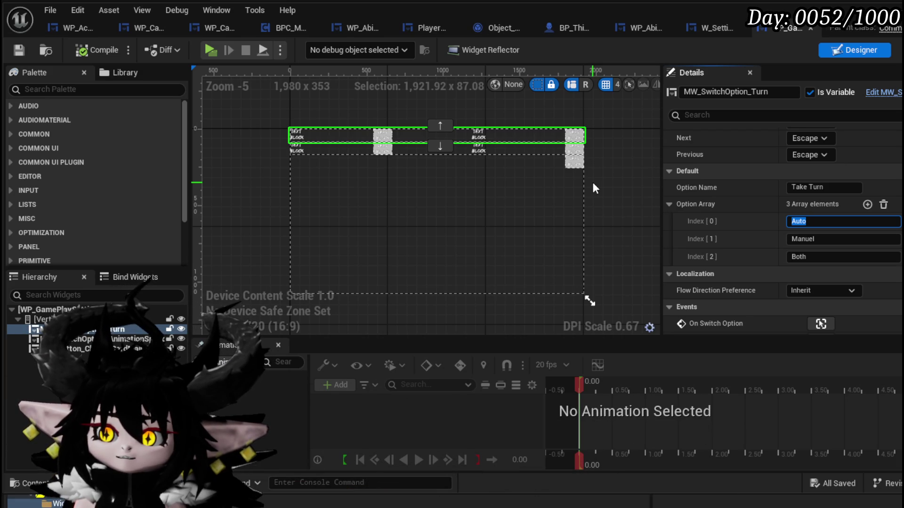
key(Return)
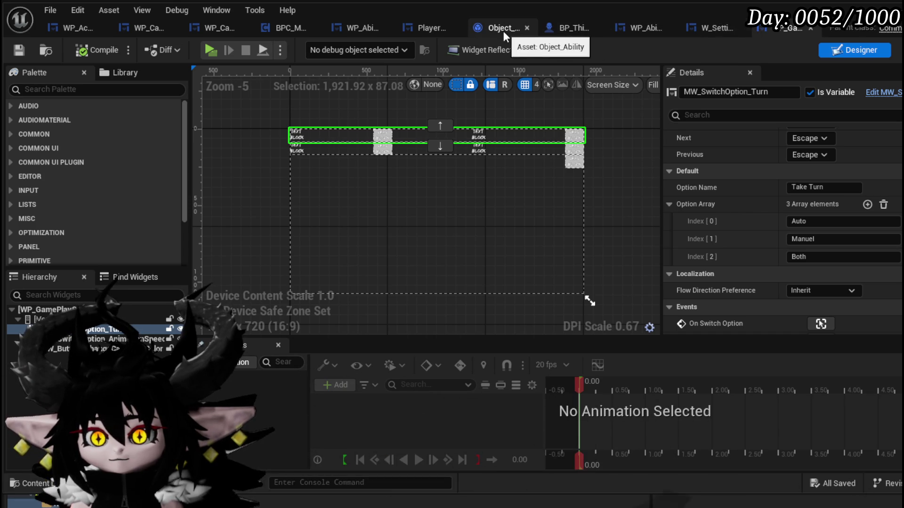
In WP_ActionSelection, remove the middle Branch and wire the Auto-check Branch into Play Player Montage.
click(75, 27)
scroll(589, 171, up, 2)
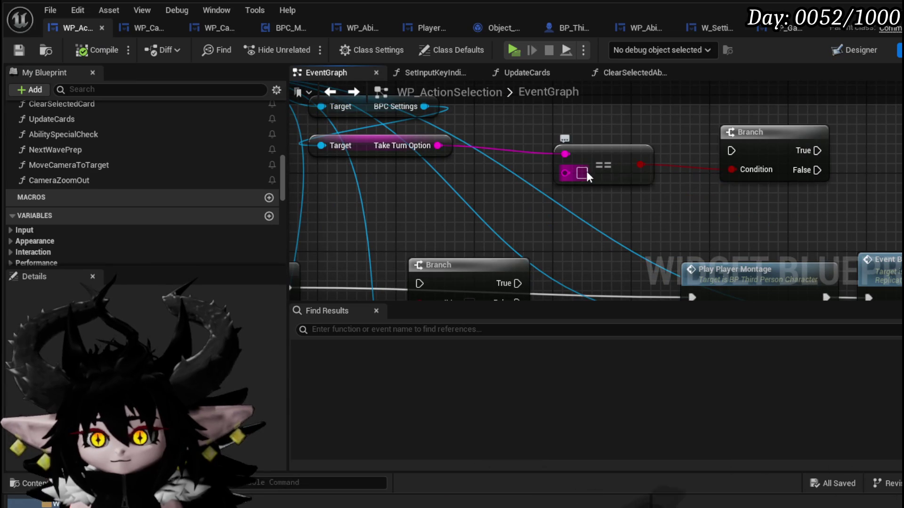
text(Auto)
mouse_move(658, 221)
mouse_down()
mouse_move(487, 180)
mouse_move(762, 166)
mouse_up()
key(ctrl+z)
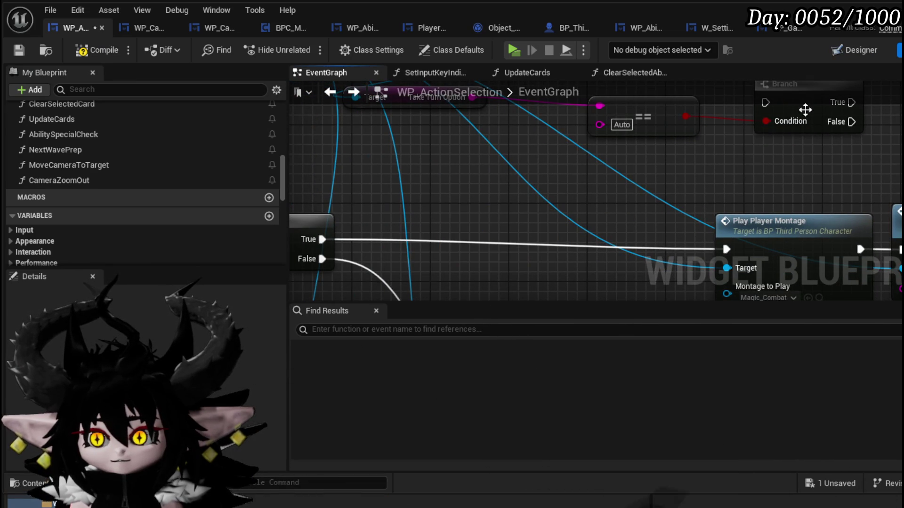
mouse_move(696, 119)
mouse_down()
mouse_move(435, 267)
mouse_move(574, 190)
mouse_up()
drag(365, 200, 554, 207)
drag(641, 207, 756, 216)
drag(615, 196, 656, 196)
Select the montage, camera, end-turn and HUD nodes, then compile and save the blueprint.
scroll(553, 170, down, 2)
drag(553, 171, 349, 165)
drag(475, 135, 880, 189)
key(ctrl+s)
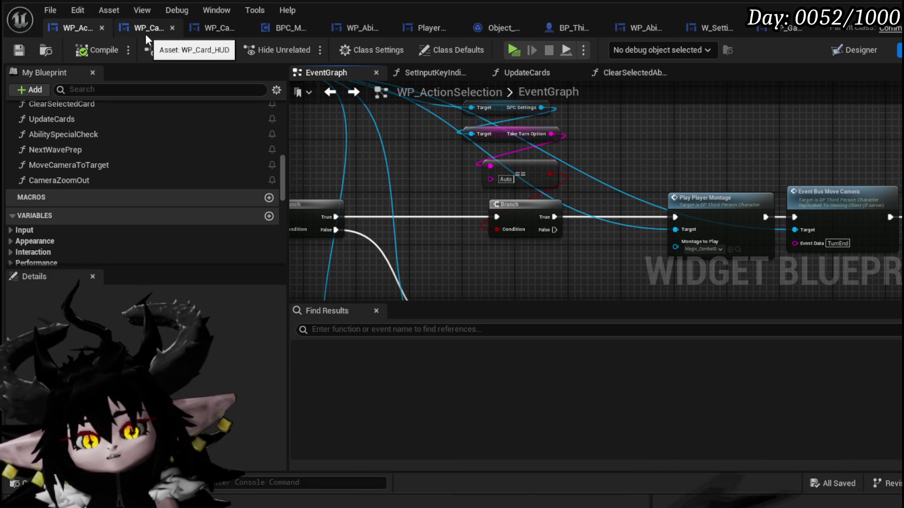
scroll(495, 238, down, 5)
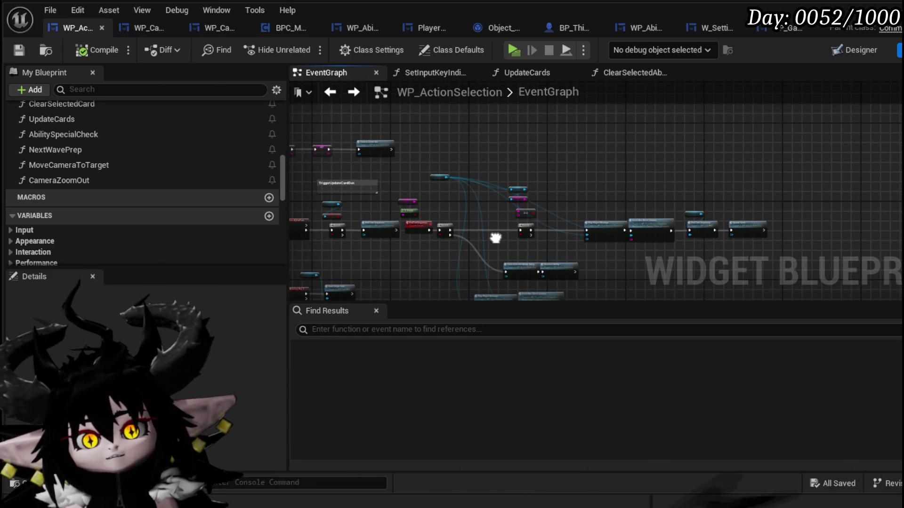
drag(495, 238, 498, 236)
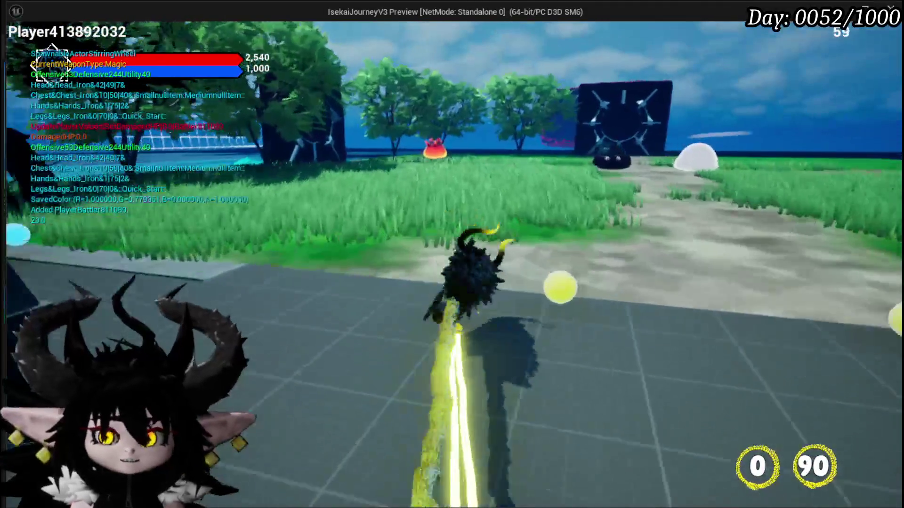
Run the character to the fire creature and accept the prompt to start the Slime_Fire battle.
key(w)
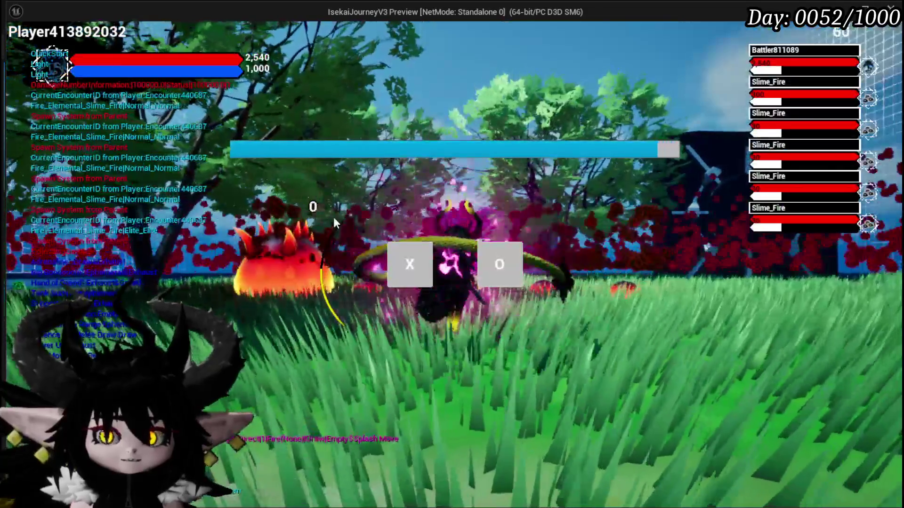
click(410, 260)
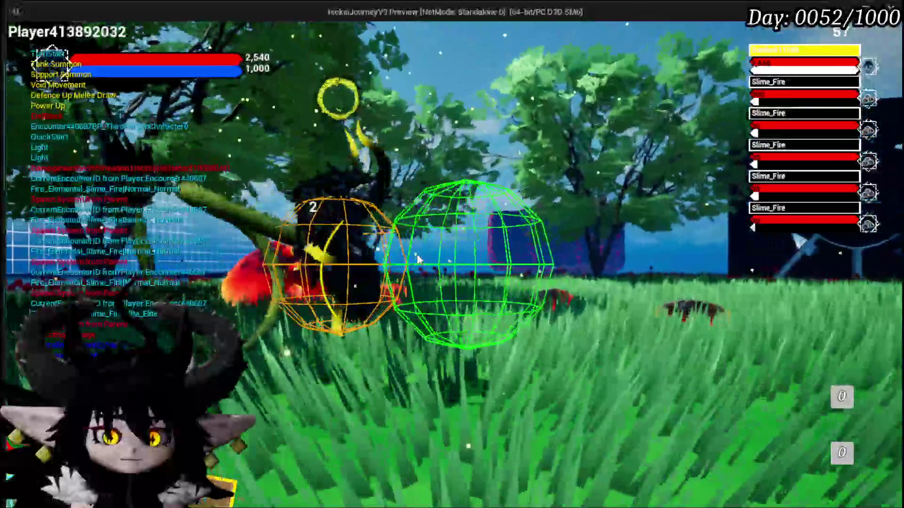